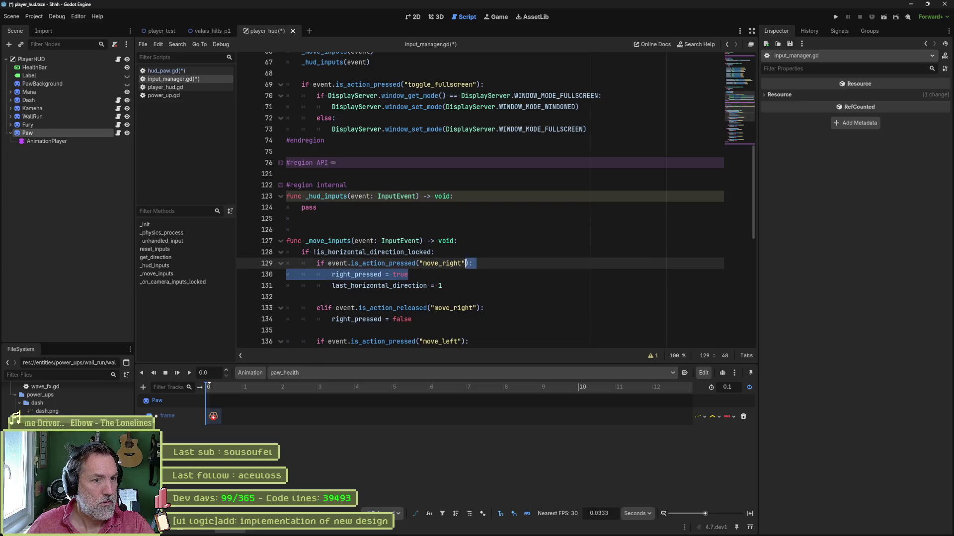
Step: Paste the move_right if-block over pass in _hud_inputs and change its action to hud_paw_switch
left_click(458, 203)
key("shift+Home")
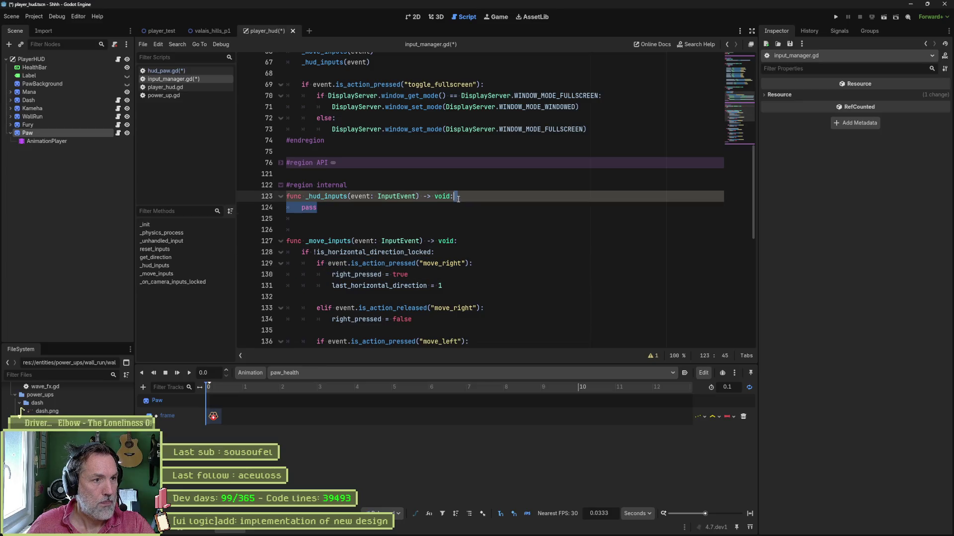
type("if event.is_action_pressed(\"move_right\"): \t\t\tright_pressed = true")
mouse_move(387, 217)
left_mouse_down()
mouse_move(373, 228)
mouse_move(386, 223)
left_mouse_up()
left_click(387, 223)
double_click(415, 217)
type("paw")
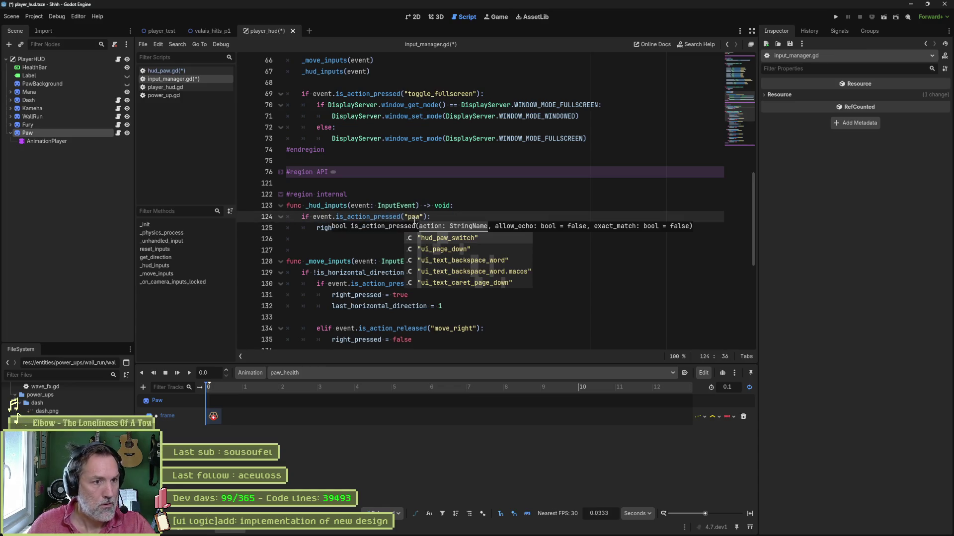
key("Return")
Step: Replace right_pressed in the pasted body with is_hud_paw_health
left_click(348, 250)
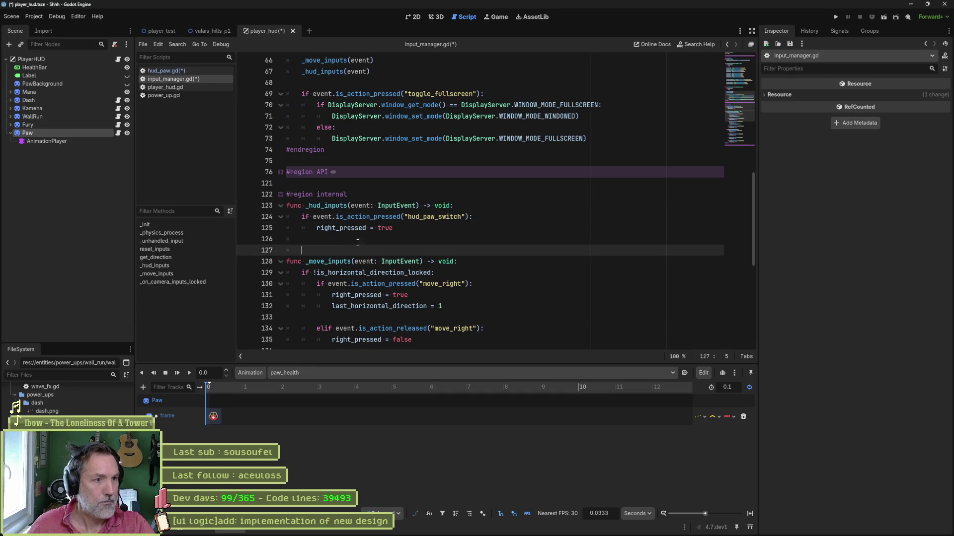
double_click(348, 228)
left_click(420, 216)
double_click(420, 217)
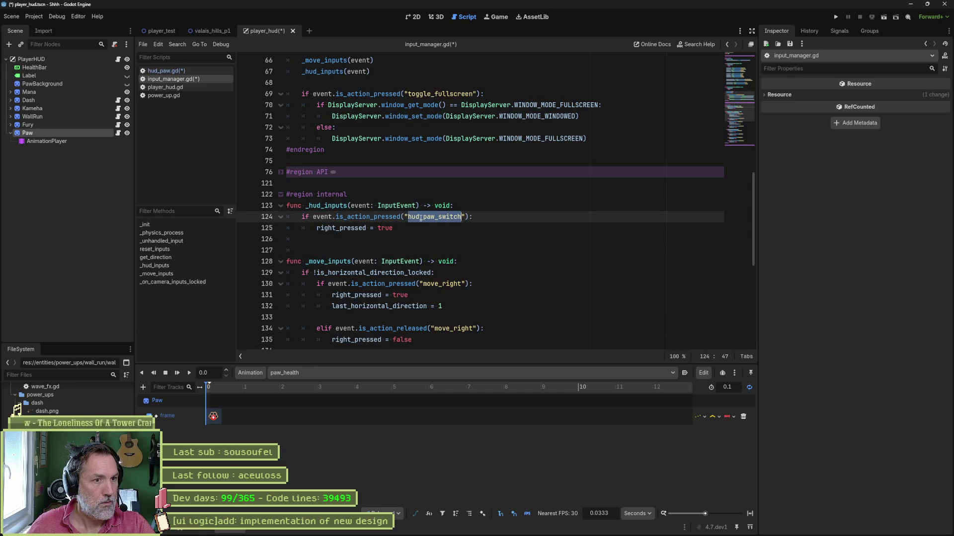
double_click(343, 229)
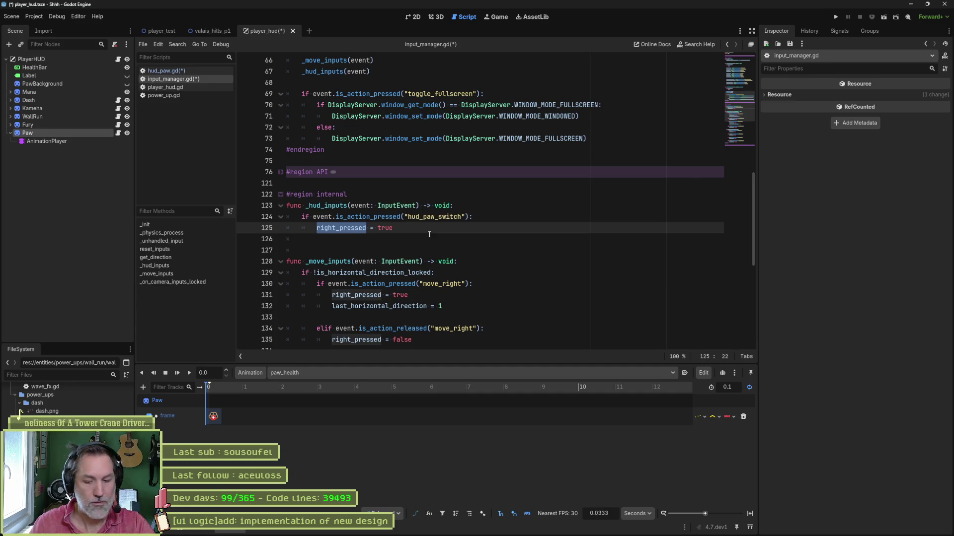
type("is_h")
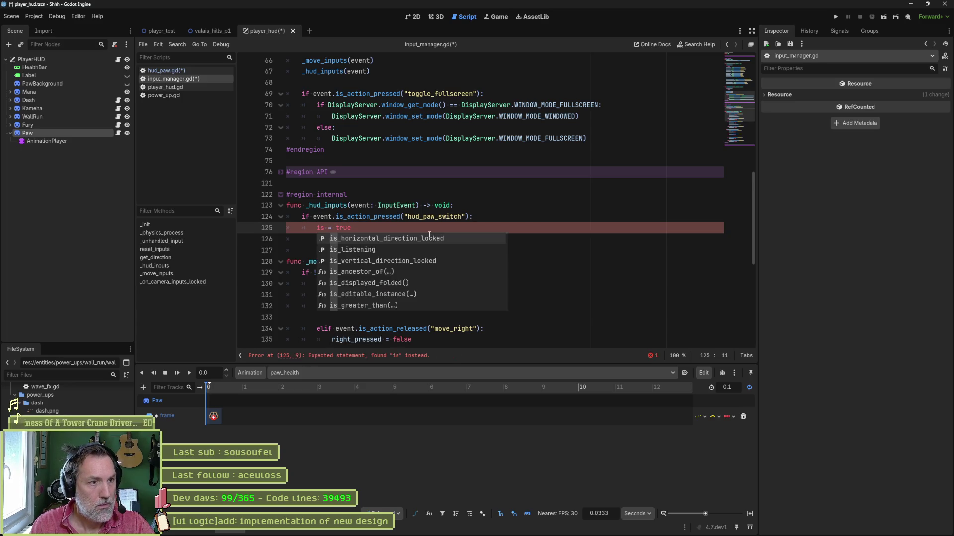
type("ud_paw_")
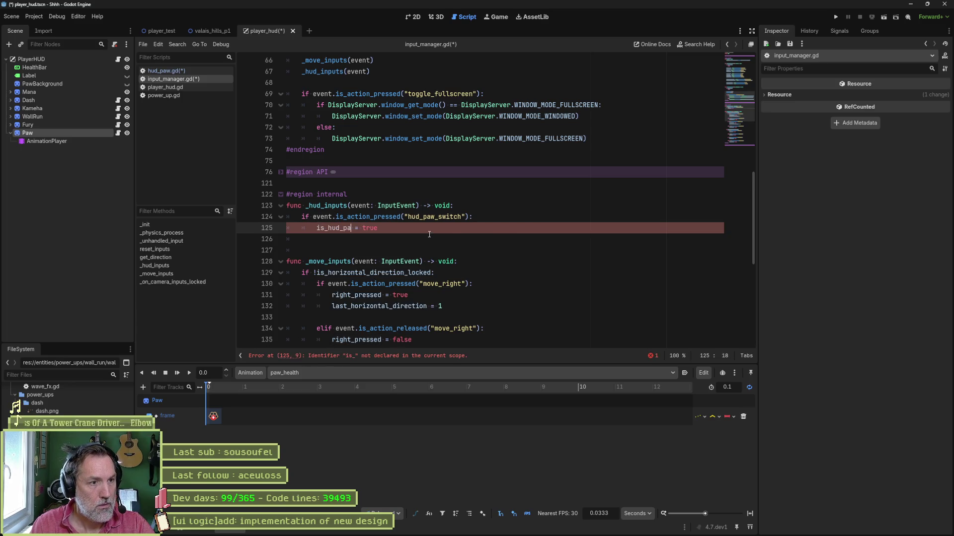
type("health")
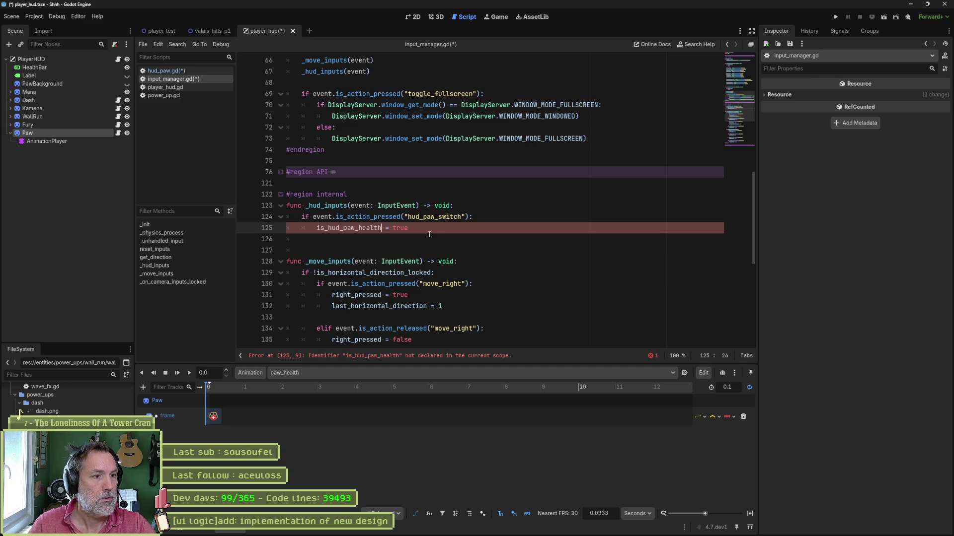
Step: Unfold the fields region and add 'var is_hud_paw_health := false' after is_vertical_direction_locked
key("ctrl+d")
scroll(731, 160, "up", 10)
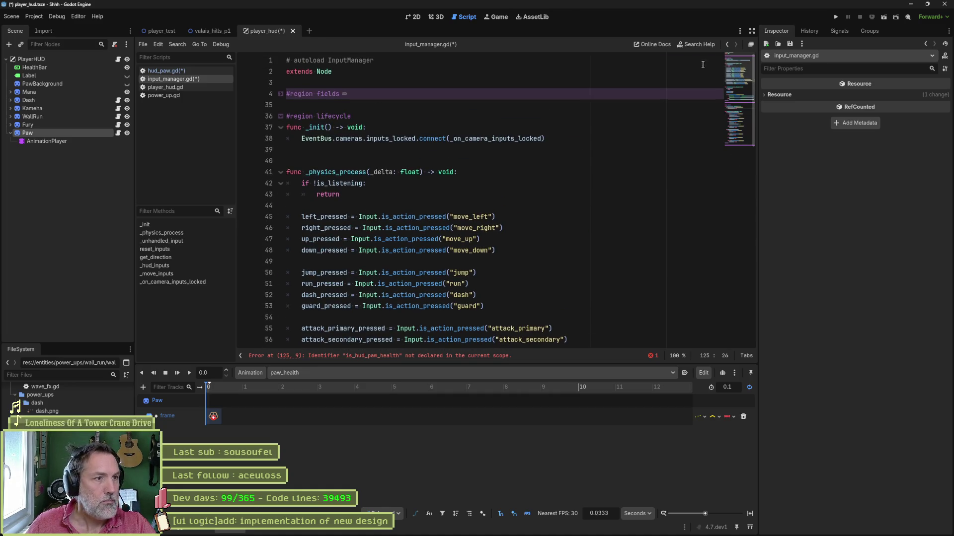
left_click(285, 94)
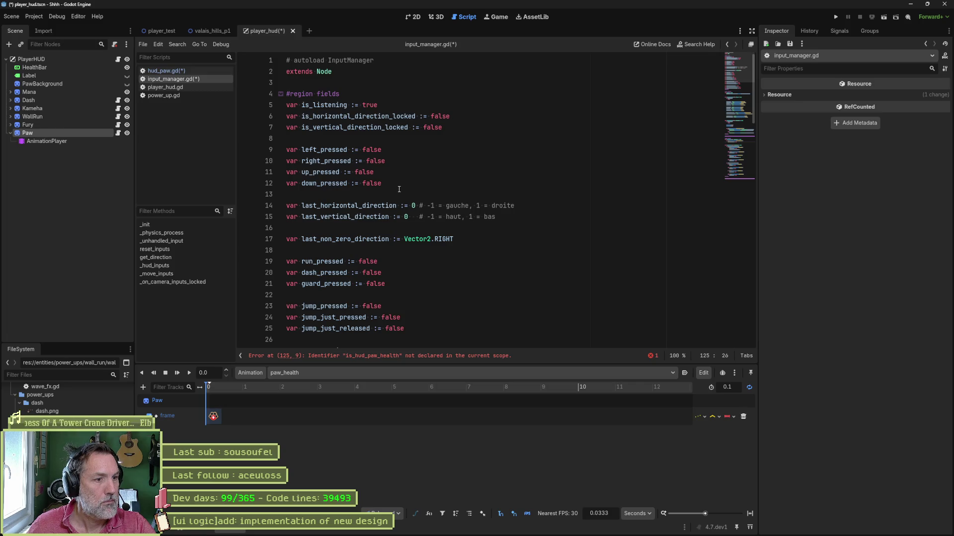
scroll(399, 189, "down", 5)
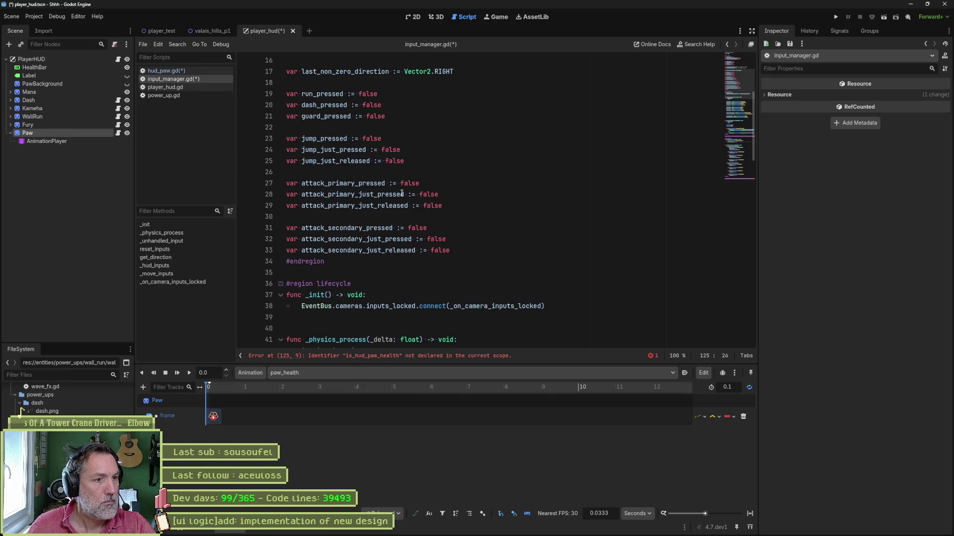
scroll(402, 193, "up", 5)
left_click(465, 129)
key("Return")
key("Return")
type("var is_hud_paw_health := false")
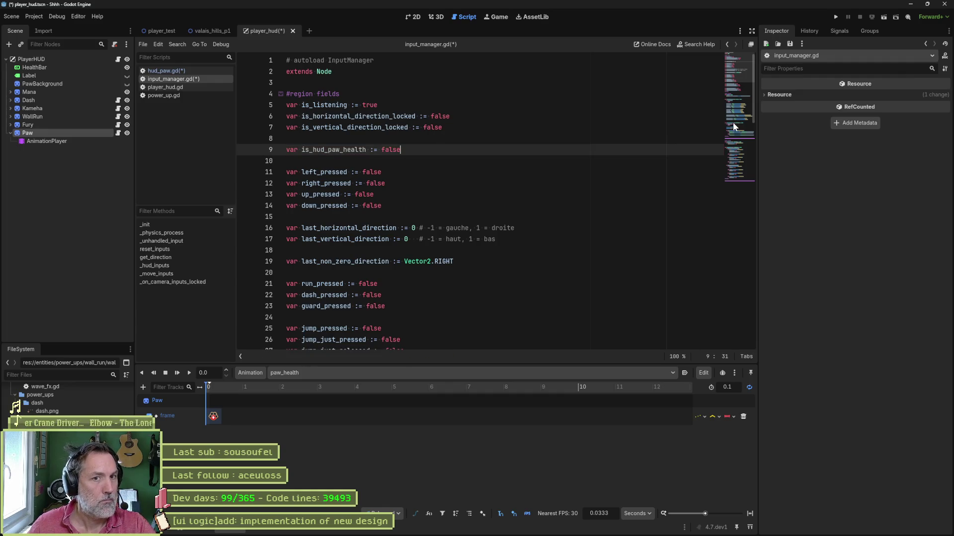
left_click(170, 266)
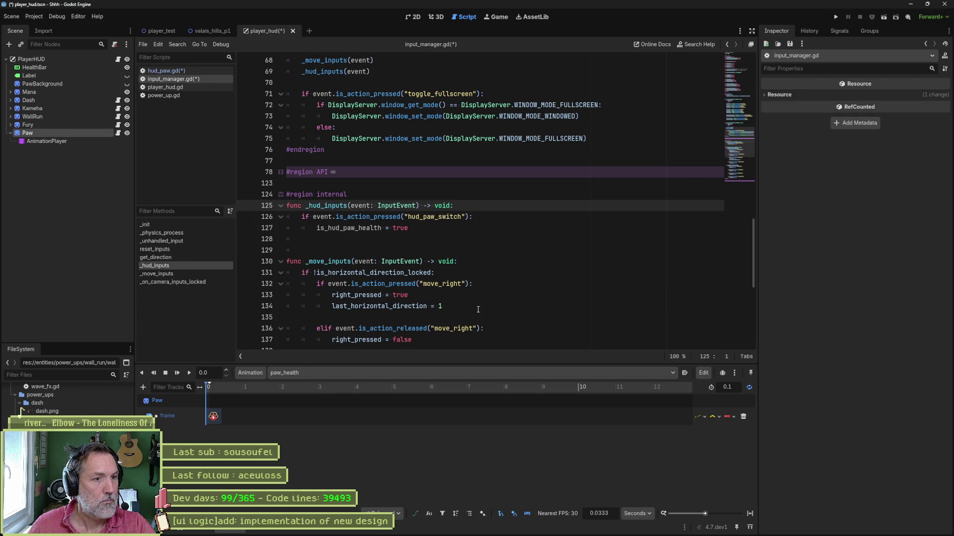
Step: Move the move_right elif under the new if-block and change its action to hud_paw_switch
mouse_move(484, 329)
left_mouse_down()
mouse_move(291, 320)
mouse_move(442, 306)
left_mouse_up()
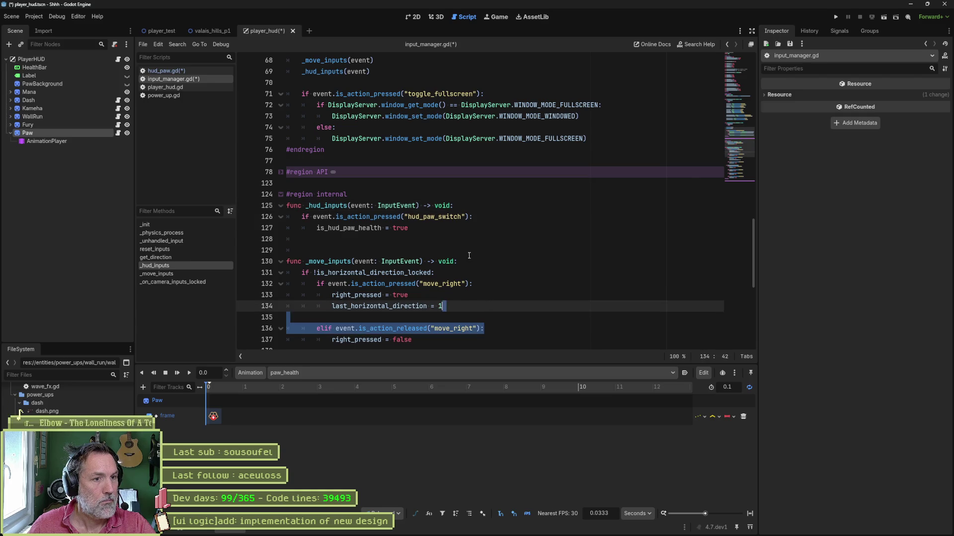
key("ctrl+x")
left_click(437, 228)
key("ctrl+v")
double_click(439, 217)
key("ctrl+c")
double_click(453, 250)
key("ctrl+v")
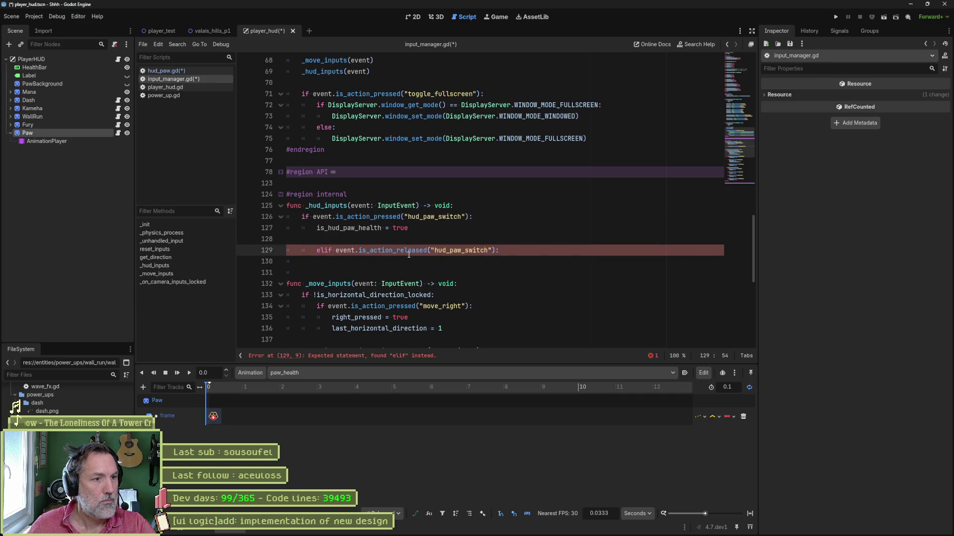
key("shift+Tab")
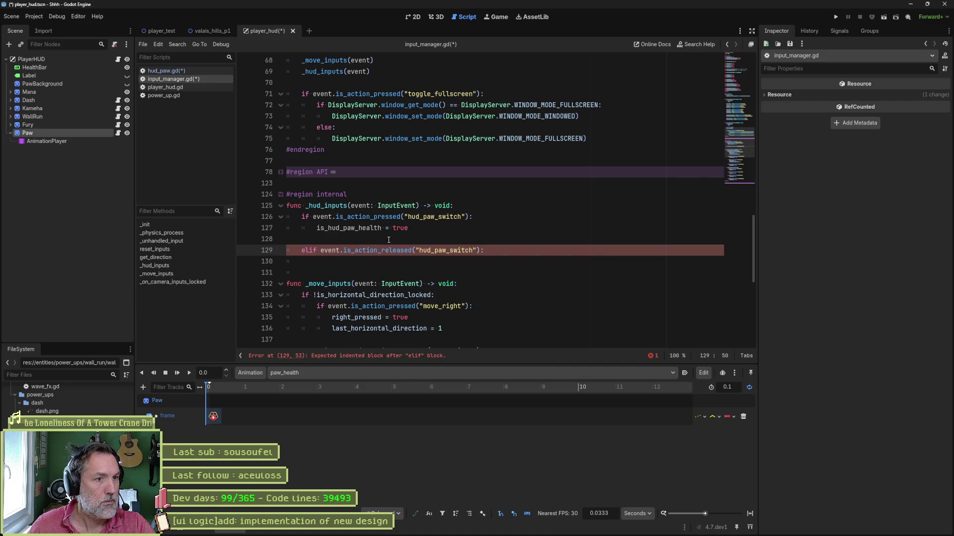
Step: Delete the trial hud_paw_switch elif line again
left_click_drag(459, 230, 479, 217)
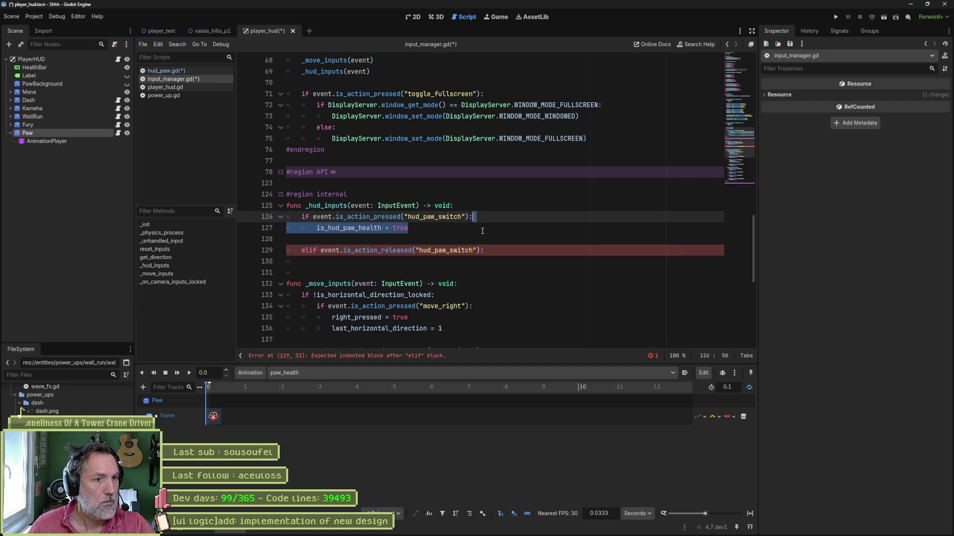
left_click(492, 251)
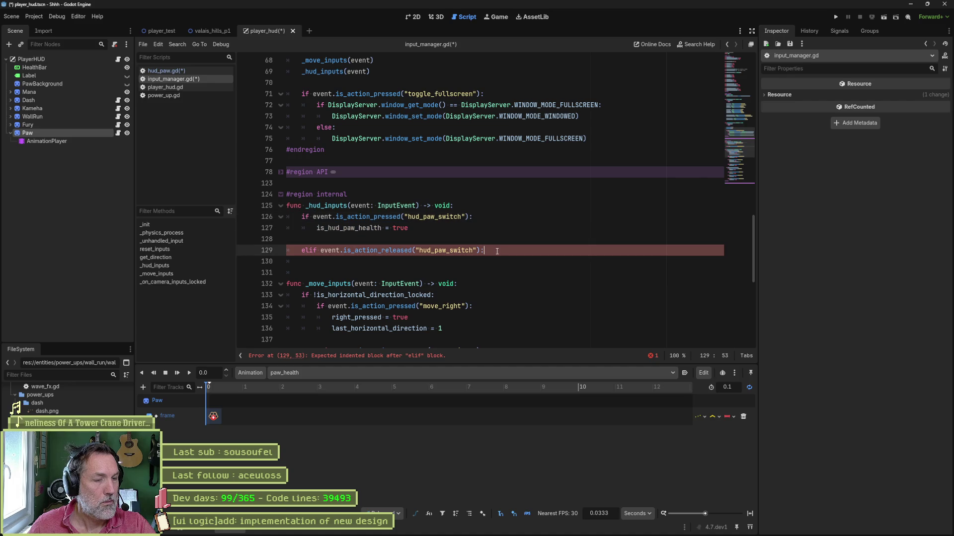
double_click(377, 250)
key("End")
key("shift+Up")
key("shift+Up")
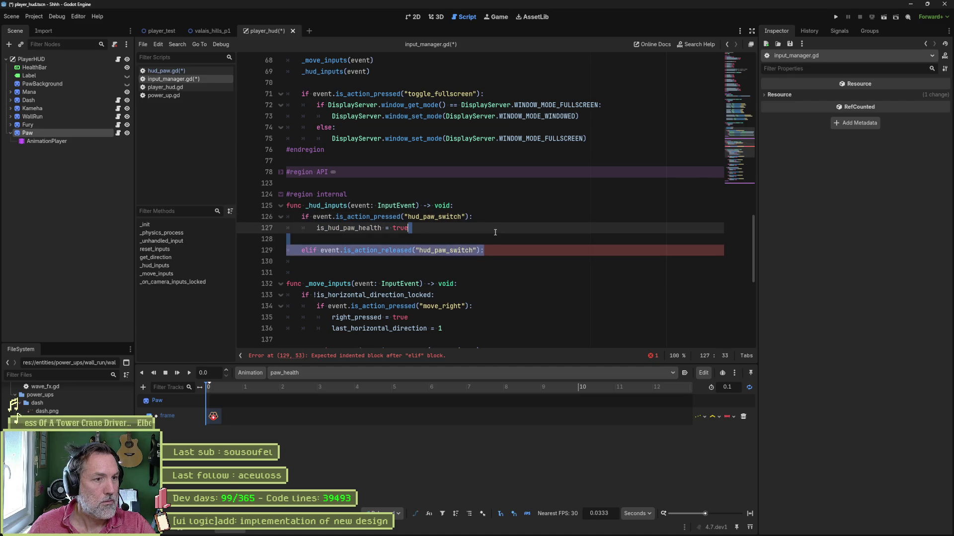
key("BackSpace")
Step: Change the assignment to is_hud_paw_health = !is_hud_paw_health and save input_manager.gd
double_click(358, 229)
left_click(392, 228)
type("~")
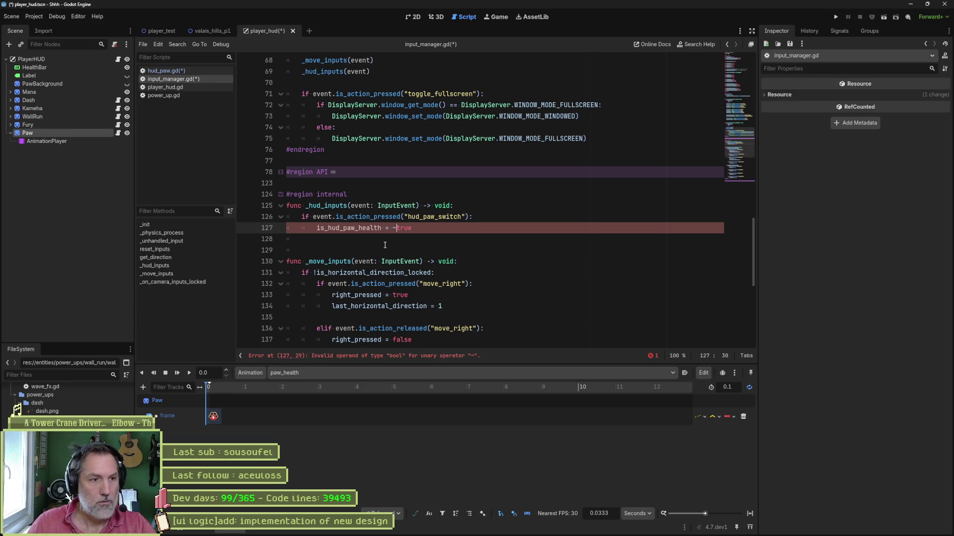
key("BackSpace")
key("ctrl+Delete")
type("!is_hud_paw_health")
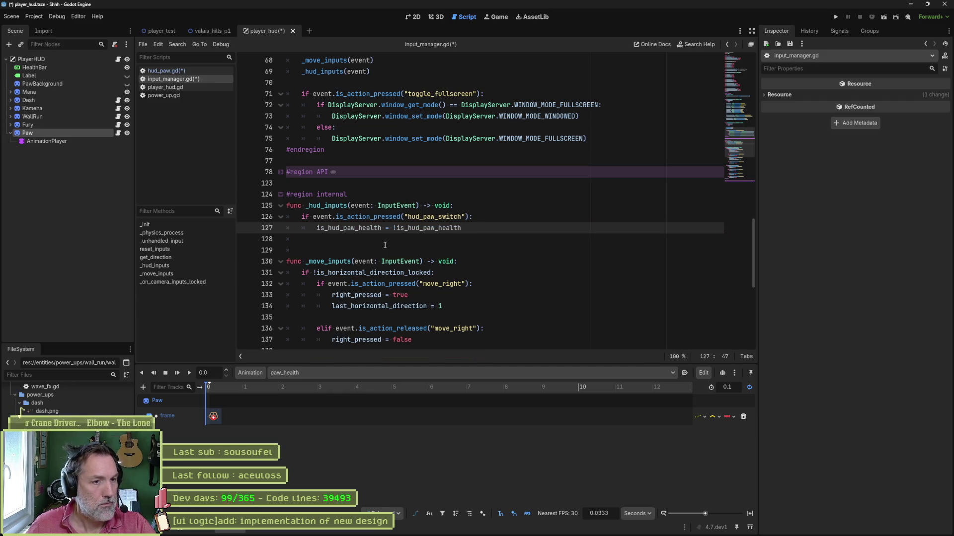
key("ctrl+s")
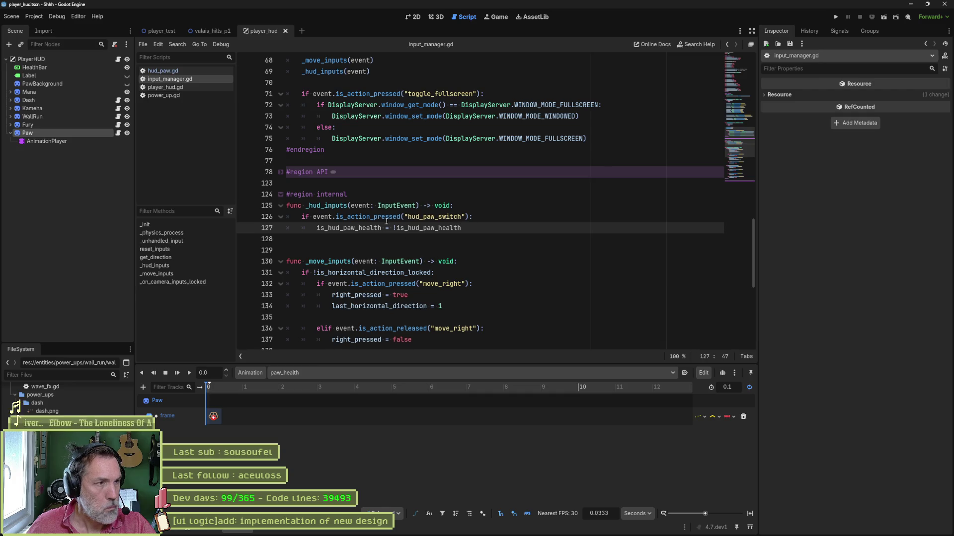
left_click(189, 89)
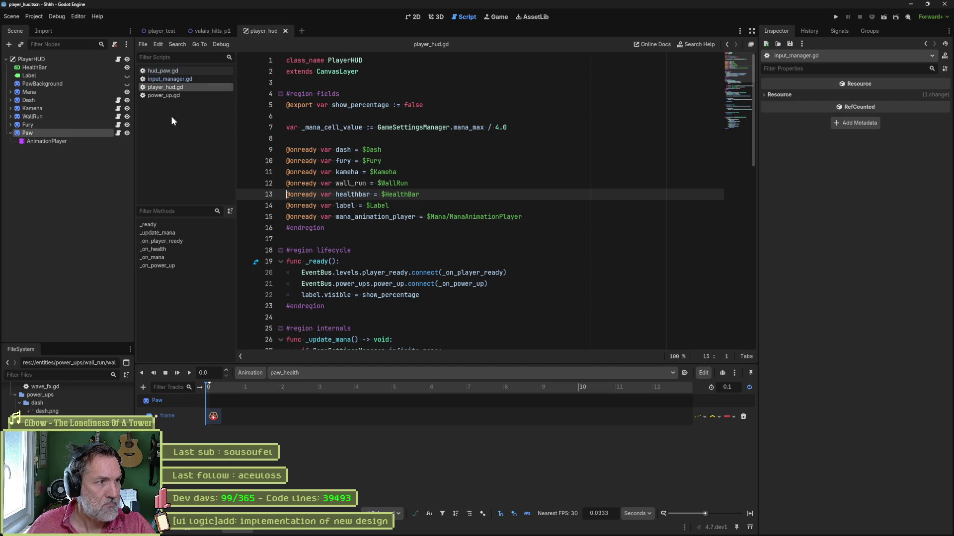
Step: In hud_paw.gd's _process, add 'if InputManager.is_hud_paw_health:' with a print_debug call
left_click(117, 133)
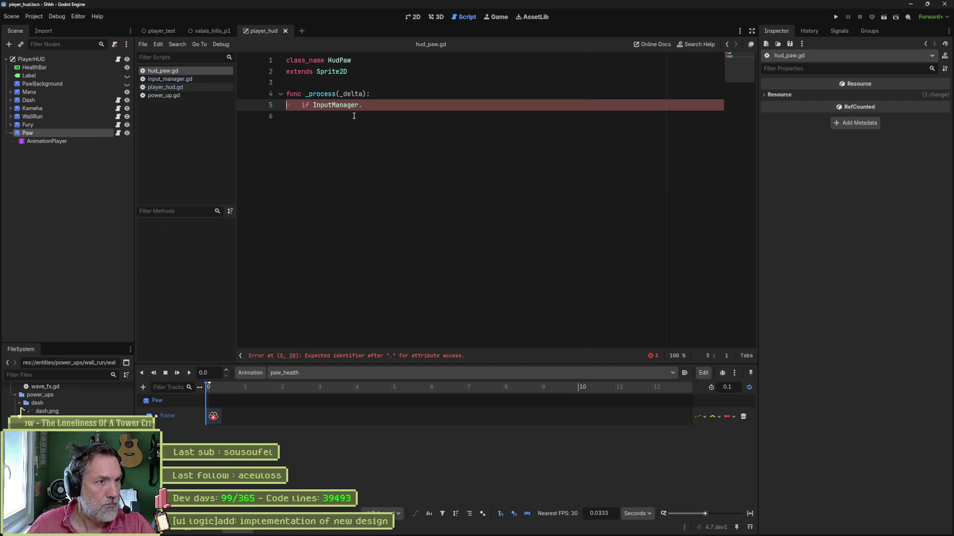
type("is")
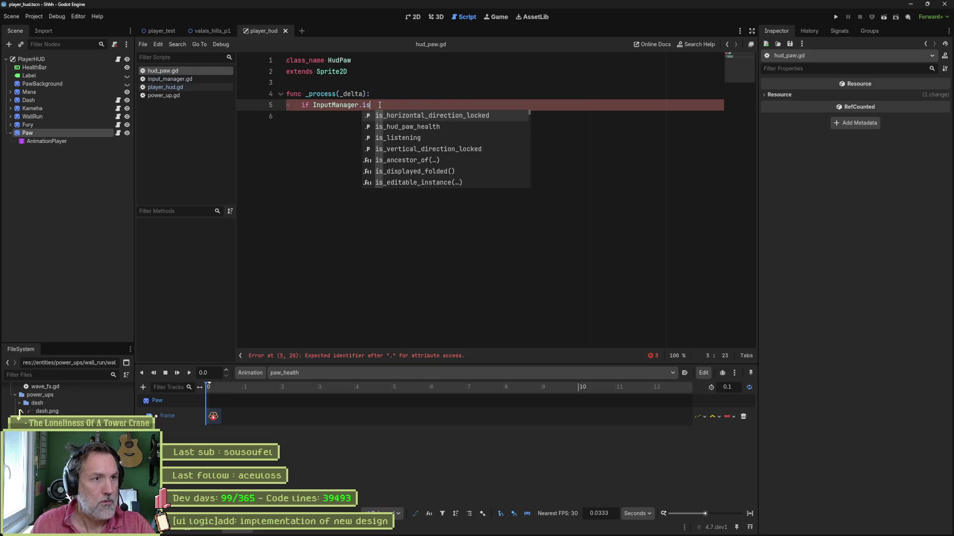
key("Down")
key("Return")
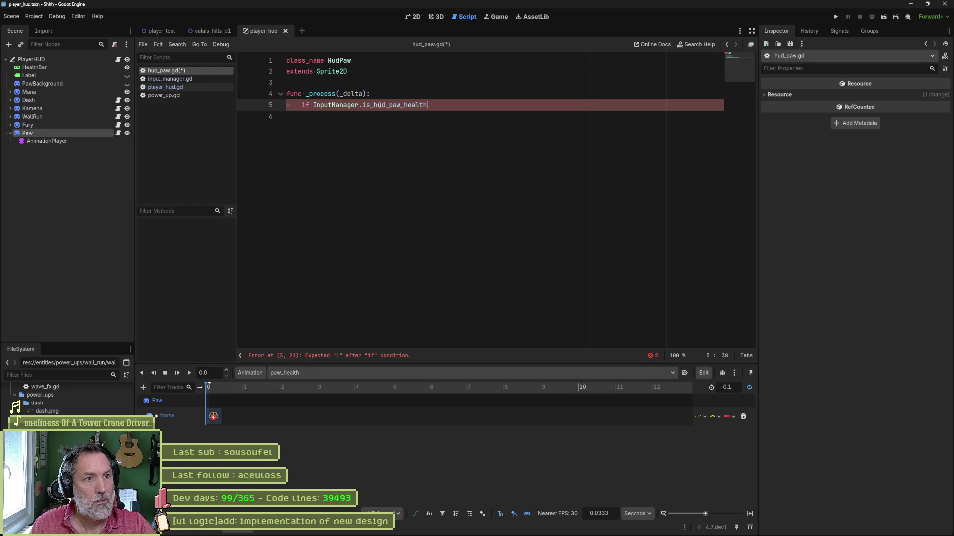
type(":")
key("Return")
type("print_de")
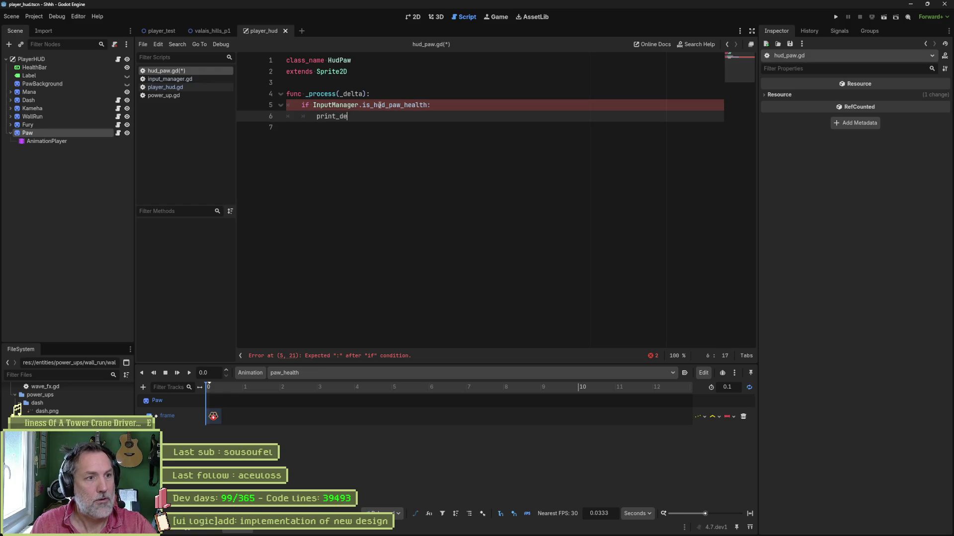
type("bug(")
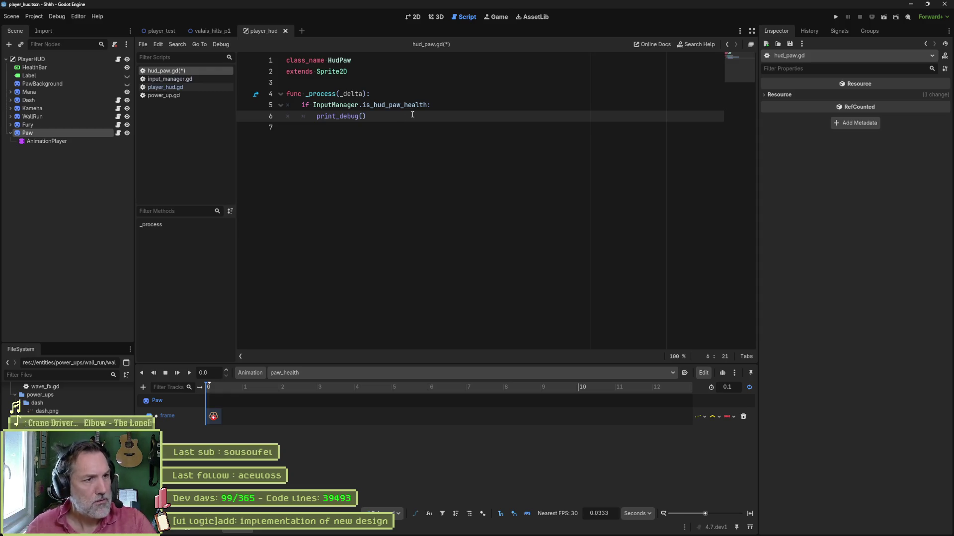
Step: Pass self, the flag name as text, and the flag value to print_debug, then run player_test
left_click_drag(313, 105, 430, 106)
left_click(363, 116)
type("self, \"")
key("ctrl+v")
type(",")
key("ctrl+v")
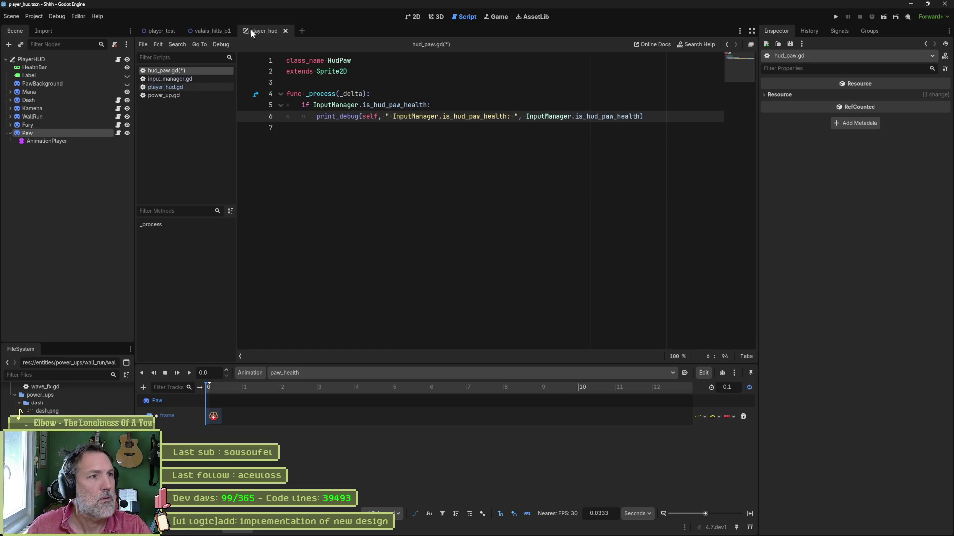
left_click(159, 31)
key("F6")
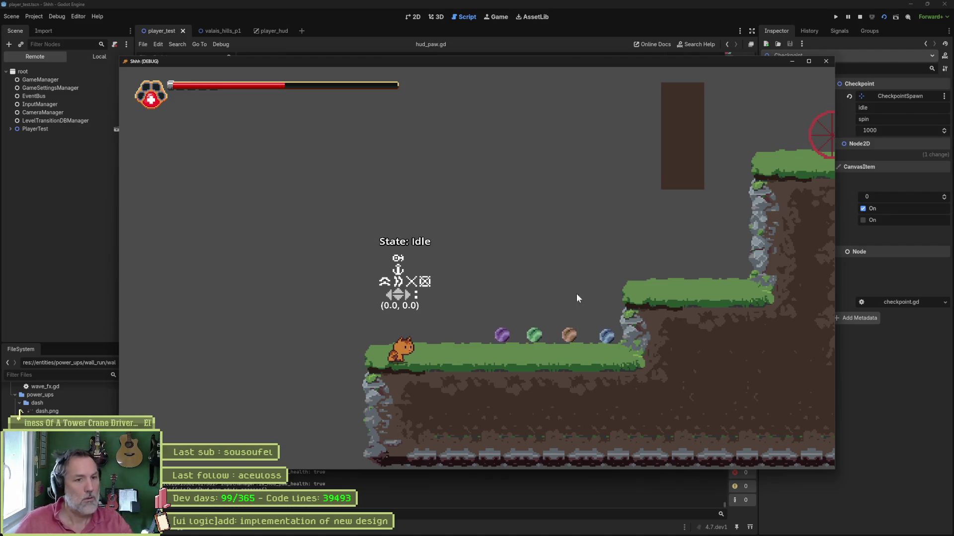
Step: Close the game window, rerun the game embedded in the Game view, stop it, and return to hud_paw.gd
left_click(826, 61)
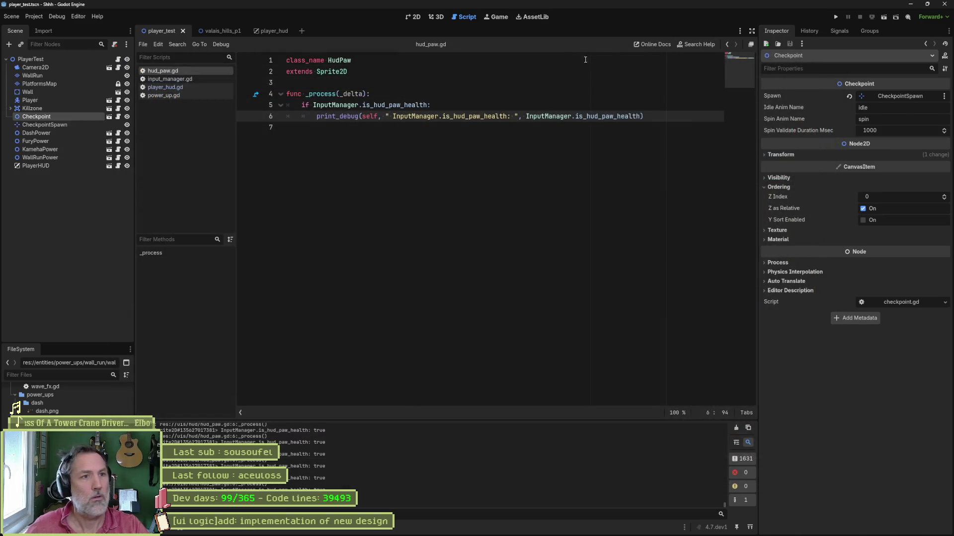
left_click(499, 18)
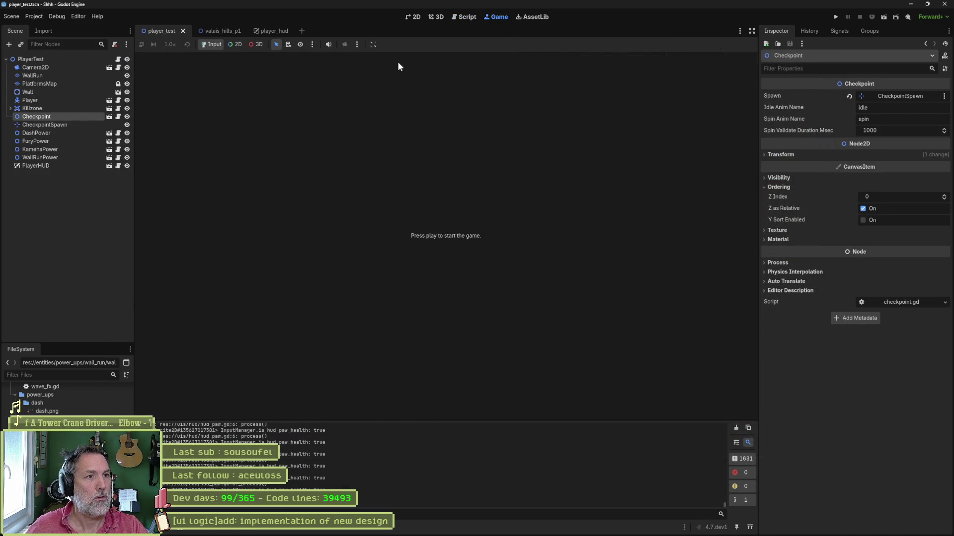
key("F6")
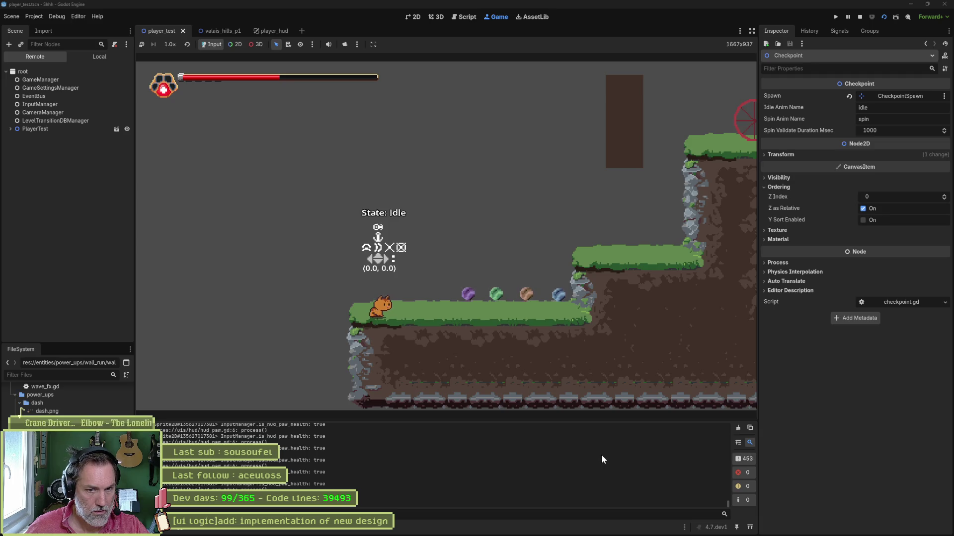
left_click(860, 17)
left_click(466, 17)
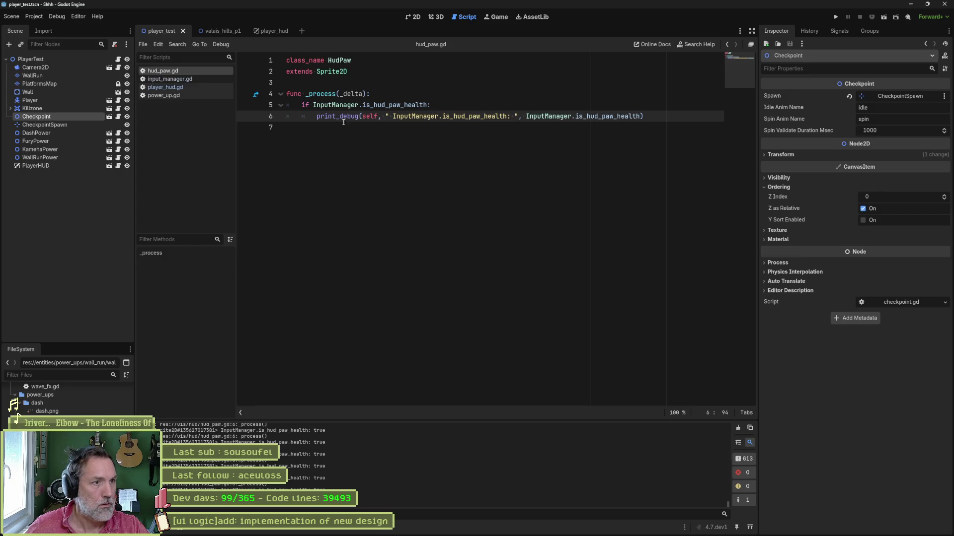
Step: In input_manager.gd, replace is_action_pressed on line 126 with is
left_click(196, 80)
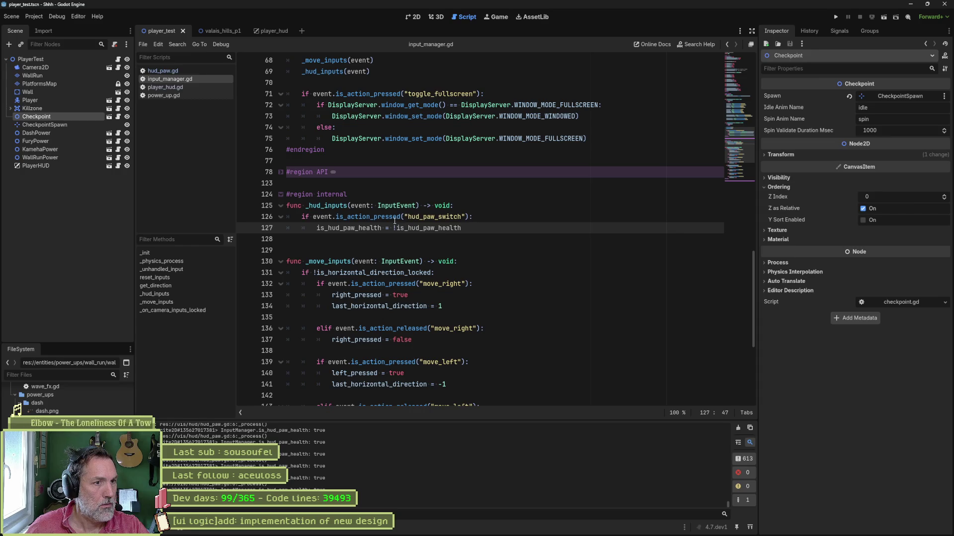
mouse_move(398, 219)
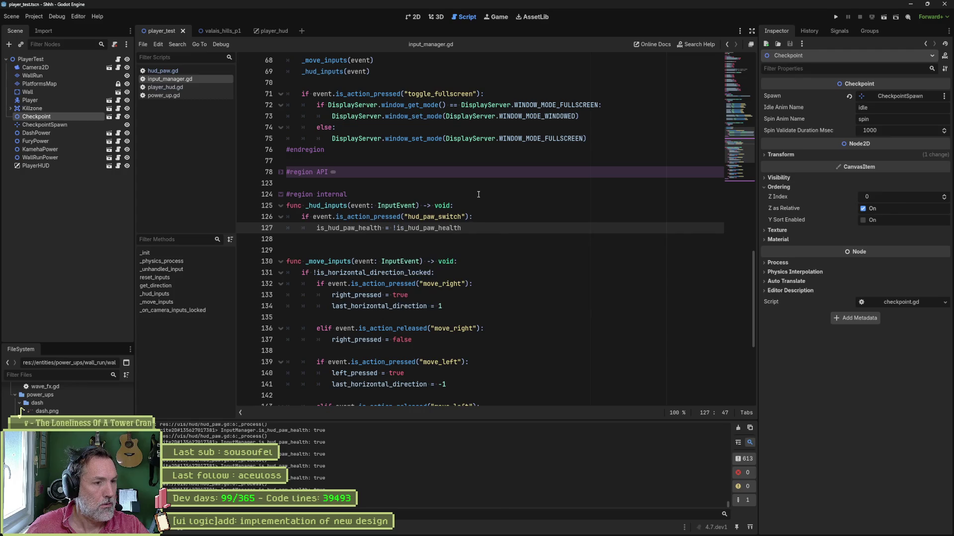
scroll(518, 230, "down", 6)
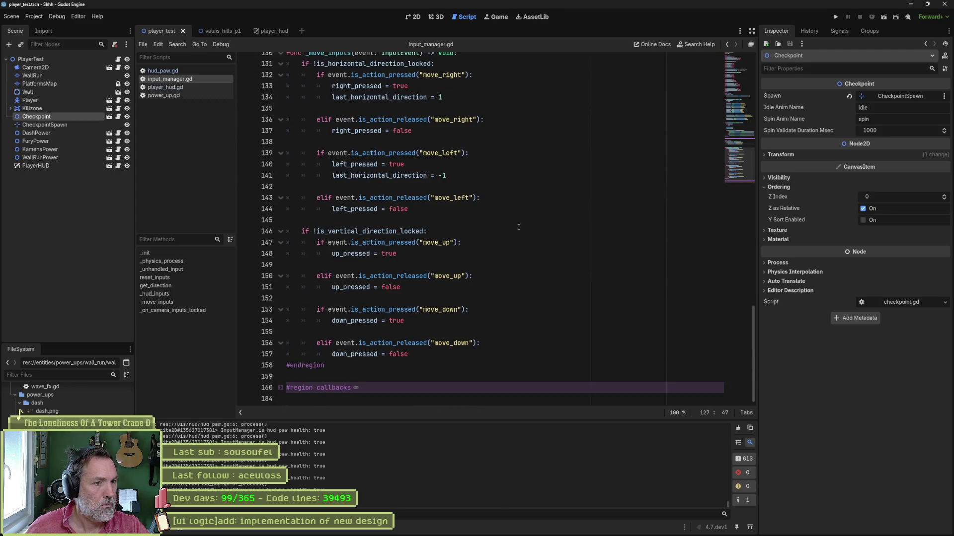
scroll(516, 227, "up", 6)
double_click(368, 176)
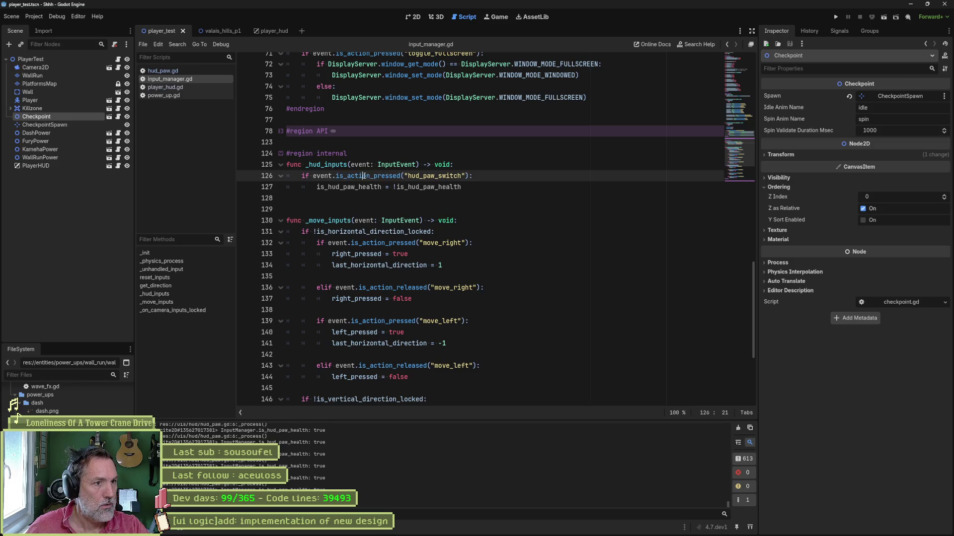
type("just")
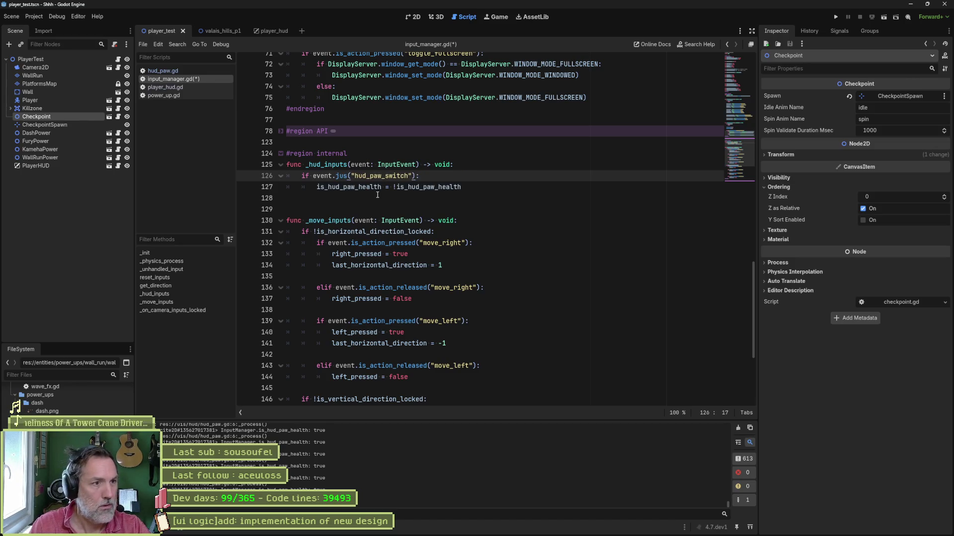
key("BackSpace")
key("BackSpace")
key("BackSpace")
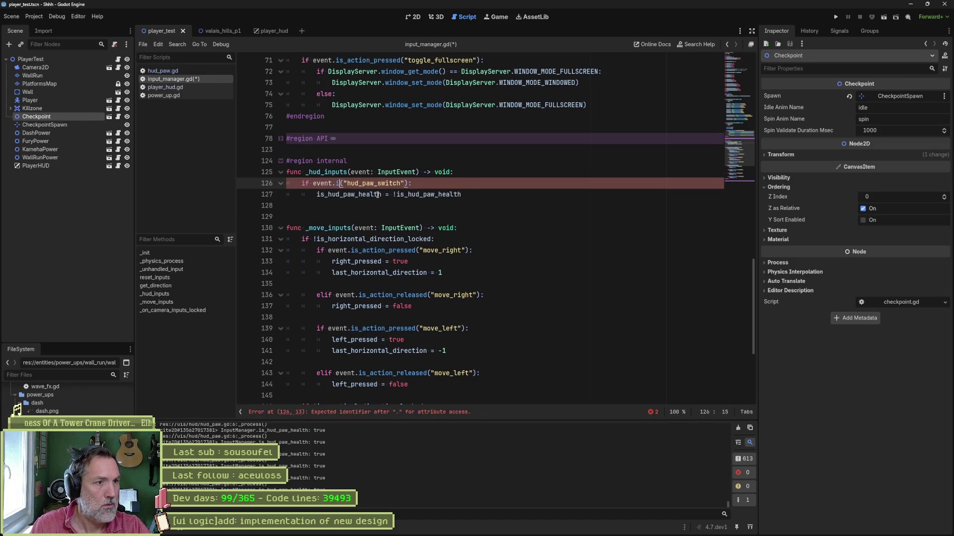
type("is")
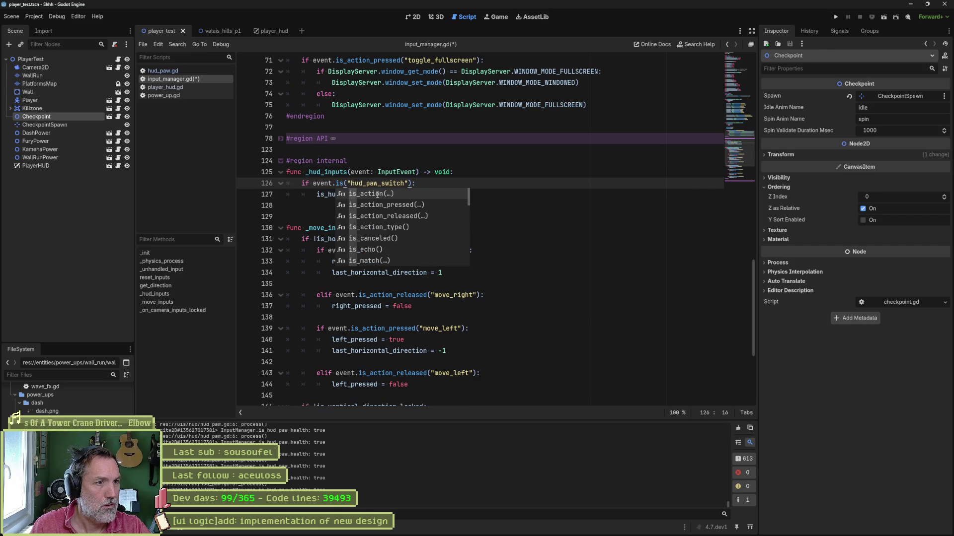
scroll(399, 225, "down", 2)
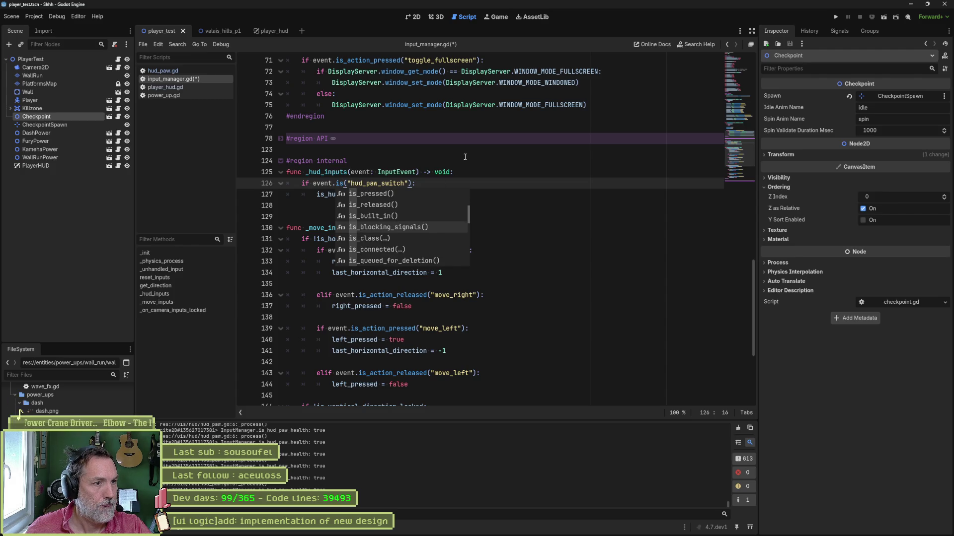
left_click(494, 163)
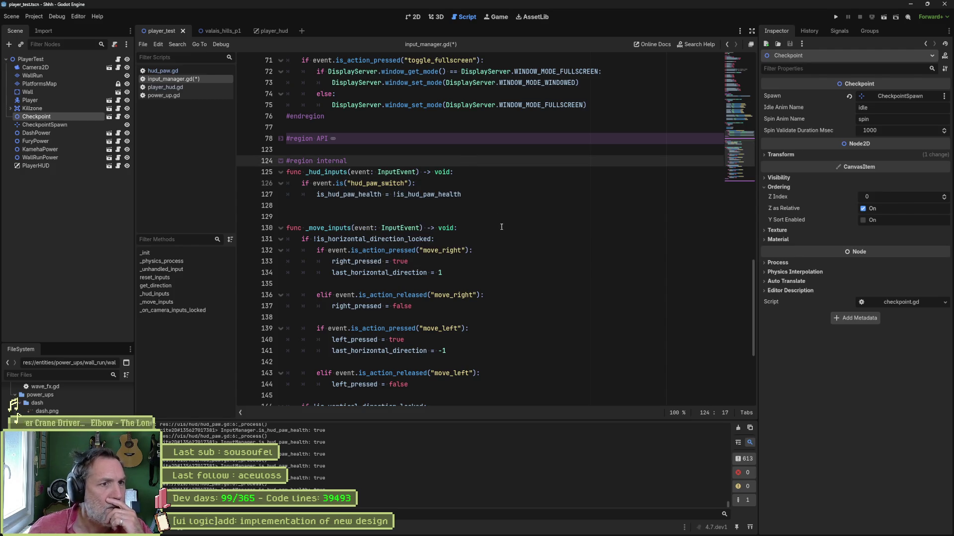
scroll(501, 226, "up", 1)
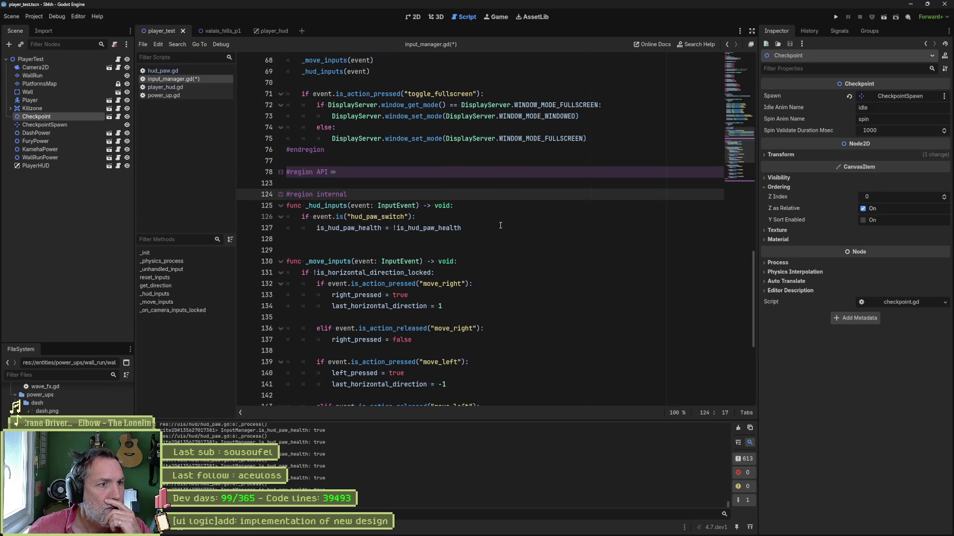
scroll(500, 226, "up", 3)
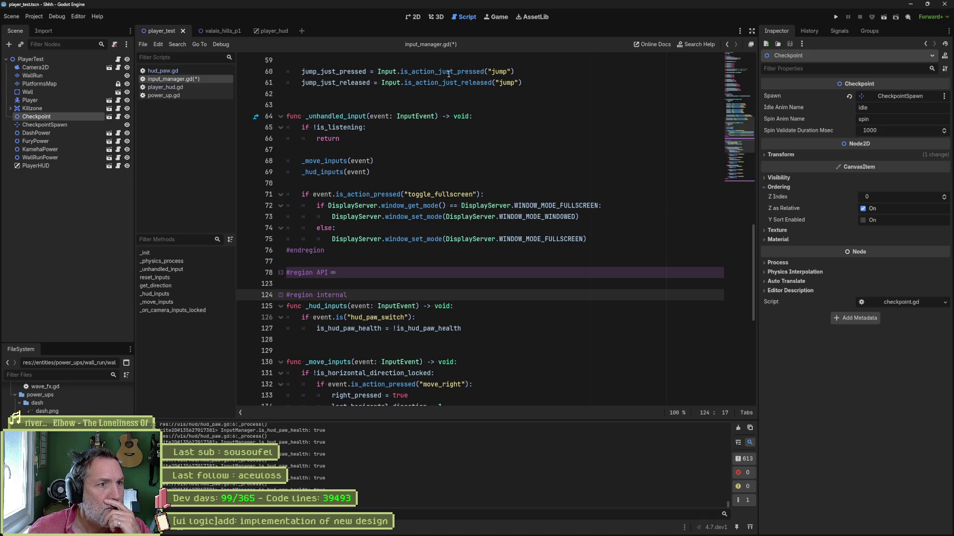
scroll(449, 73, "up", 3)
Step: Paste the hud_paw_switch check after line 61, then delete the pasted lines again
double_click(443, 172)
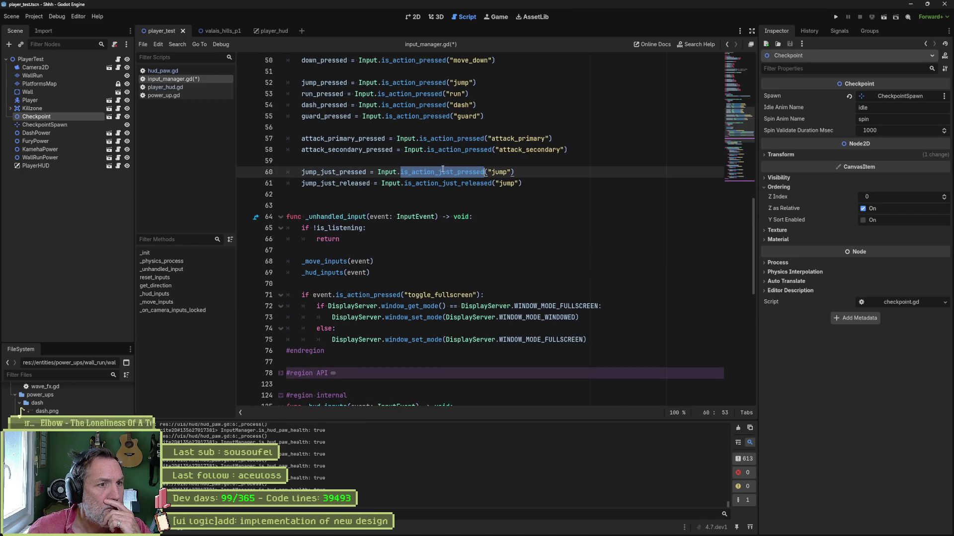
mouse_move(443, 170)
scroll(443, 169, "up", 5)
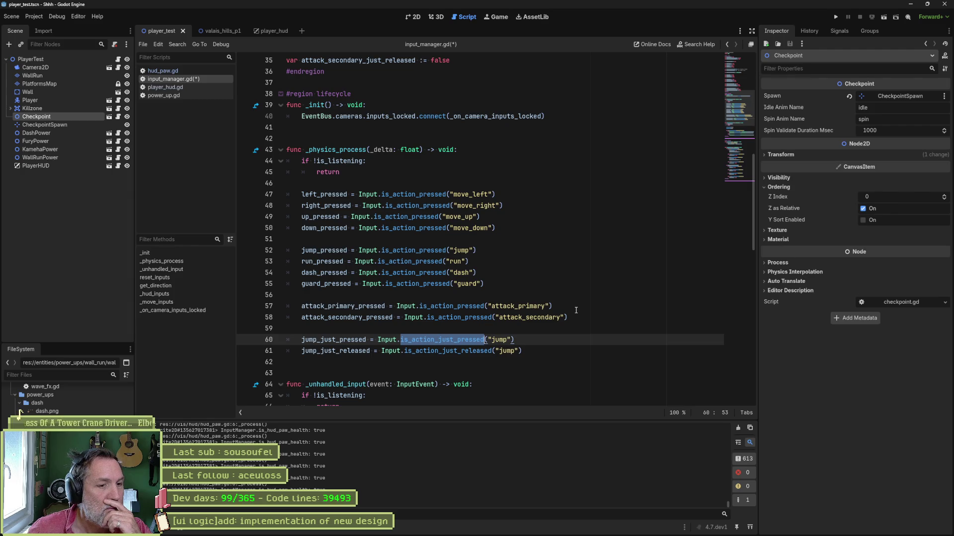
scroll(496, 326, "down", 7)
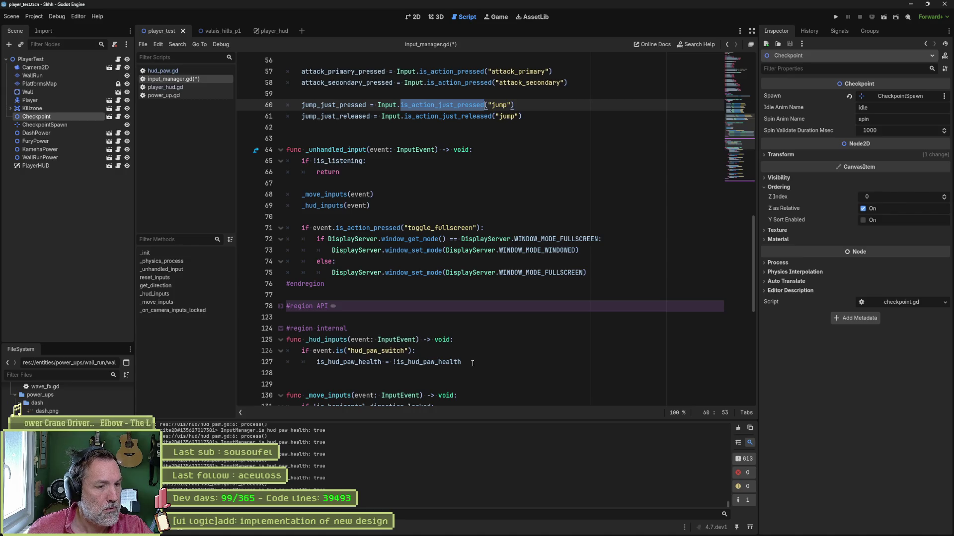
left_click_drag(472, 363, 462, 340)
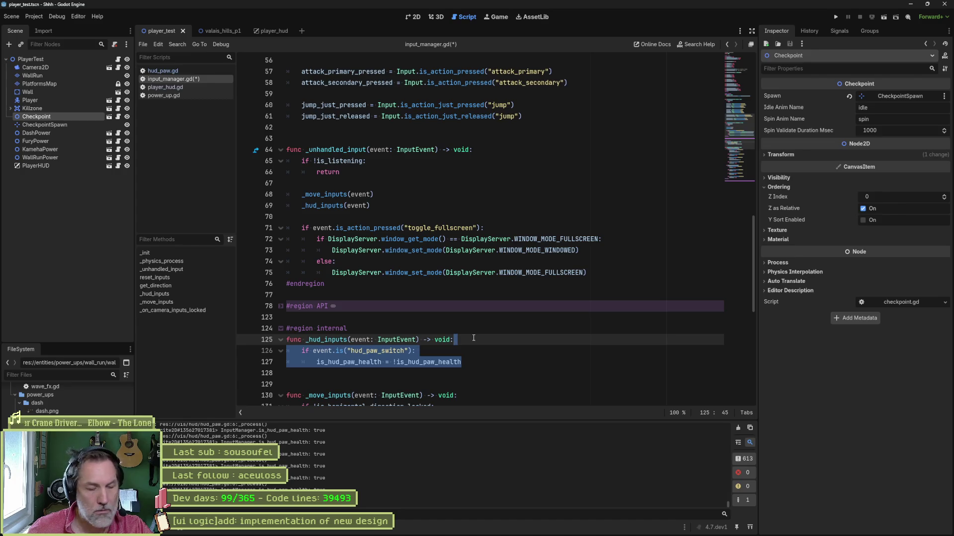
scroll(510, 198, "up", 1)
key("ctrl+c")
left_click(525, 151)
key("ctrl+v")
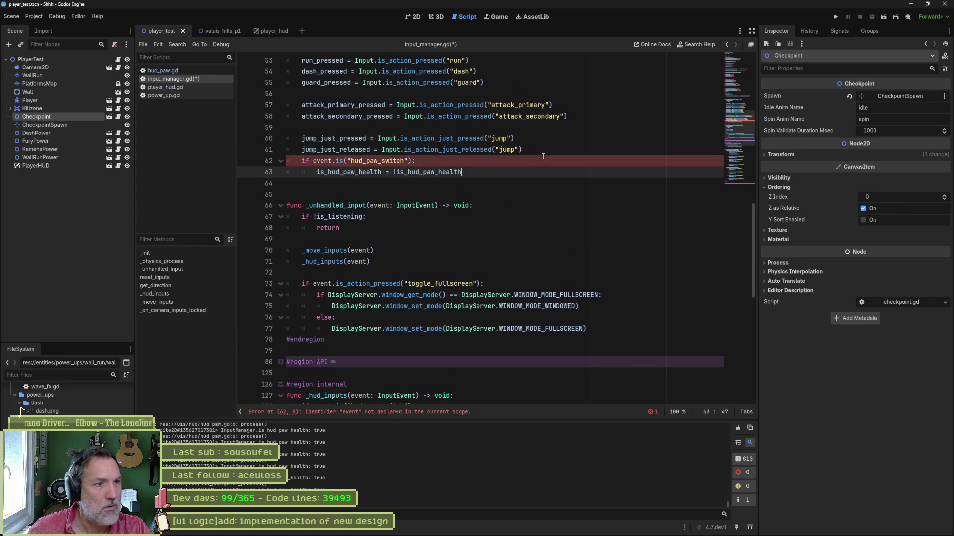
key("Return")
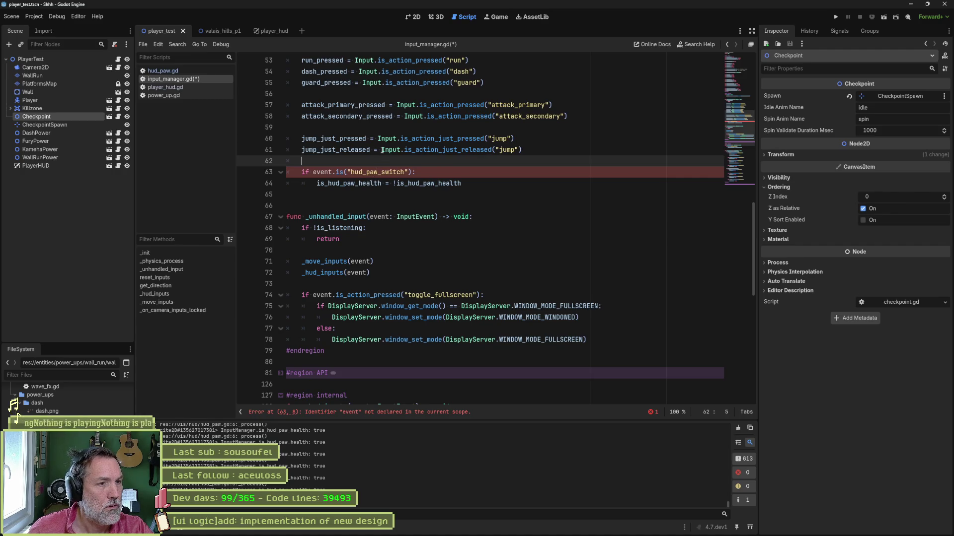
mouse_move(382, 150)
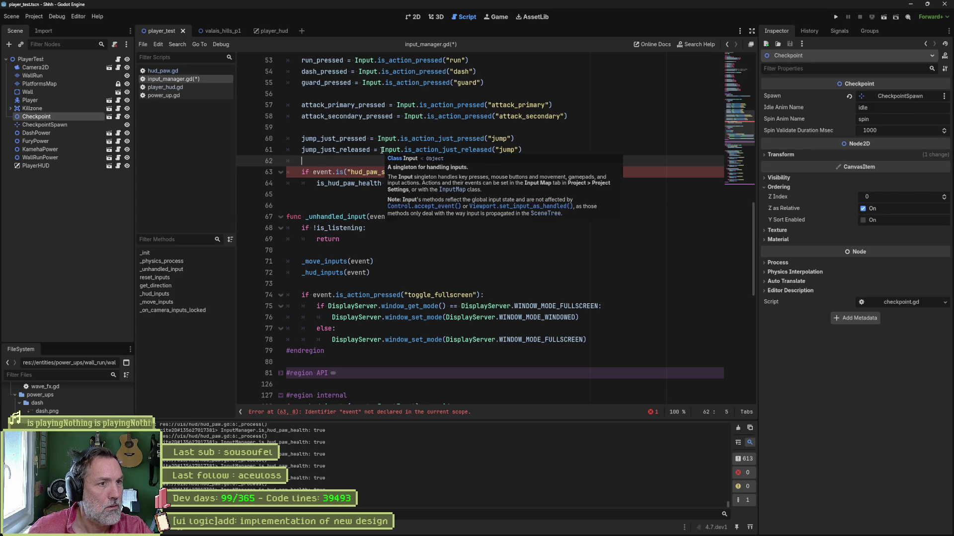
key("ctrl+shift+k")
key("ctrl+shift+k")
key("ctrl+shift+k")
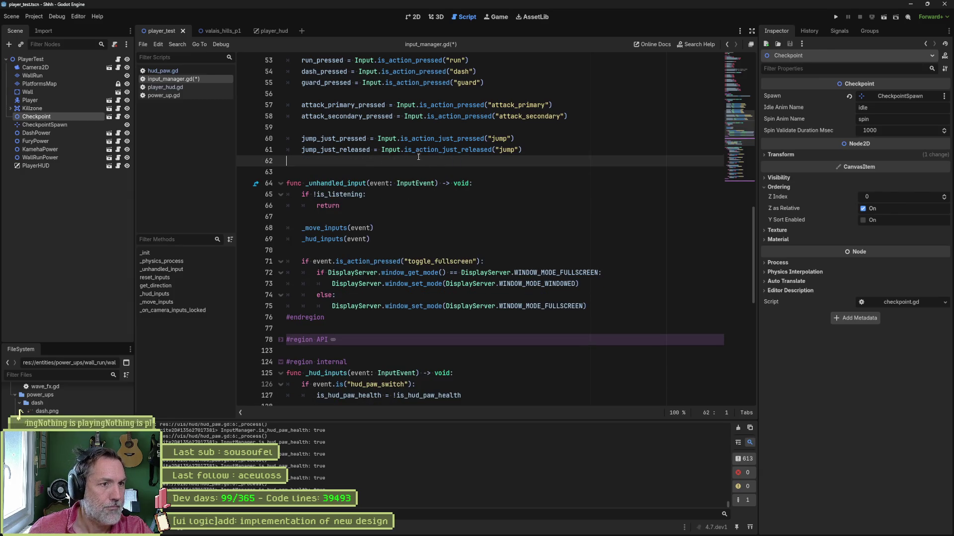
mouse_move(418, 138)
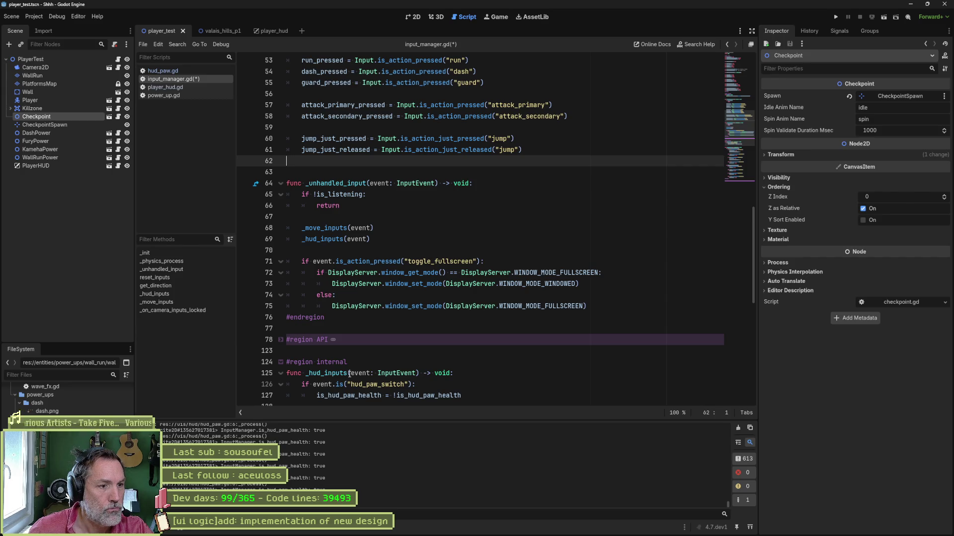
left_click_drag(335, 385, 411, 385)
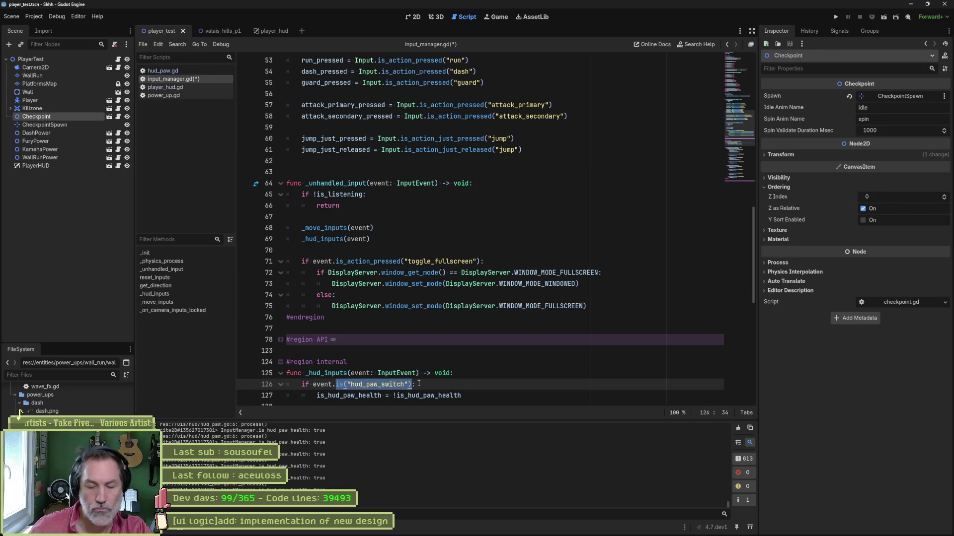
key("BackSpace")
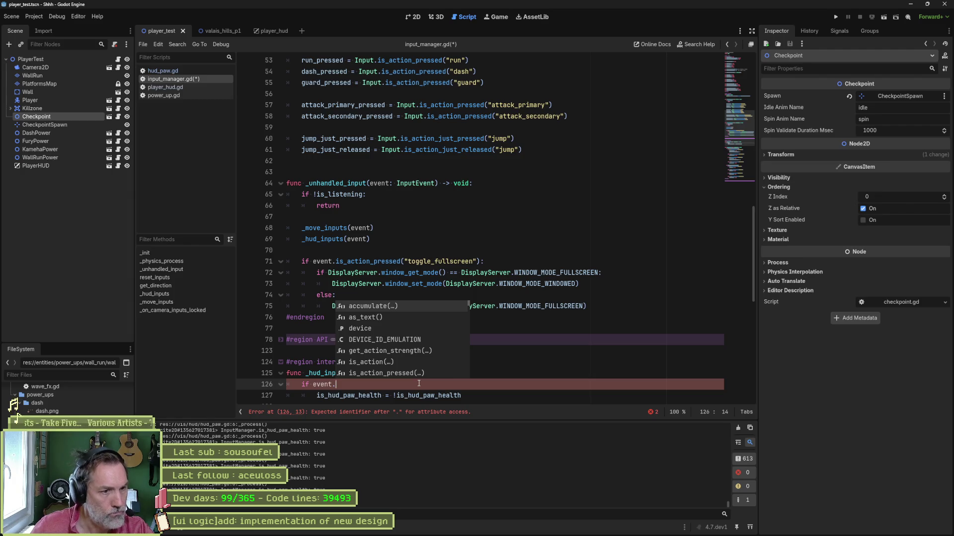
type("is")
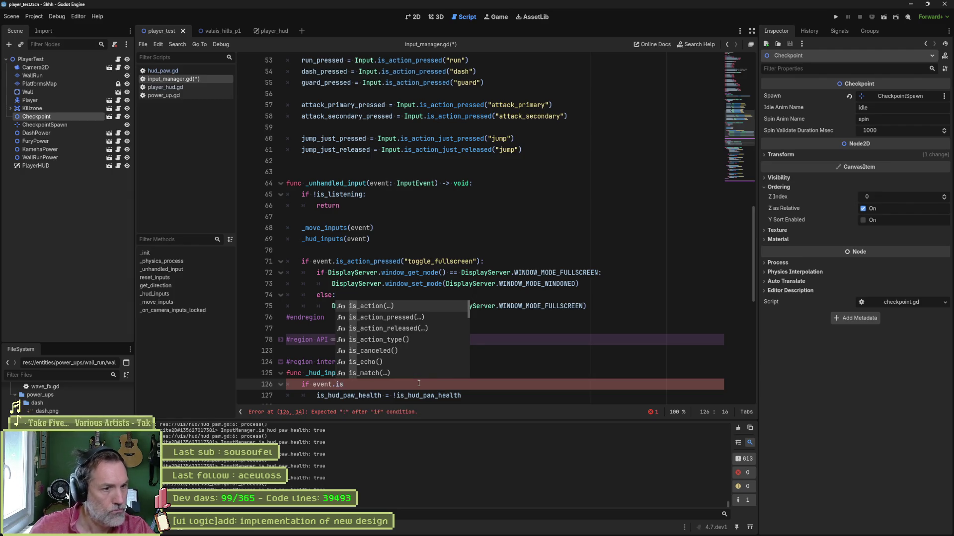
scroll(434, 350, "down", 5)
scroll(434, 349, "down", 1)
scroll(434, 348, "up", 3)
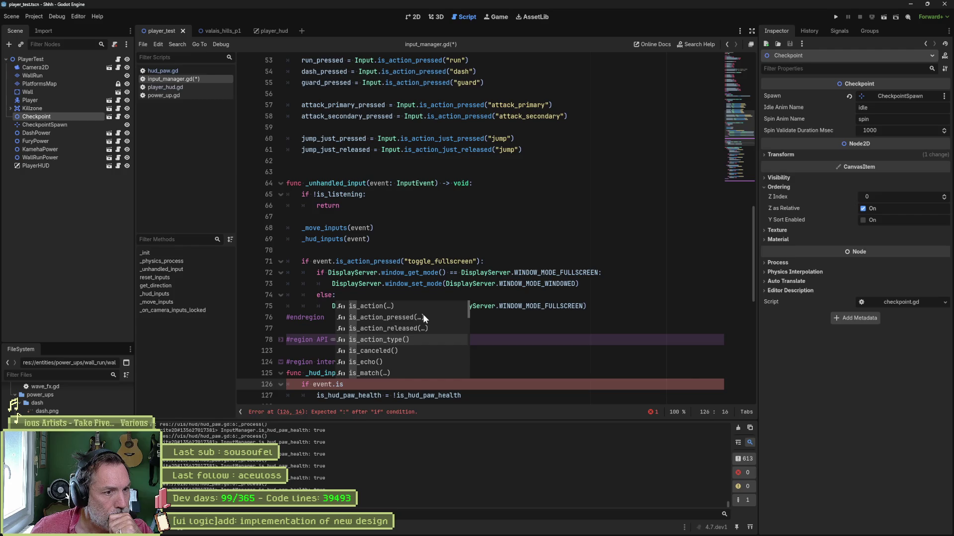
scroll(420, 339, "down", 4)
scroll(420, 339, "down", 2)
scroll(419, 339, "down", 3)
scroll(420, 339, "down", 2)
scroll(419, 339, "down", 4)
scroll(420, 341, "down", 3)
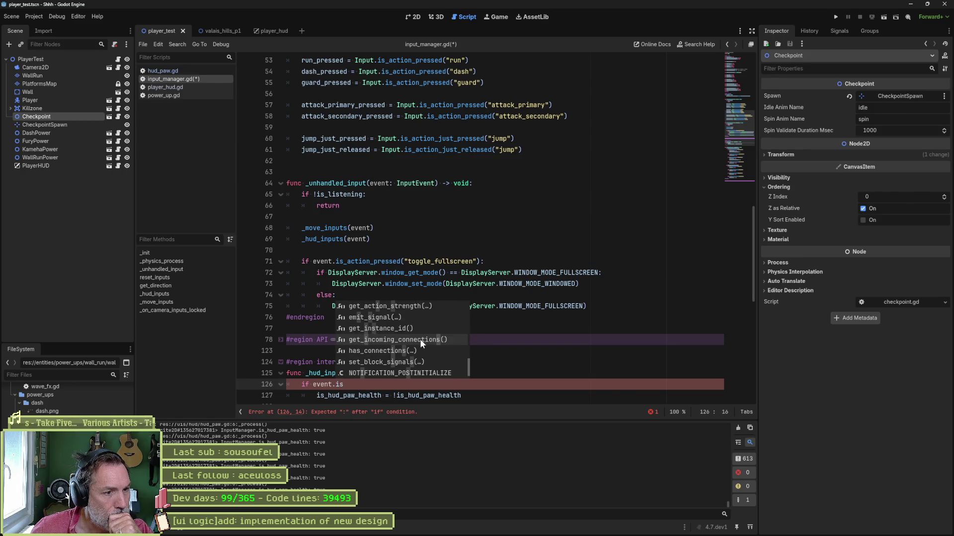
left_click(494, 338)
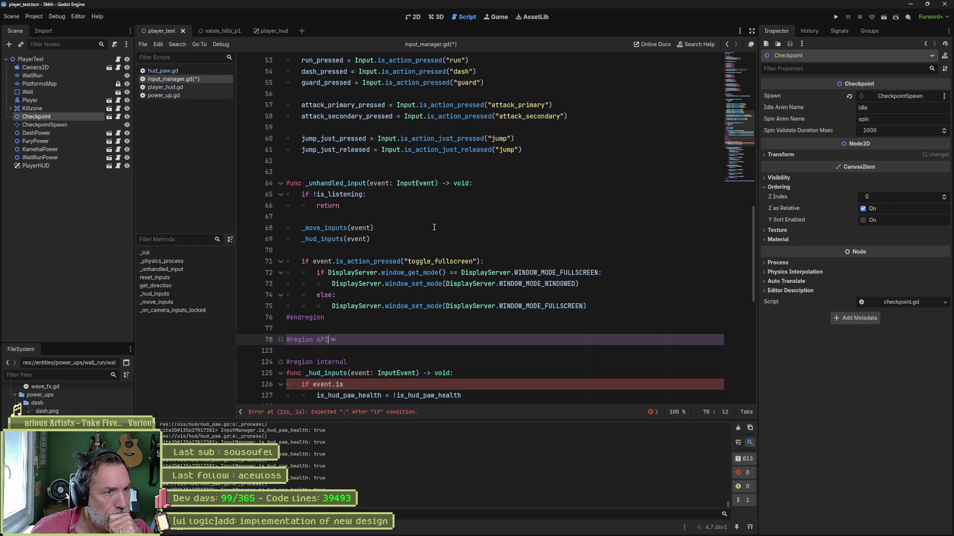
scroll(434, 229, "up", 6)
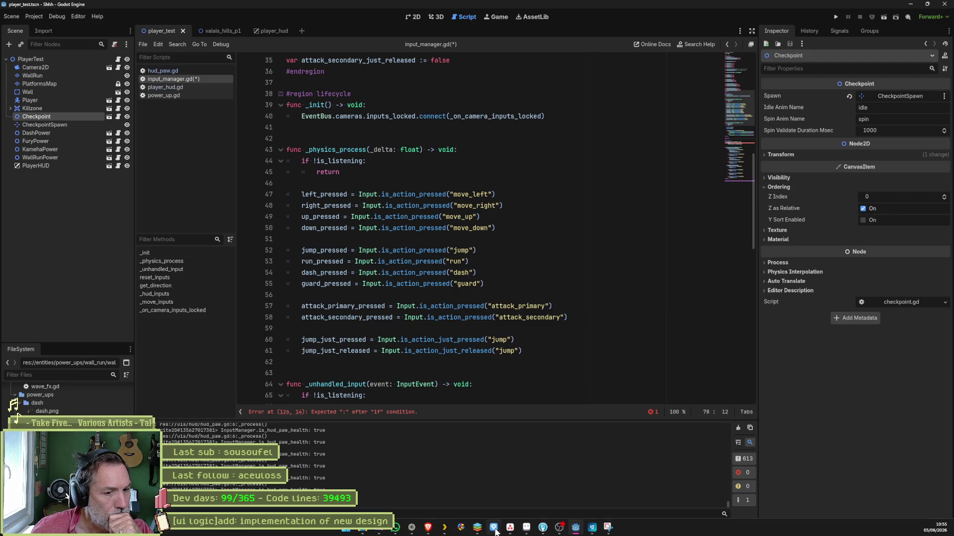
left_click(418, 530)
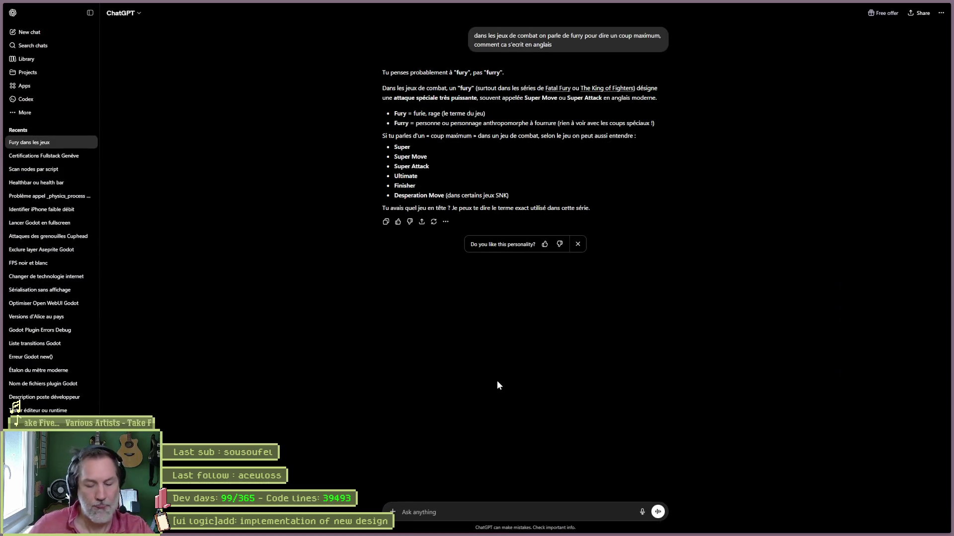
Step: Ask Claude when to use just_pressed versus is_action_pressed in Godot, read the answer, and return to Godot
key("alt+space")
type("godot")
key("Return")
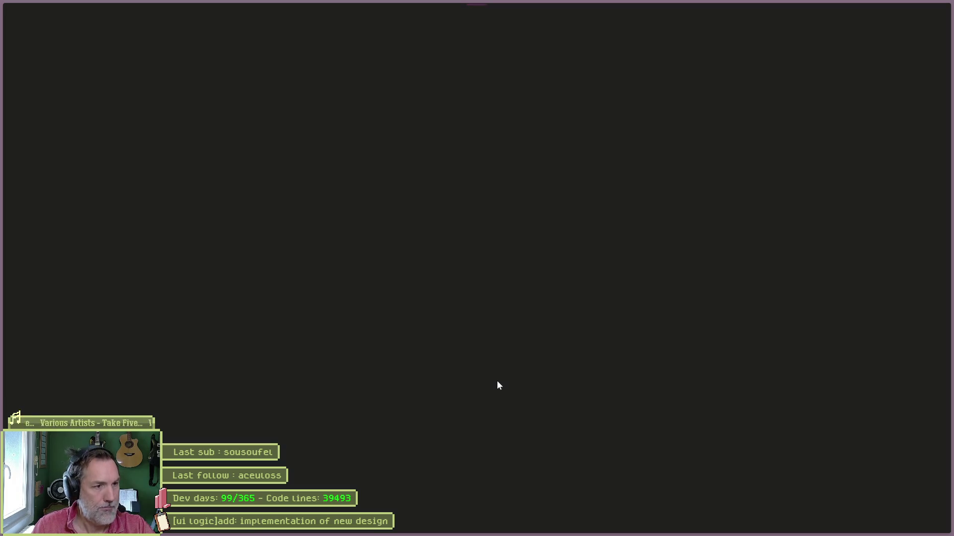
type("dans")
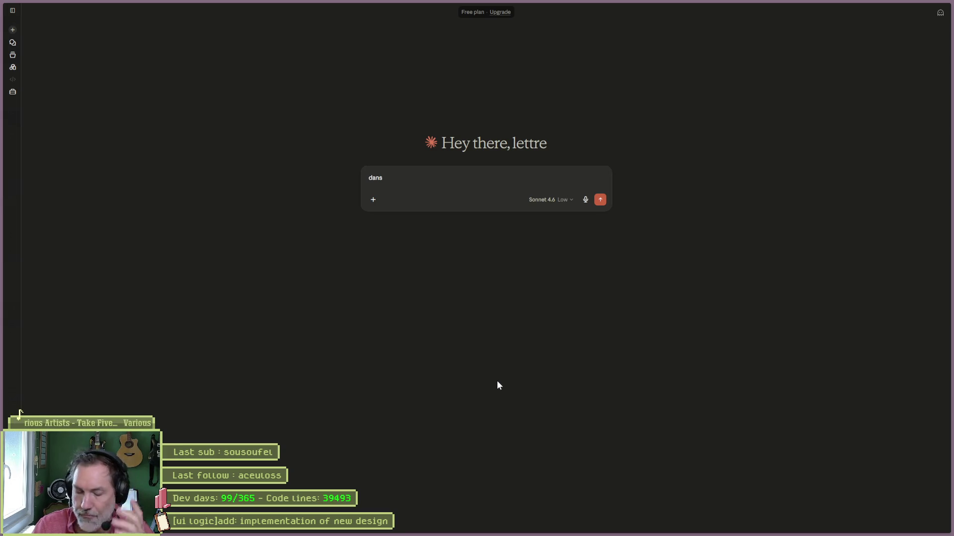
type(" godot,")
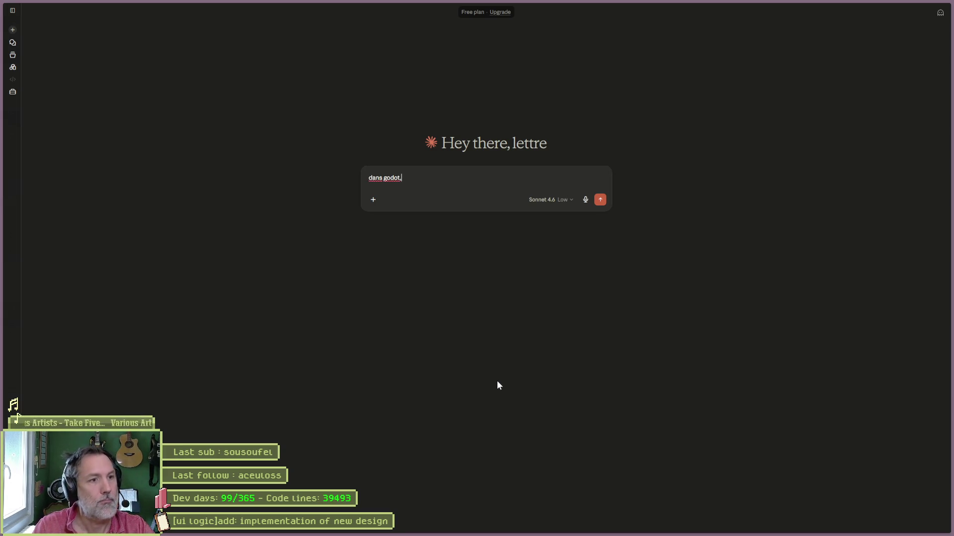
type(" quand utiliser ")
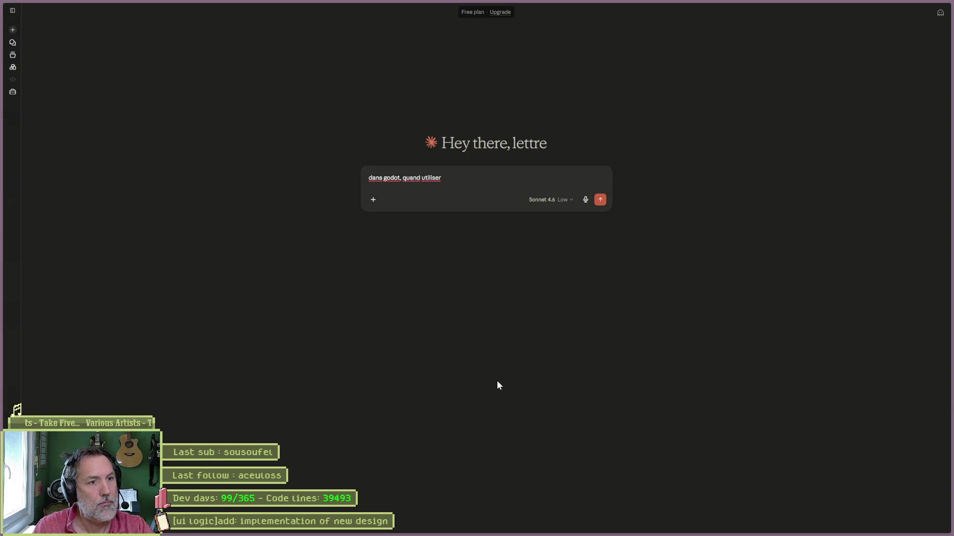
type("just_pressed pour les input")
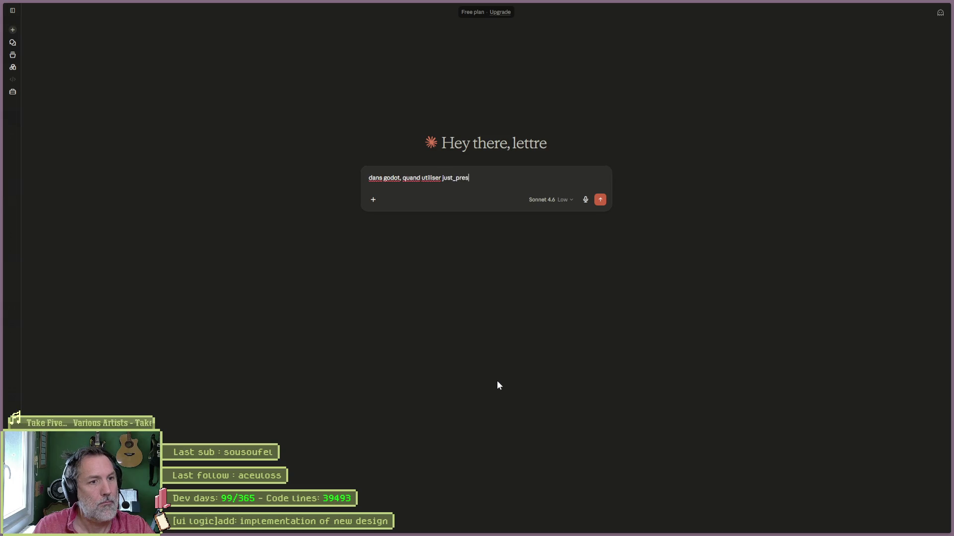
type("s ou ")
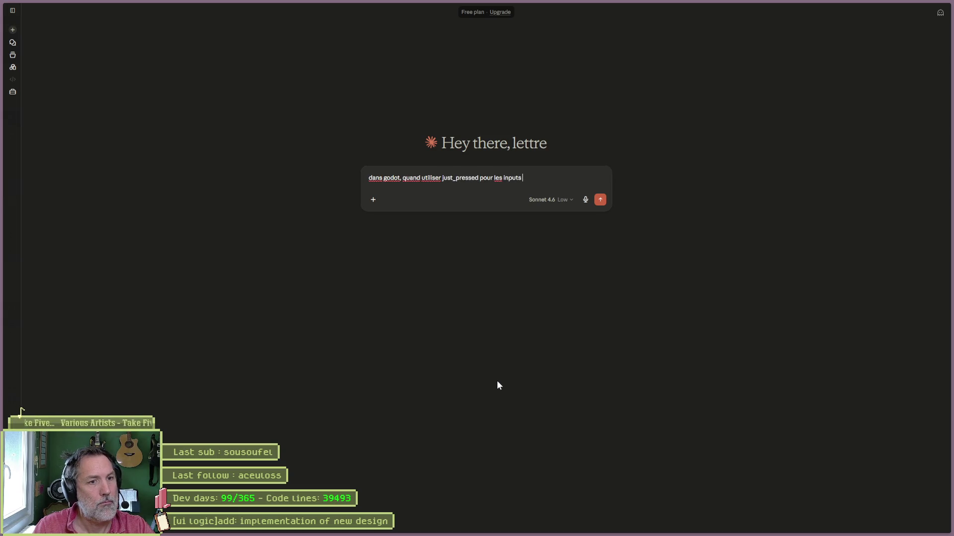
type("act")
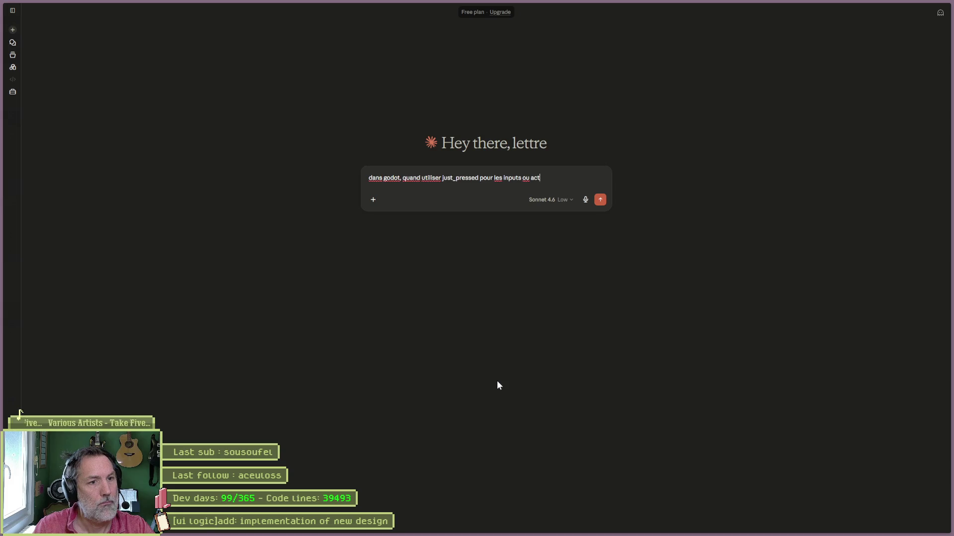
type("ion_is_pressed ")
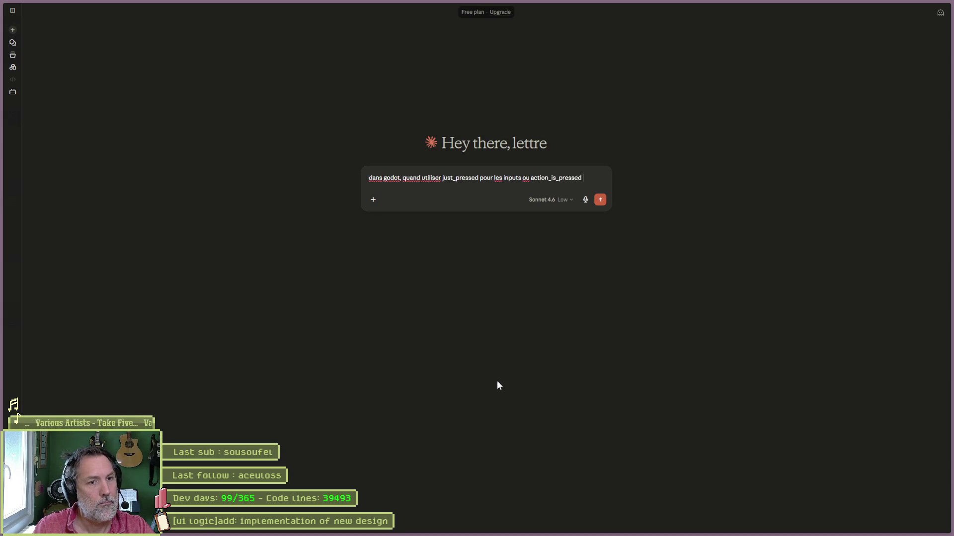
type("etc. ? je veu")
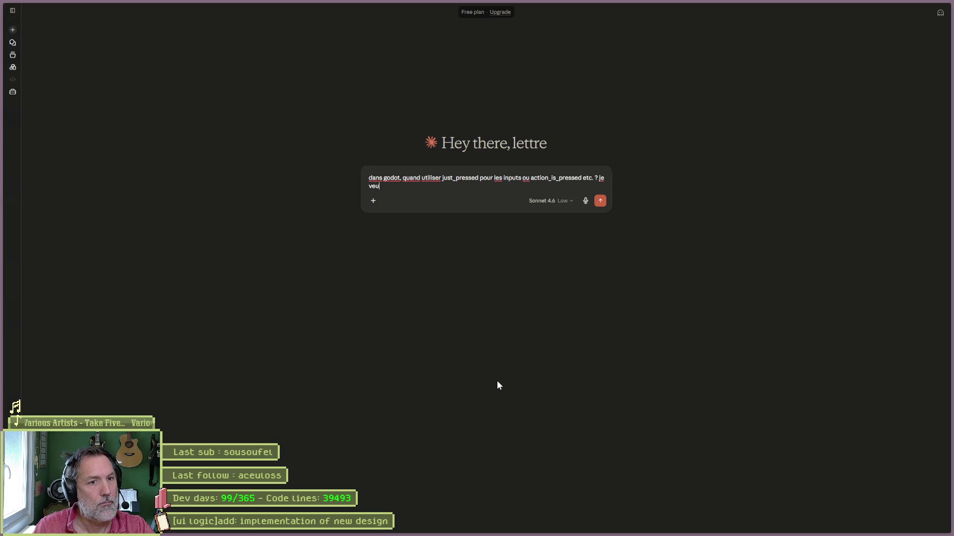
type("x un seul e")
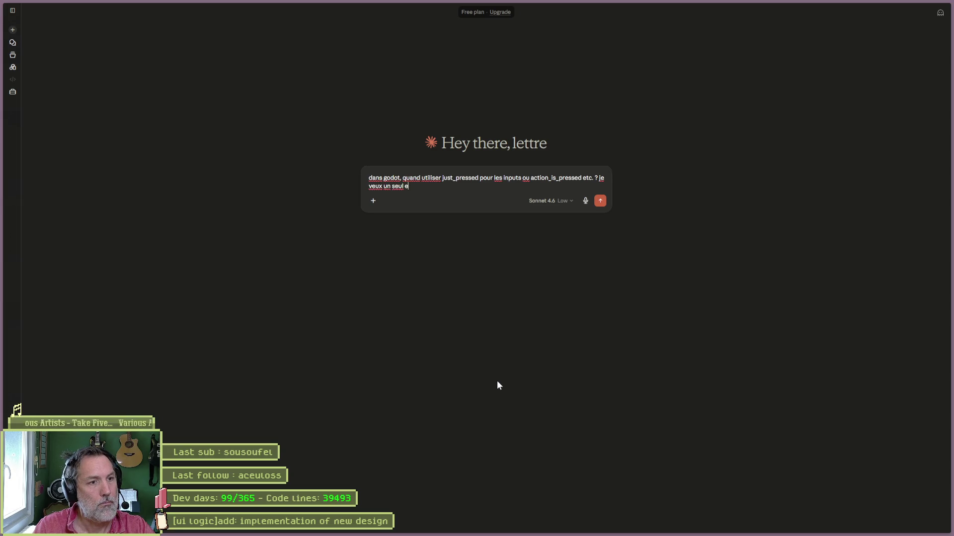
type("vent au momen")
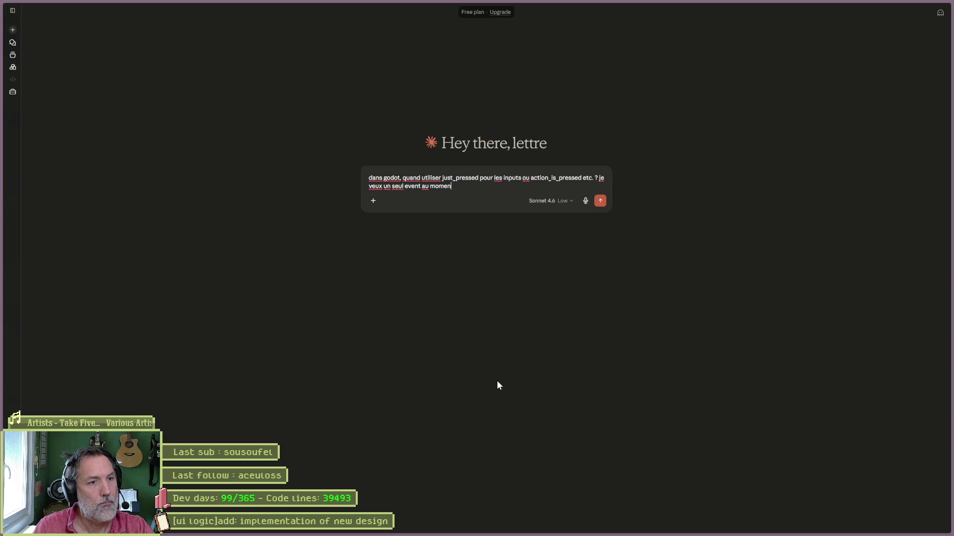
type("t ou le joueur ")
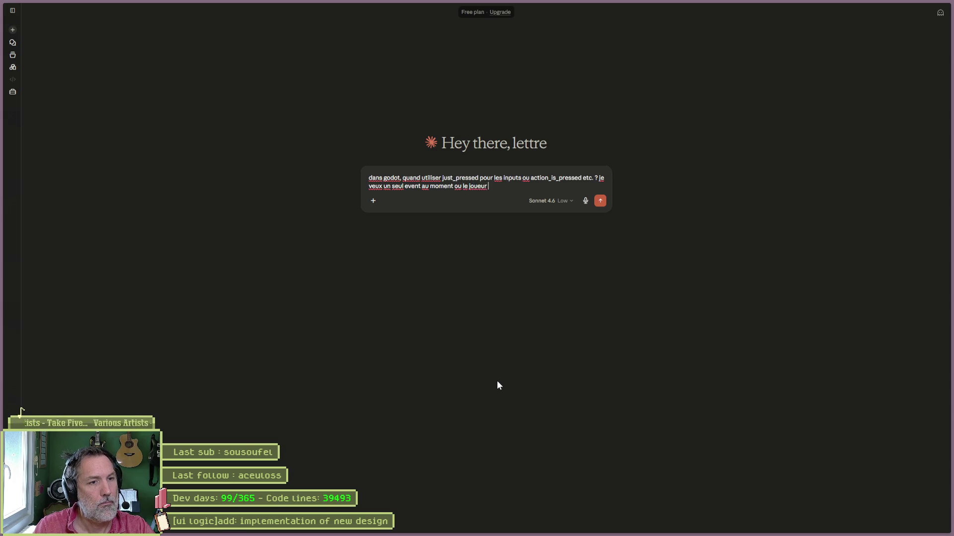
type("appuie sur une ")
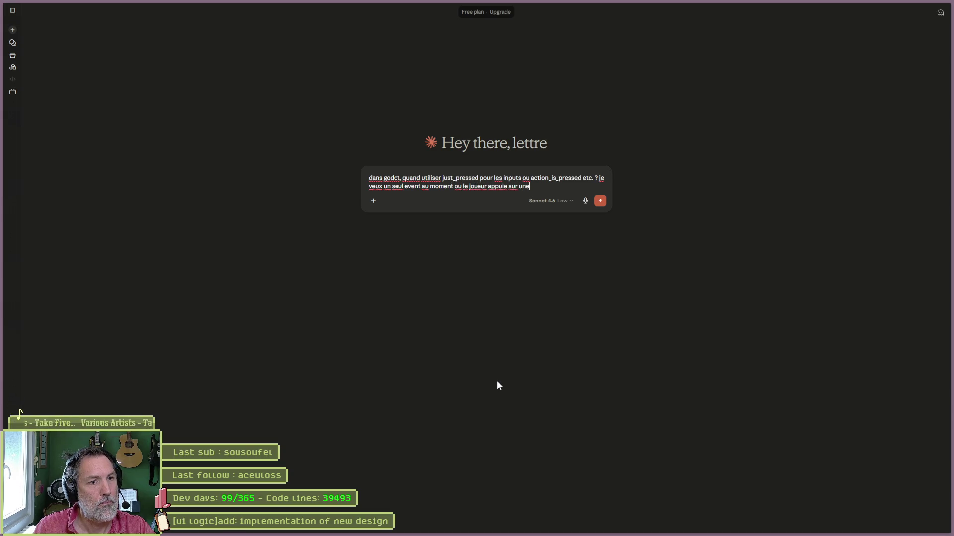
type("action donne")
key("Return")
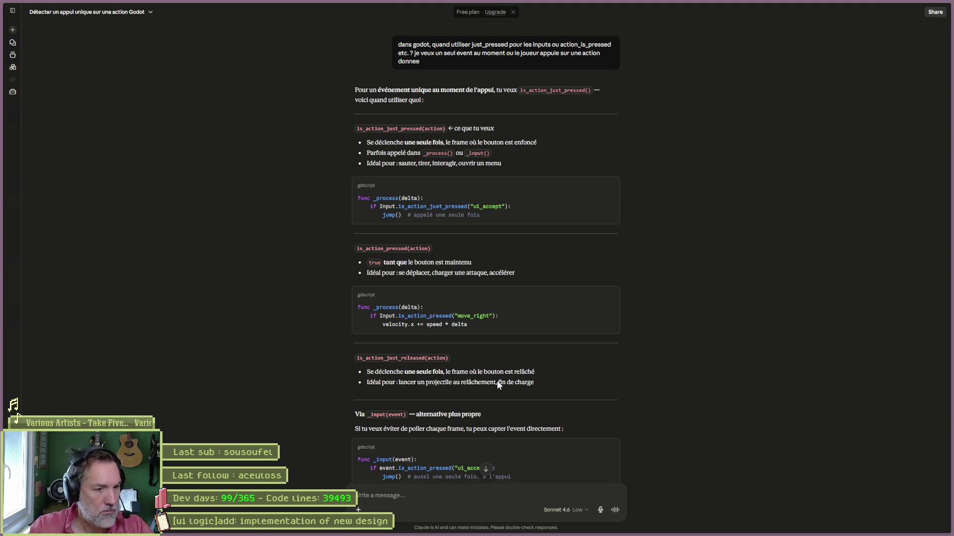
scroll(496, 381, "down", 3)
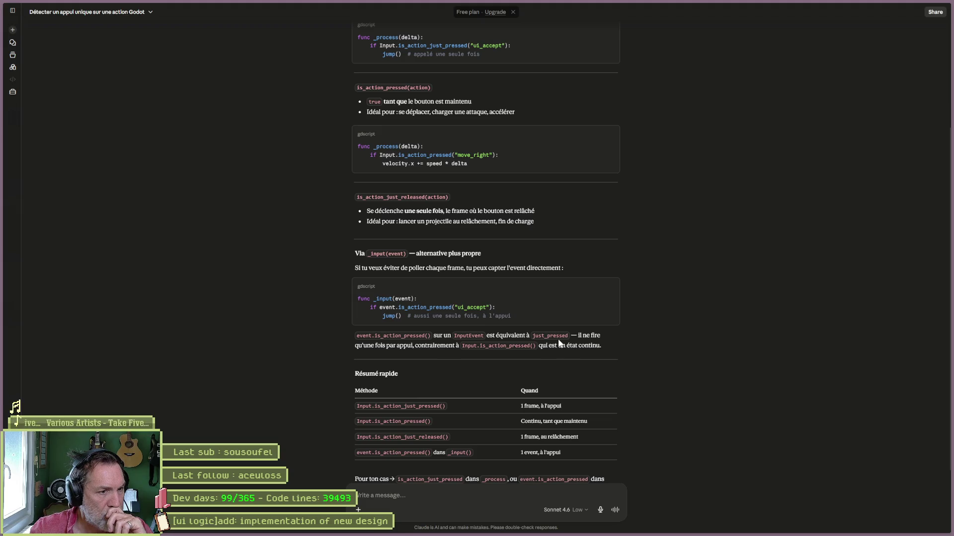
left_click(562, 529)
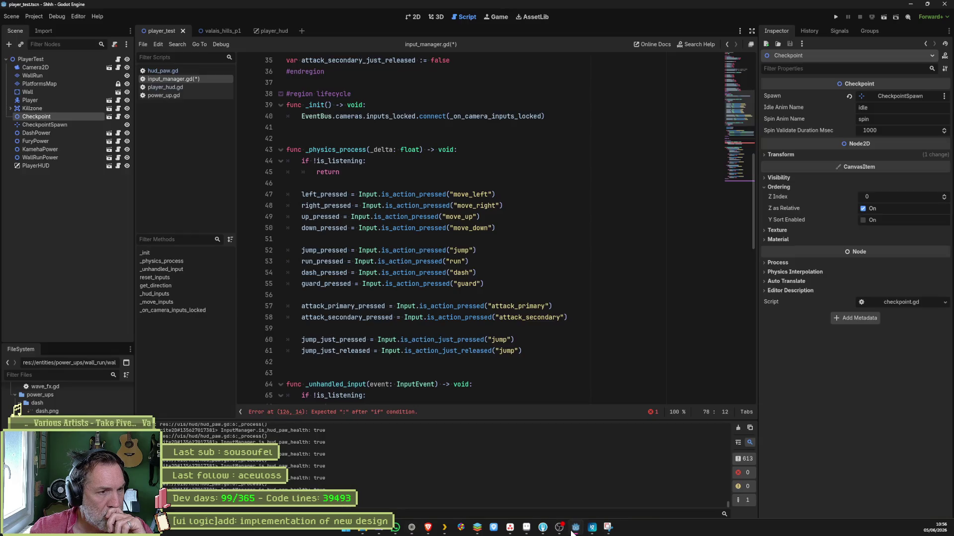
Step: Restore line 126 to event.is_action_pressed("hud_paw_switch") using code completion
left_click(172, 293)
left_click(354, 241)
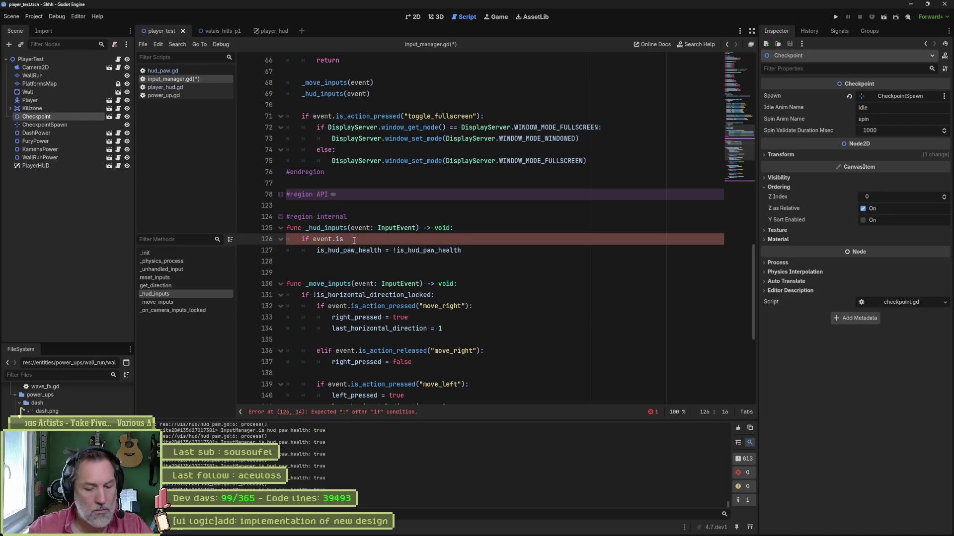
key("ctrl+space")
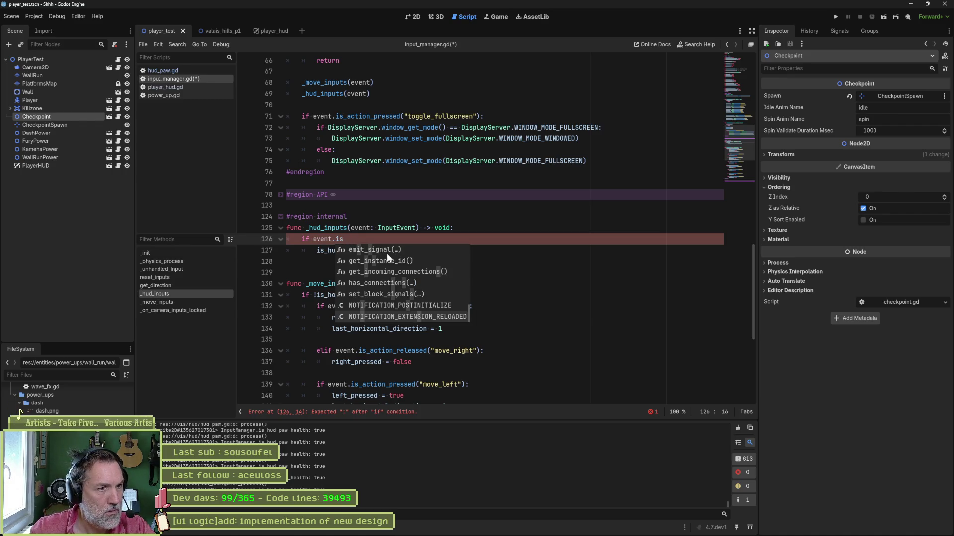
key("BackSpace")
key("BackSpace")
type("pre")
key("Down")
key("Return")
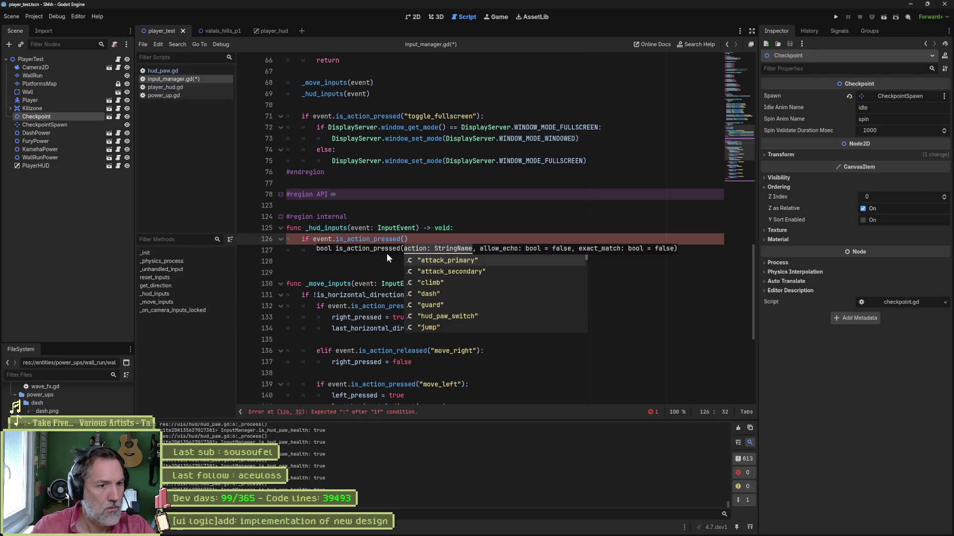
key("Down")
key("Down")
key("Down")
key("Return")
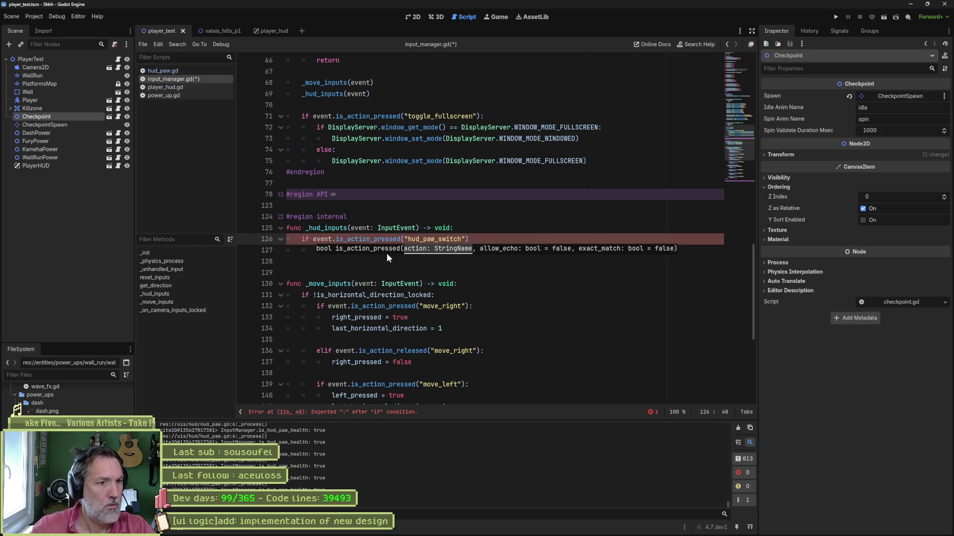
Step: Add print_debug("switch") inside the if block and run the game
left_click(478, 239)
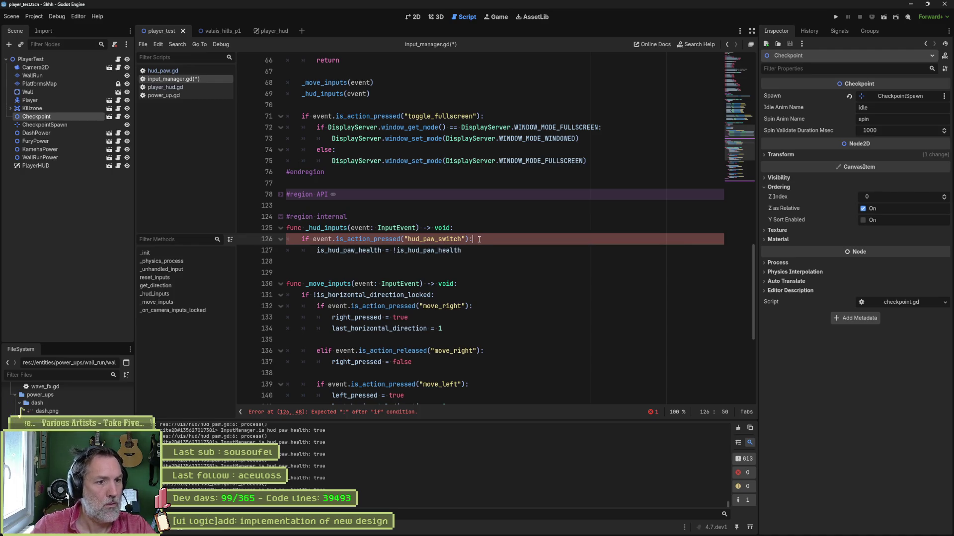
key("Return")
type("print_d")
key("Return")
type("\"witch")
key("F6")
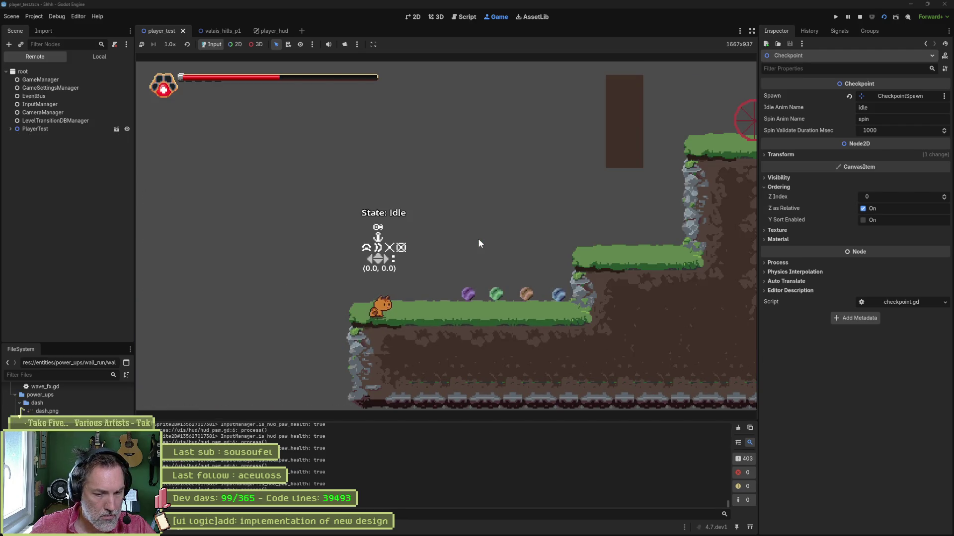
Step: Stop the test run with F8 and select is_hud_paw_health on line 128
key("F8")
left_click(457, 227)
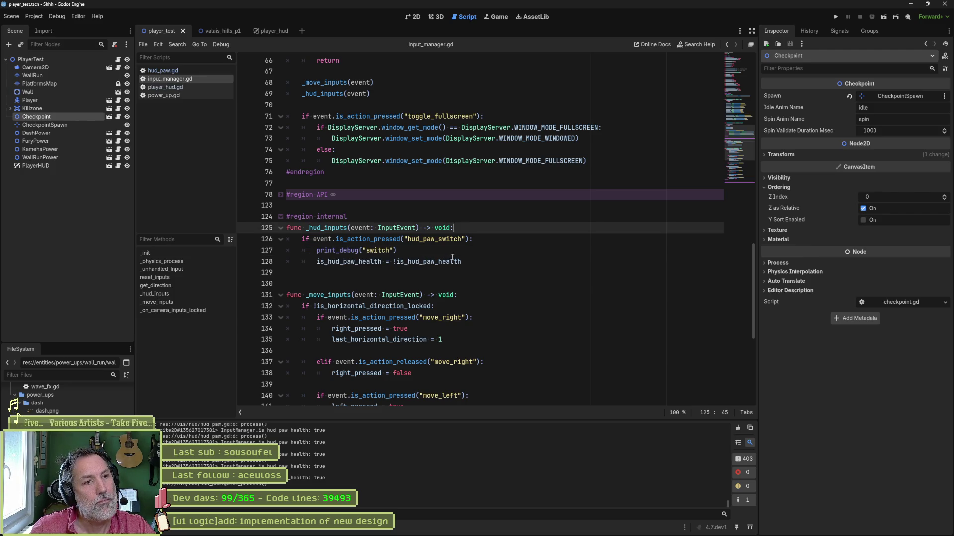
mouse_move(317, 261)
left_mouse_down()
mouse_move(461, 262)
mouse_move(382, 262)
left_mouse_up()
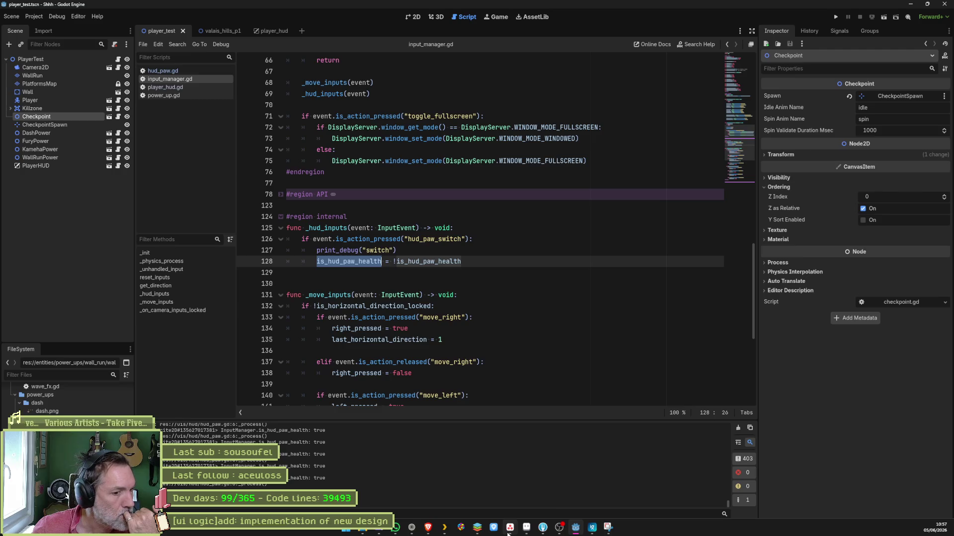
Step: Send Claude the follow-up 'Ensuite, j'envoie un event ?' and read its reply
left_click(412, 529)
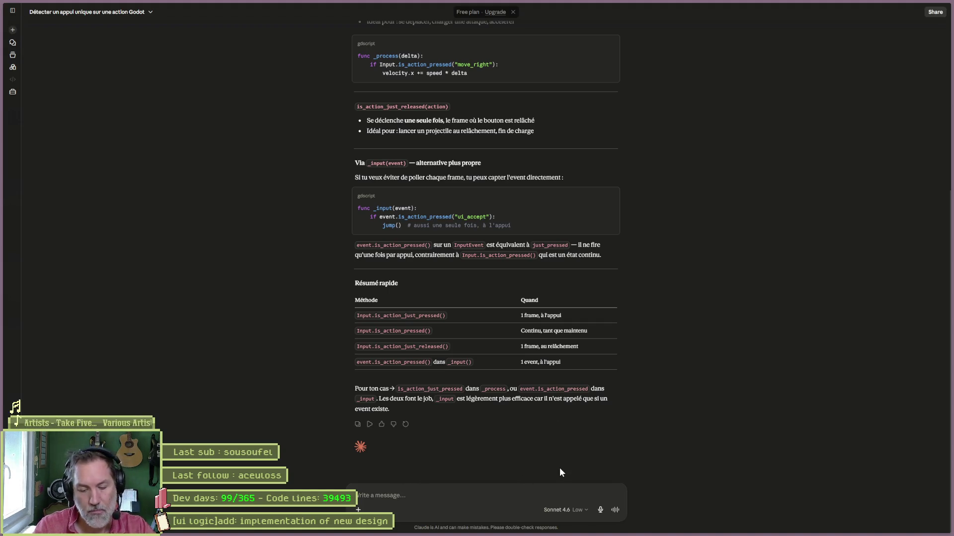
type("Ensuite, j")
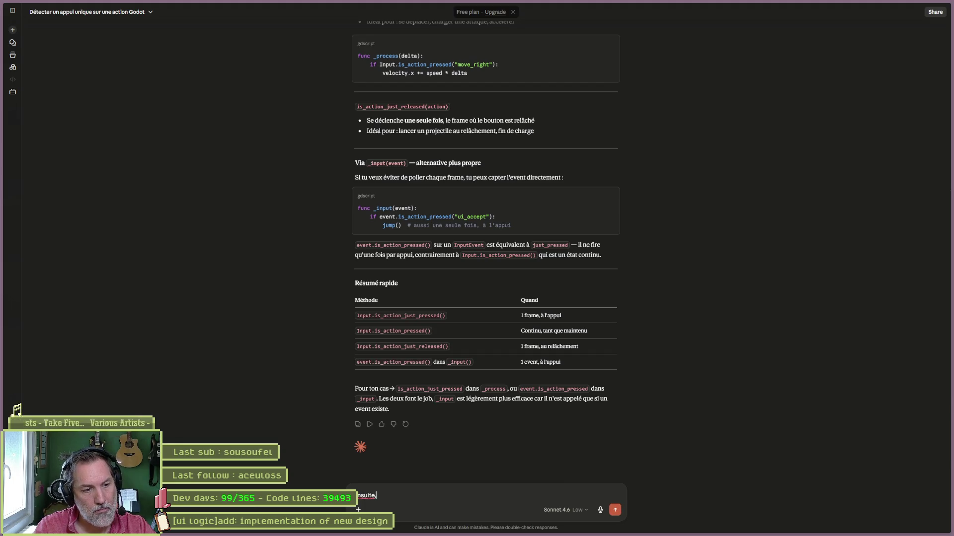
type("'envoie un event ?")
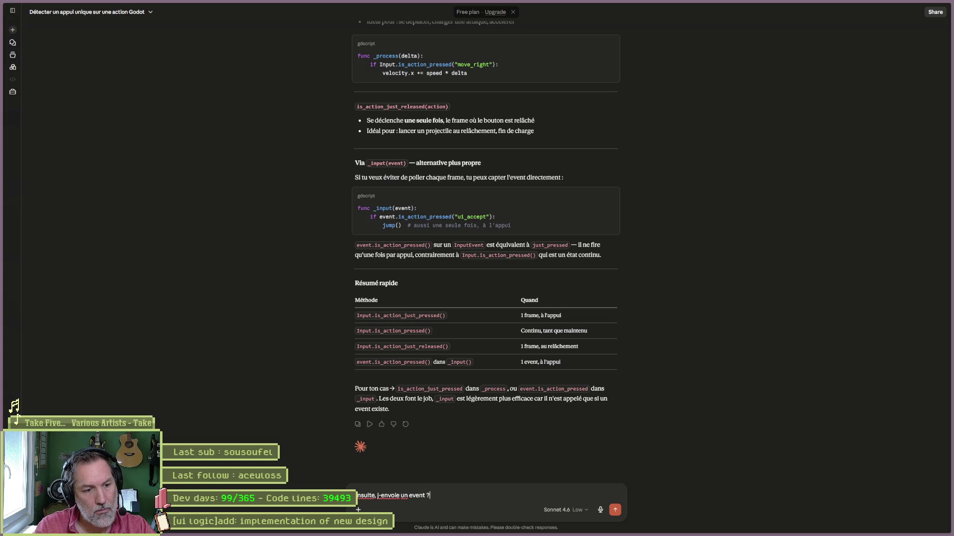
key("Return")
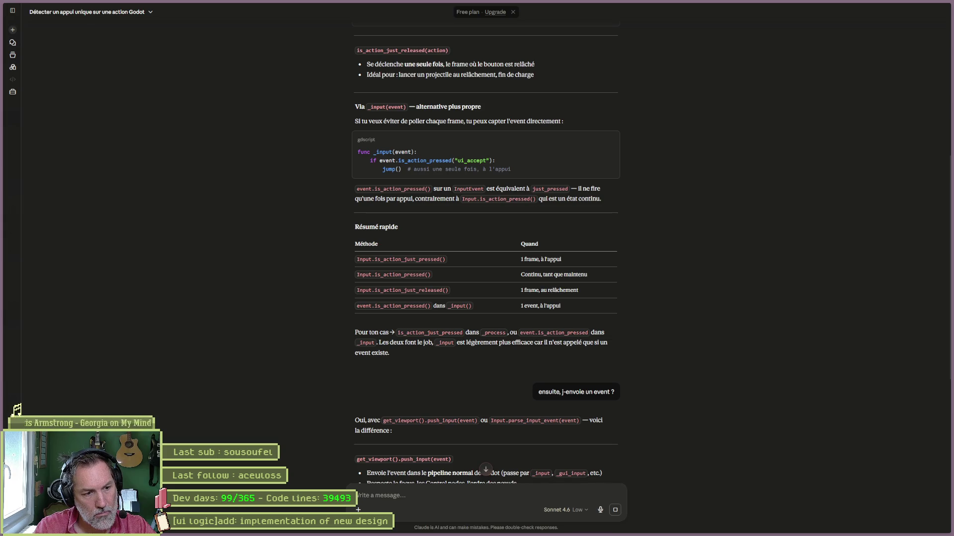
scroll(742, 373, "down", 1)
scroll(742, 373, "down", 5)
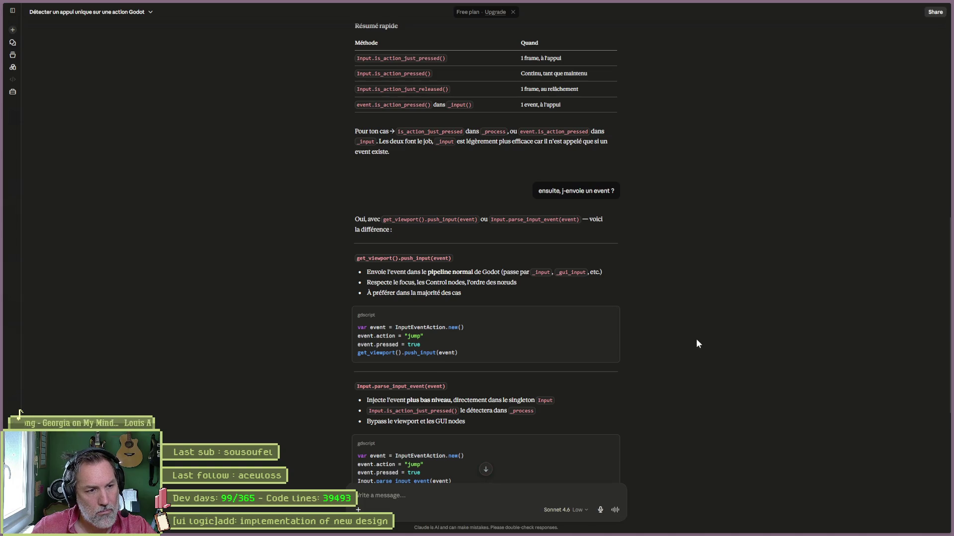
scroll(695, 340, "down", 5)
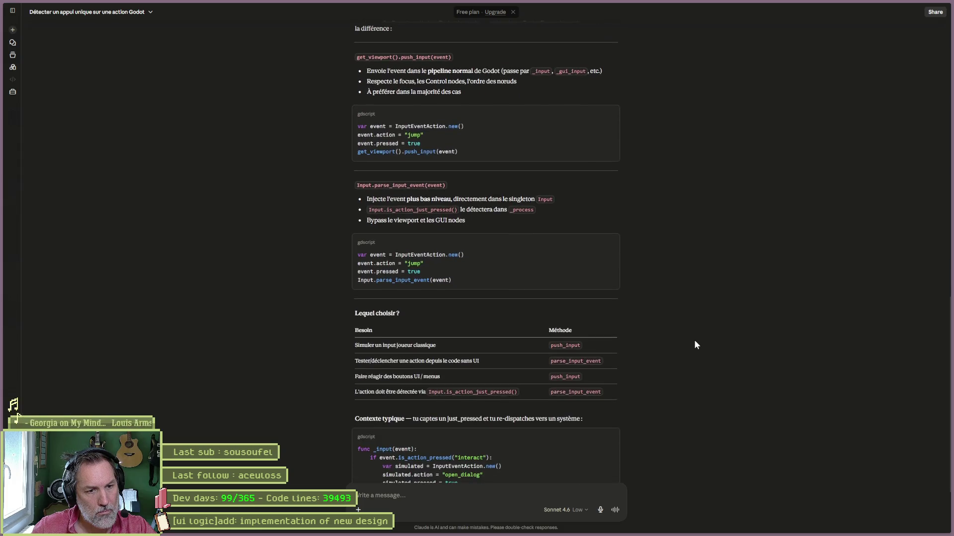
Step: Send Claude the whole InputManager script under the note 'J'ai fais un InputManager:'
key("alt+Tab")
left_click(549, 295)
key("ctrl+a")
key("alt+Tab")
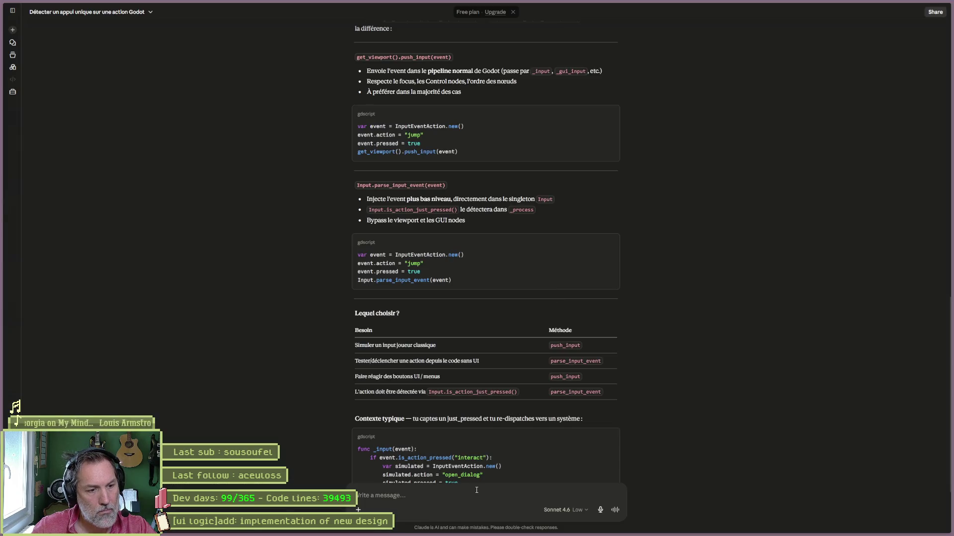
type("J'ai fais")
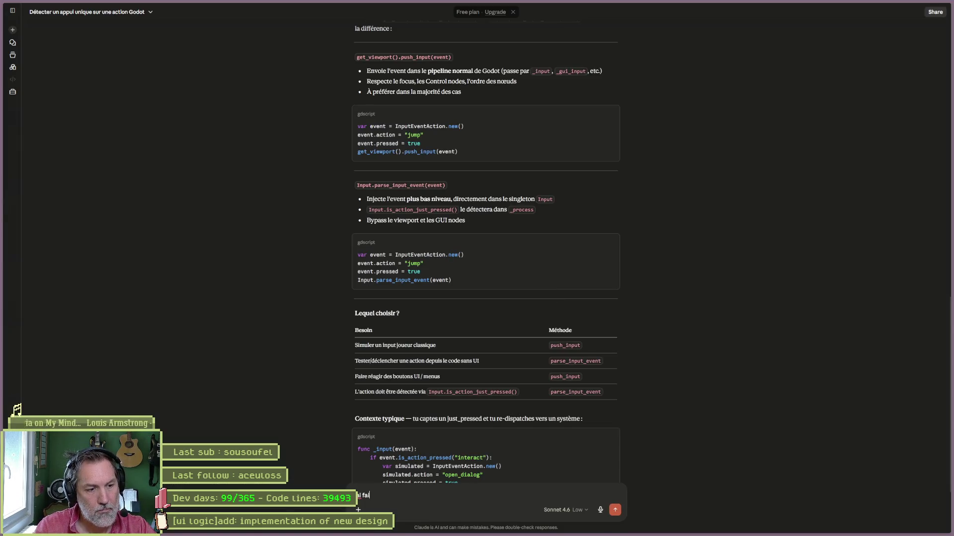
type(" un InputManager:")
key("shift+Return")
key("ctrl+v")
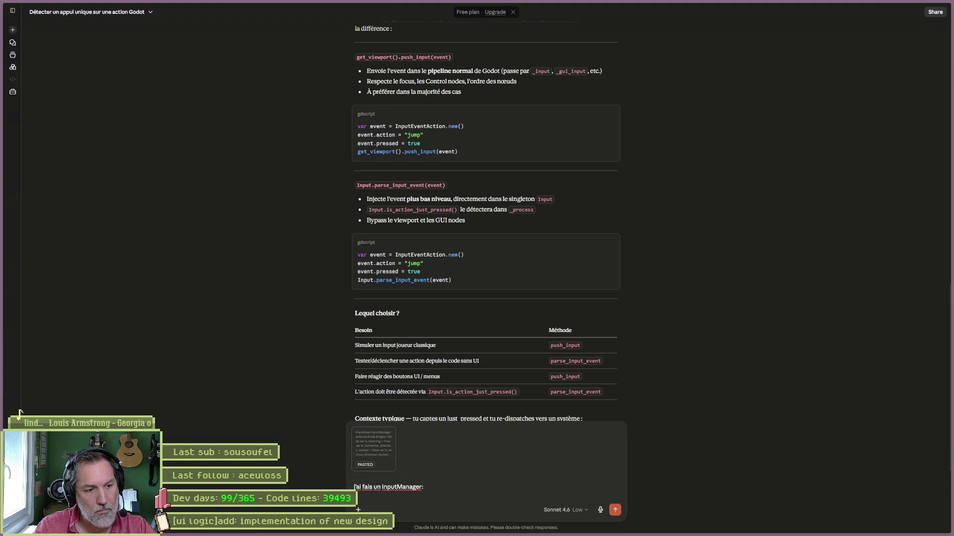
key("Return")
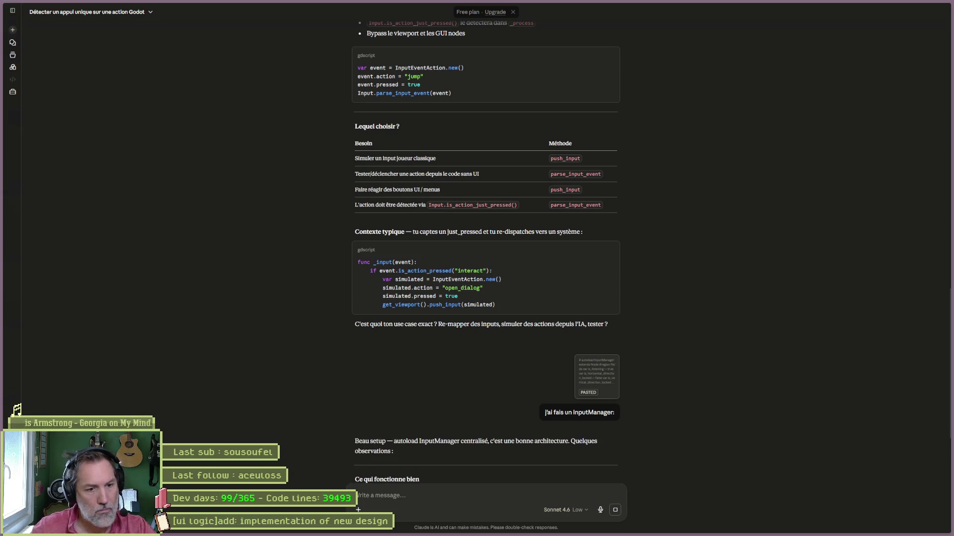
Step: Read Claude's review flagging the unassigned just_pressed variable and redundant code
scroll(685, 421, "down", 5)
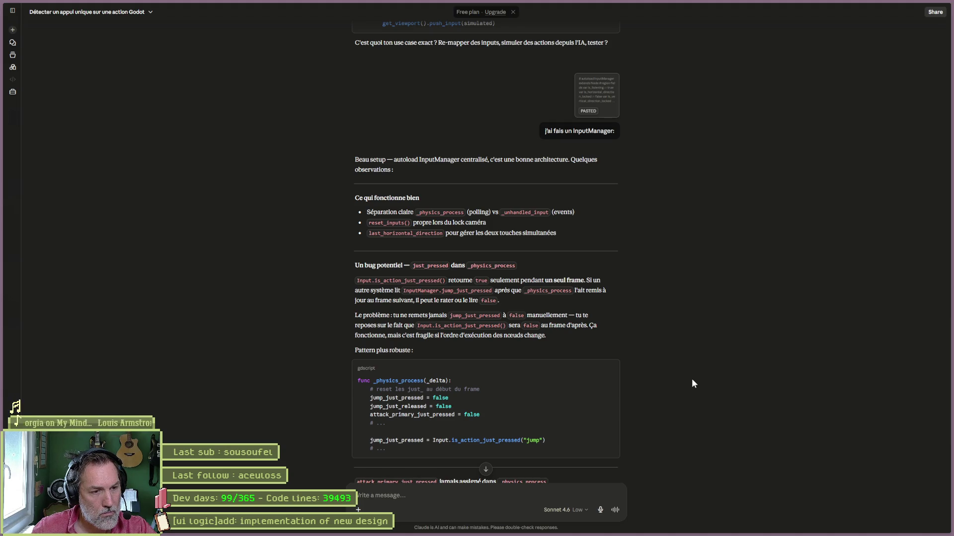
scroll(693, 380, "down", 1)
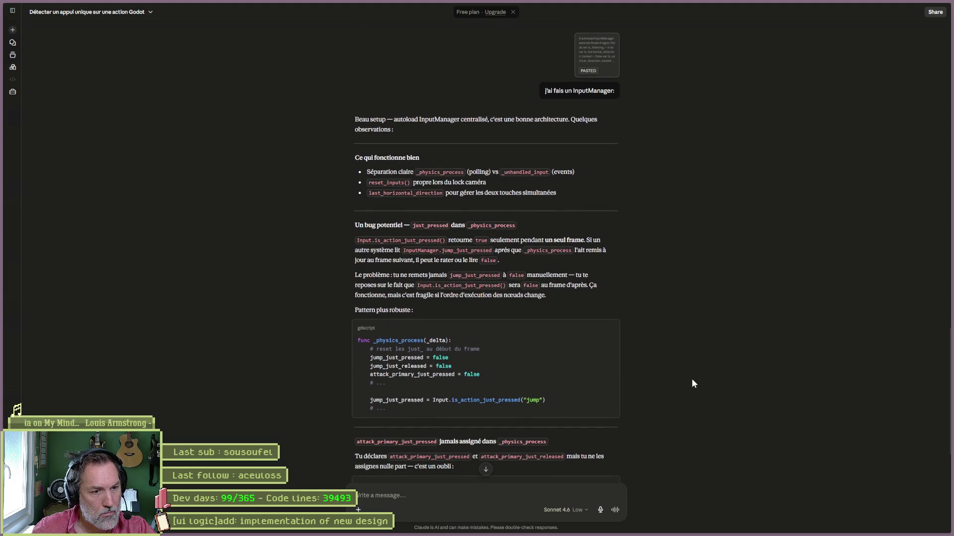
scroll(691, 378, "down", 1)
scroll(693, 380, "down", 1)
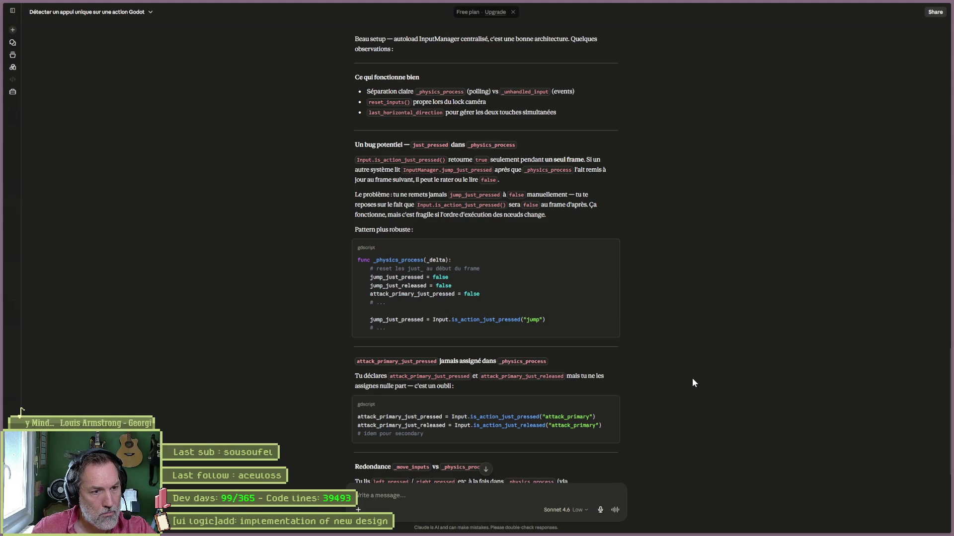
scroll(694, 382, "down", 3)
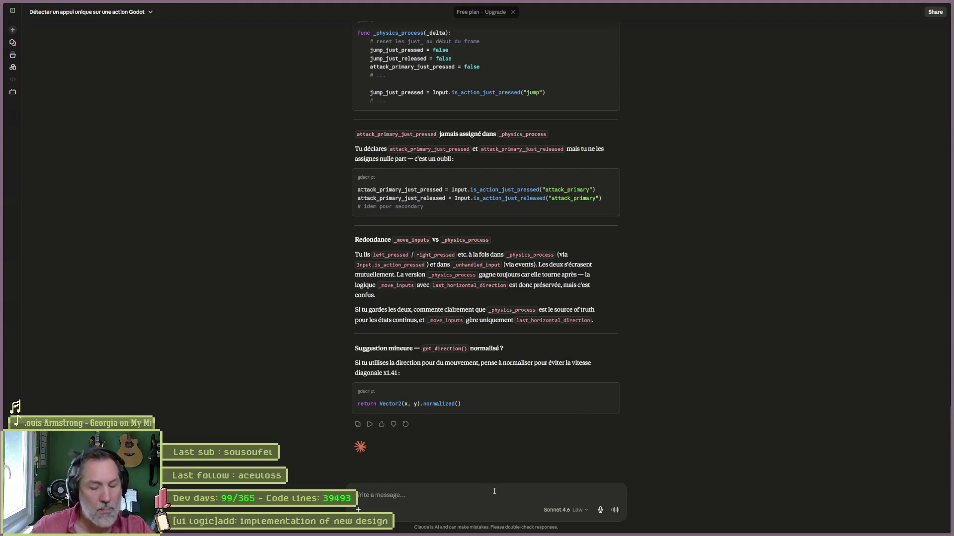
Step: Ask Claude 'Corrige mon script' and copy the full corrected InputManager script from its reply
type("Corrige mon script")
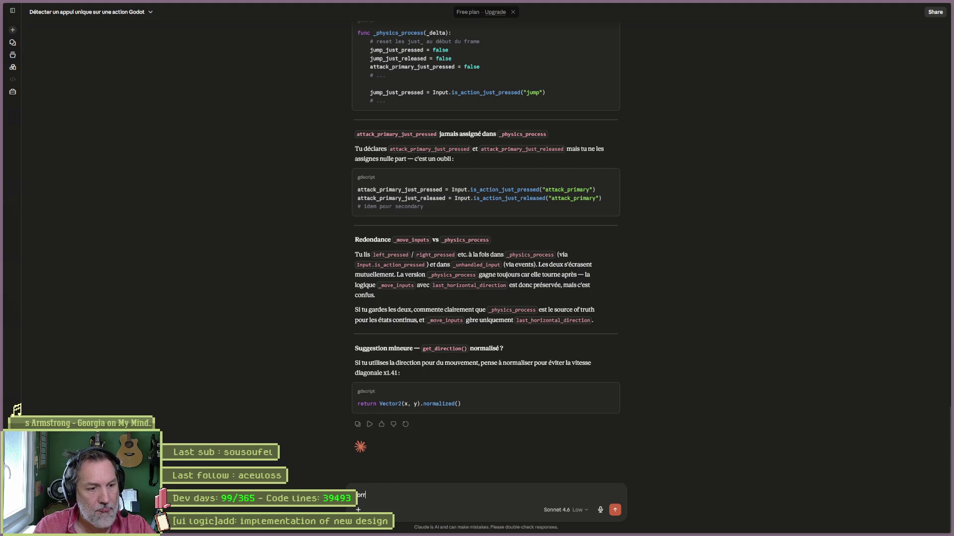
key("Return")
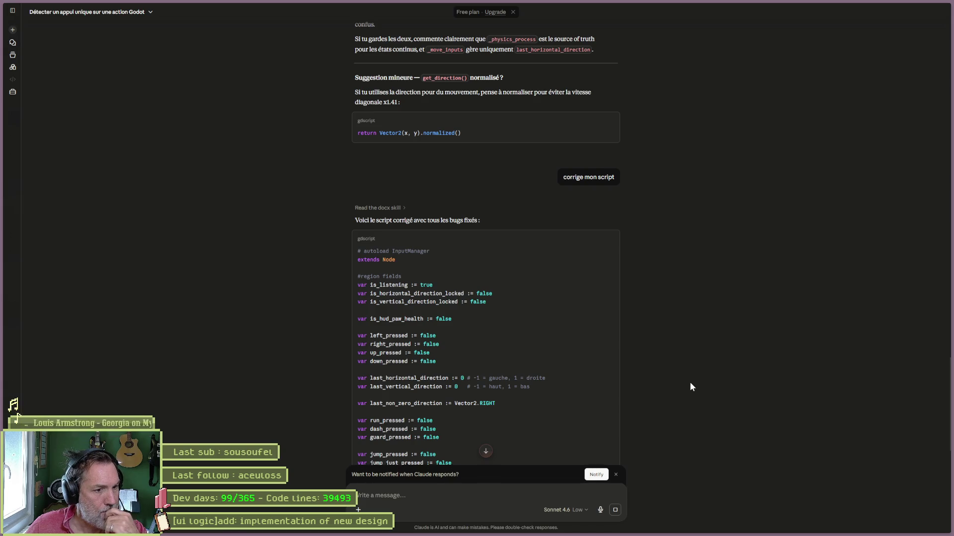
scroll(690, 382, "down", 5)
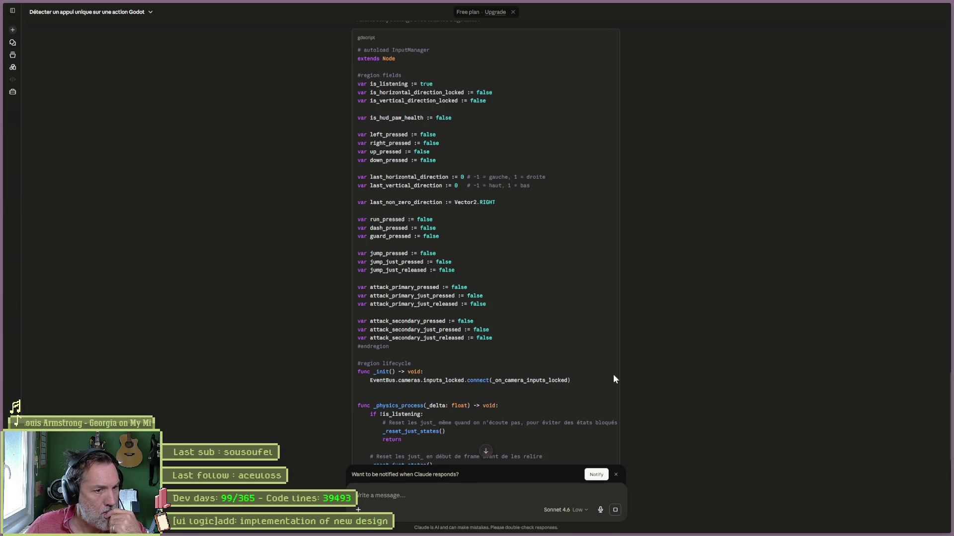
scroll(548, 333, "up", 5)
scroll(380, 296, "down", 9)
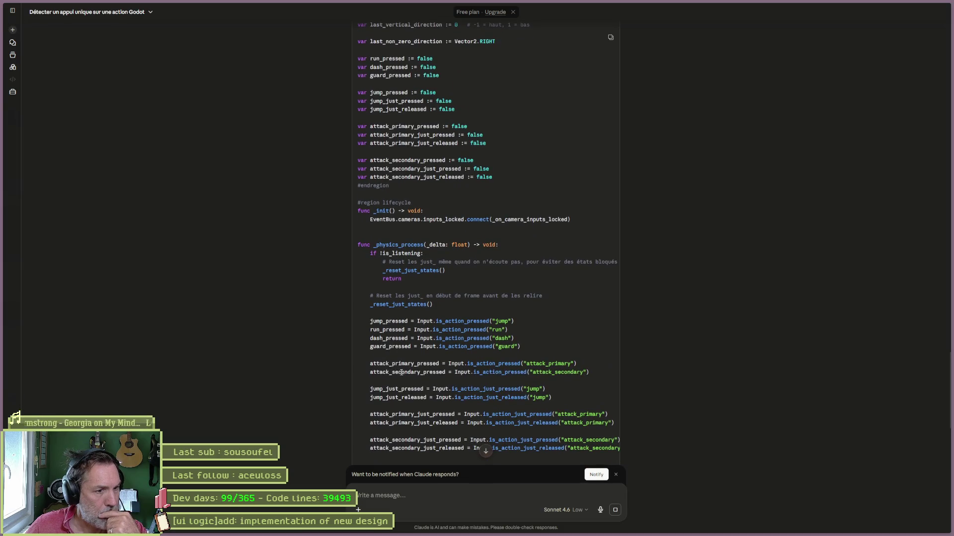
scroll(404, 372, "down", 2)
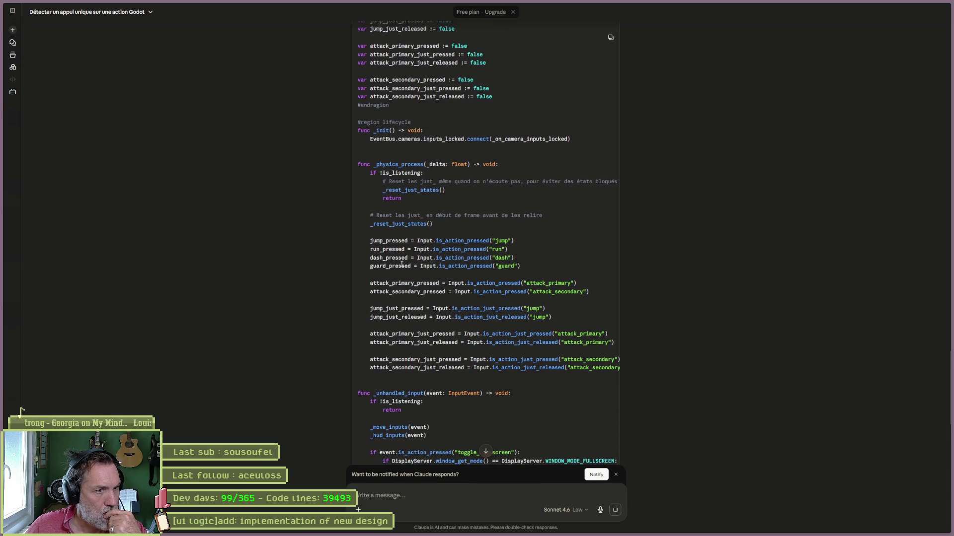
scroll(410, 351, "down", 2)
scroll(411, 356, "down", 10)
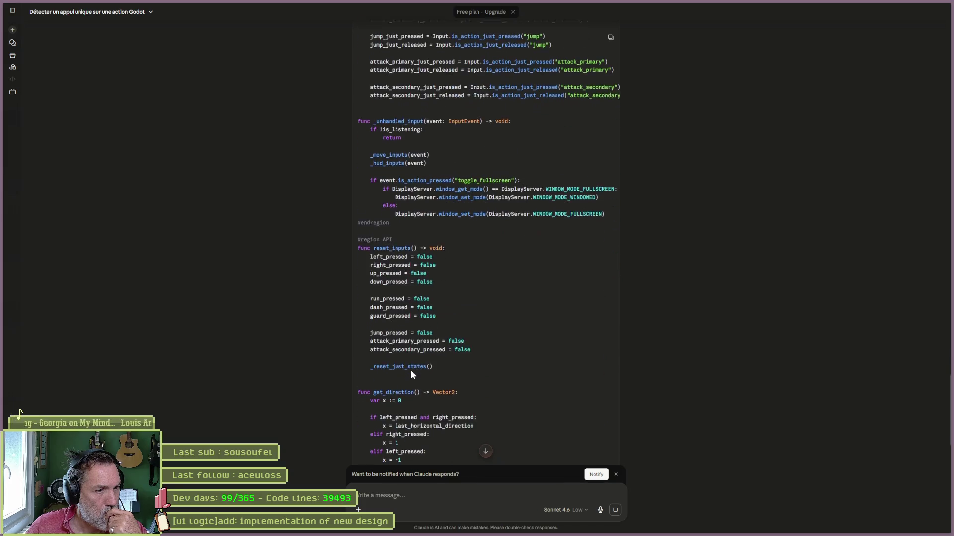
scroll(420, 373, "down", 1)
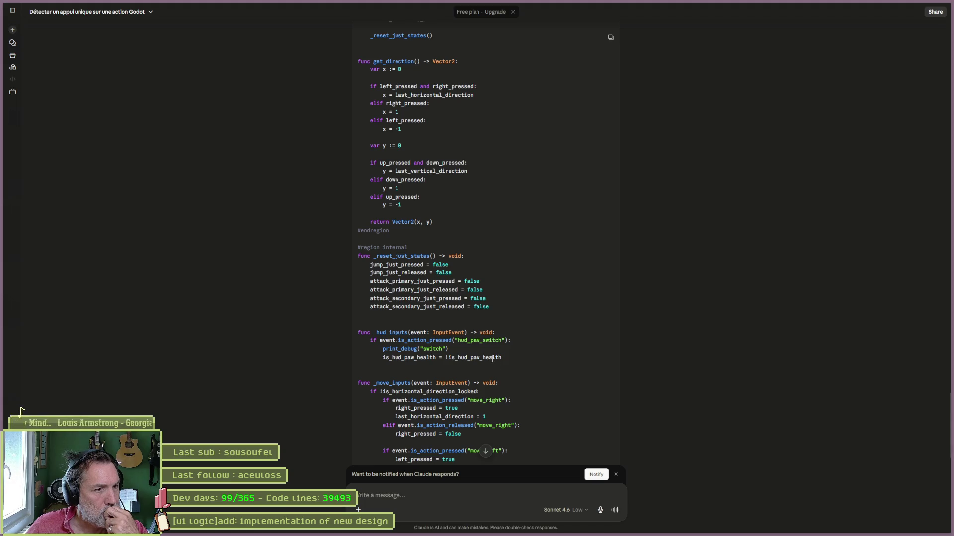
left_click(611, 39)
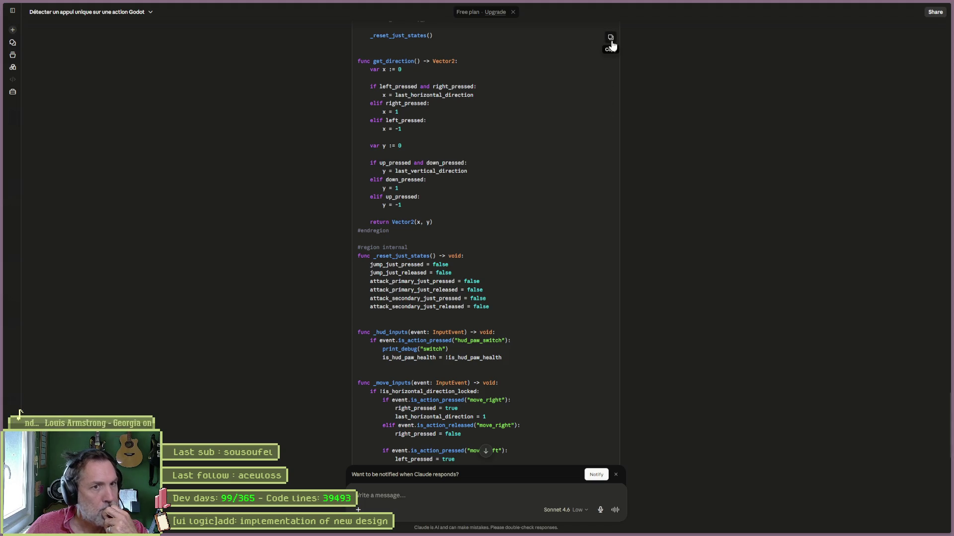
Step: Paste the corrected code into input_manager.gd and save it
left_click(574, 532)
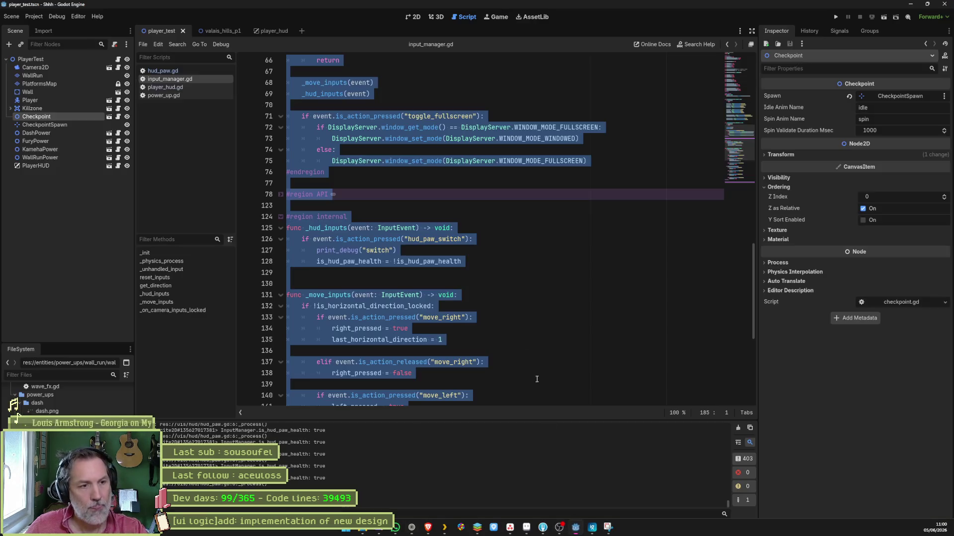
key("ctrl+v")
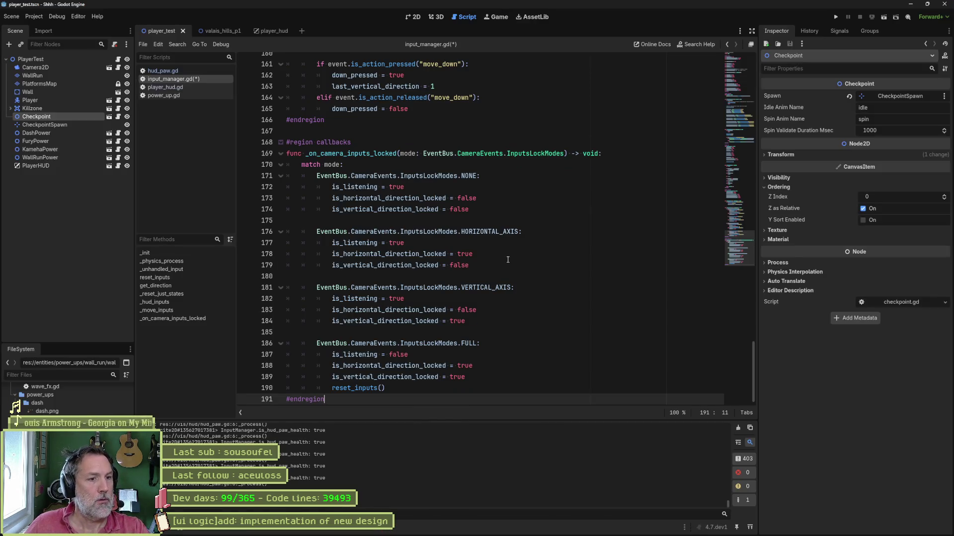
key("ctrl+s")
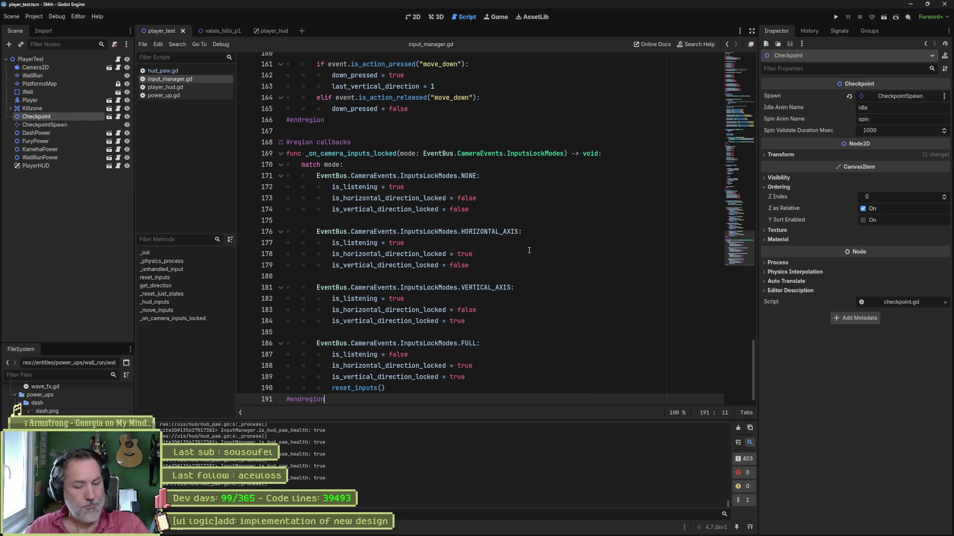
Step: Test-run the game with moving, jumping and an upward attack, stop it, then view changes in Fork
key("F5")
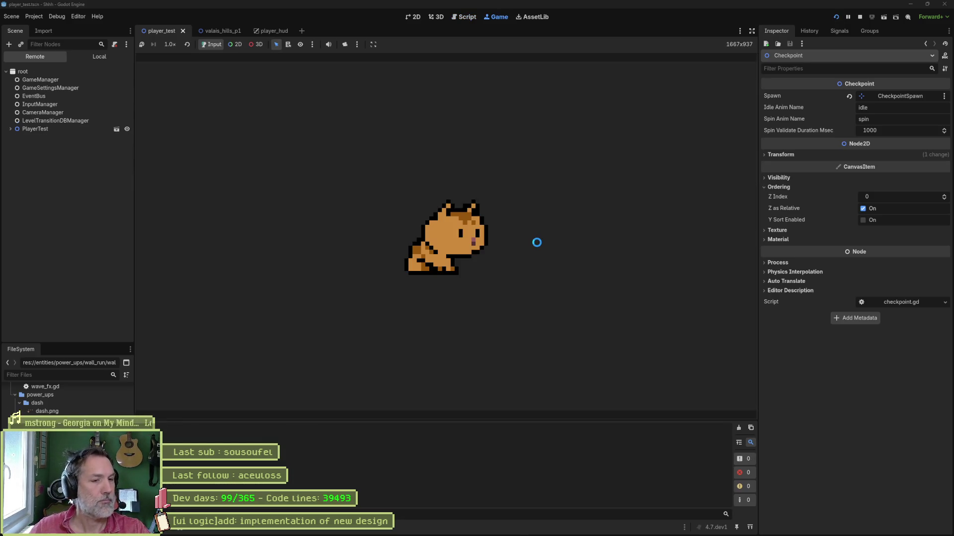
key("Right")
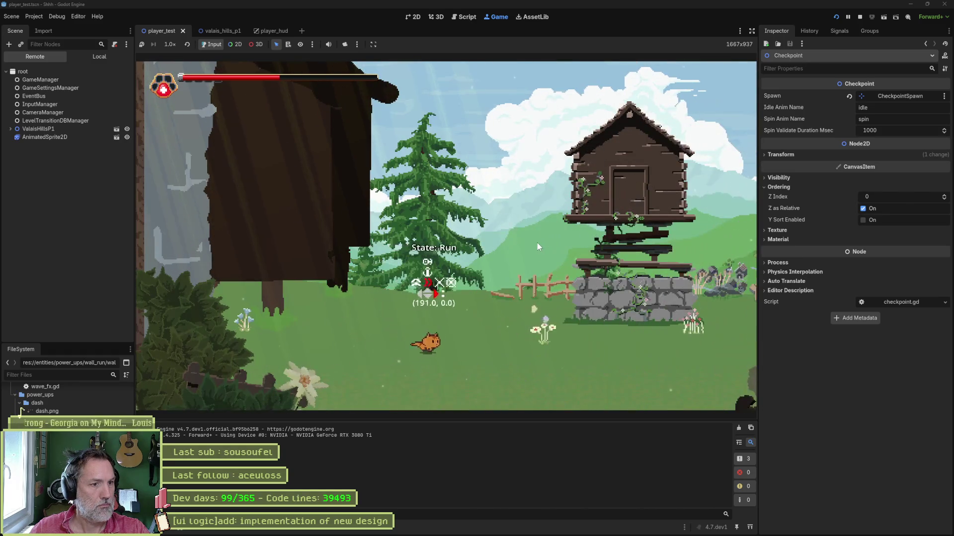
key("space")
key("Left")
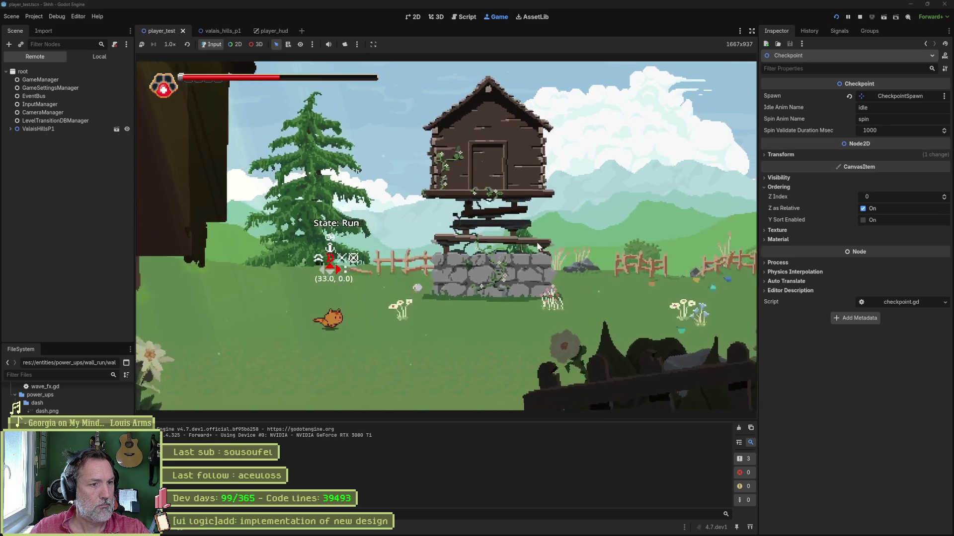
key("Left")
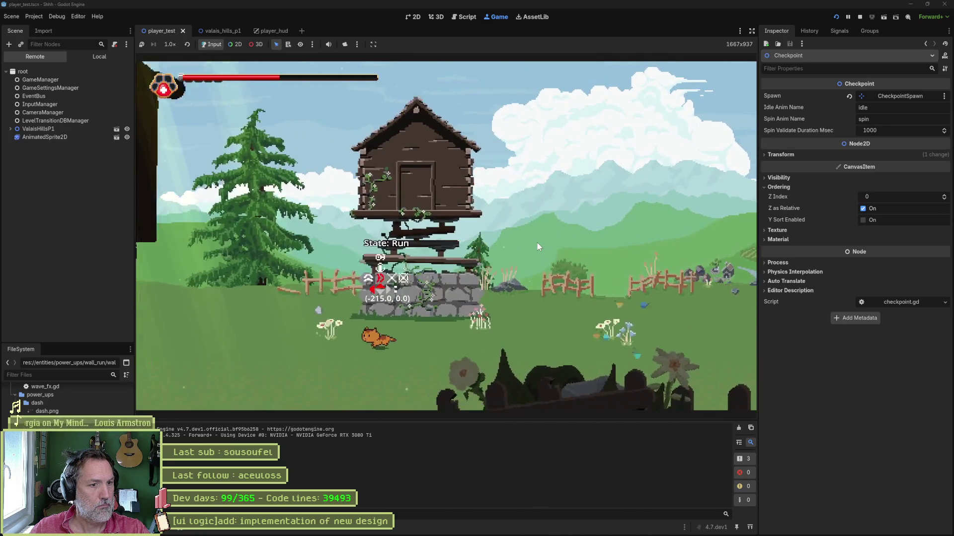
key("space")
key("x")
key("Right")
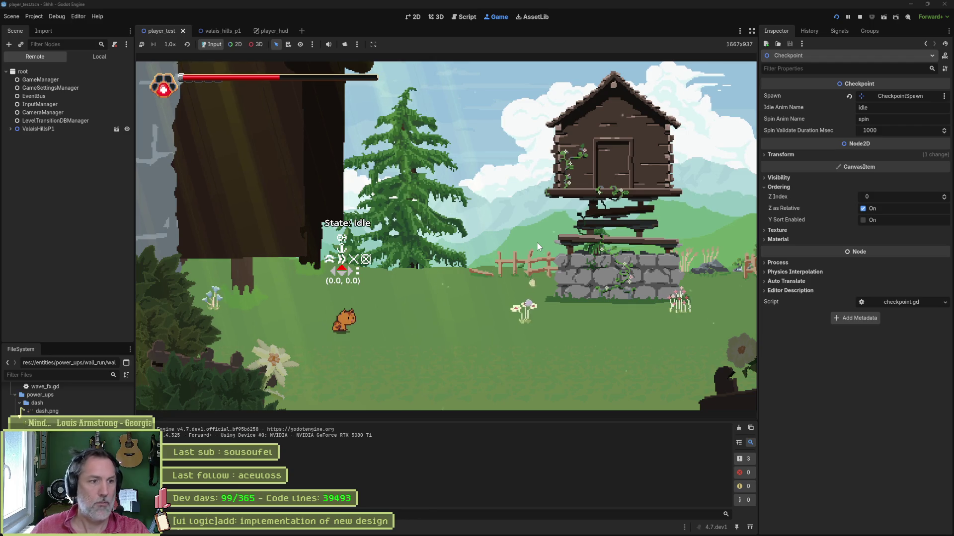
key("Right")
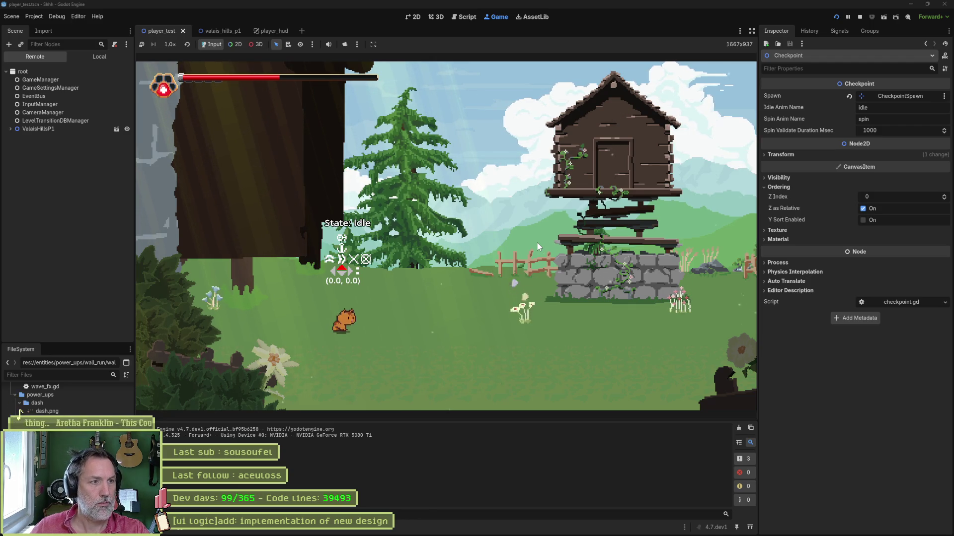
key("F8")
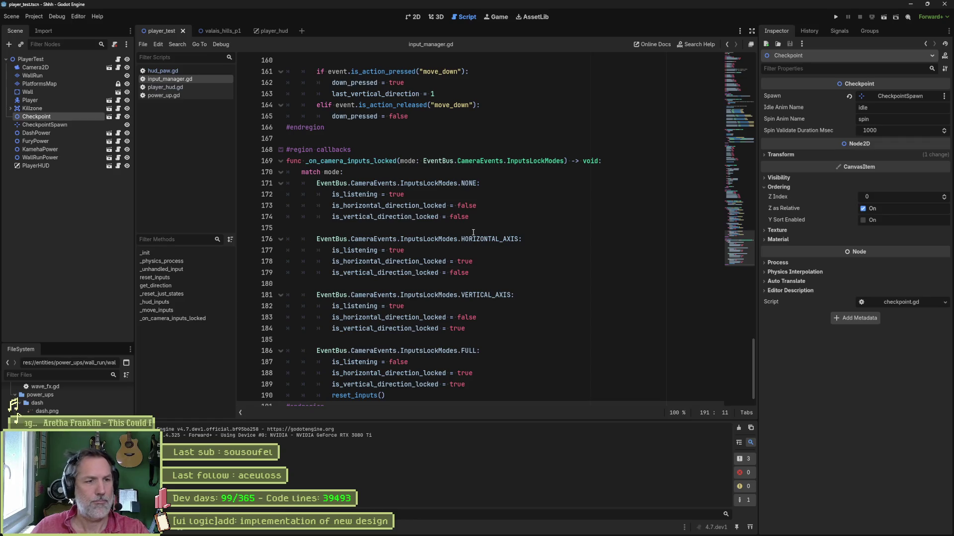
left_click(461, 282)
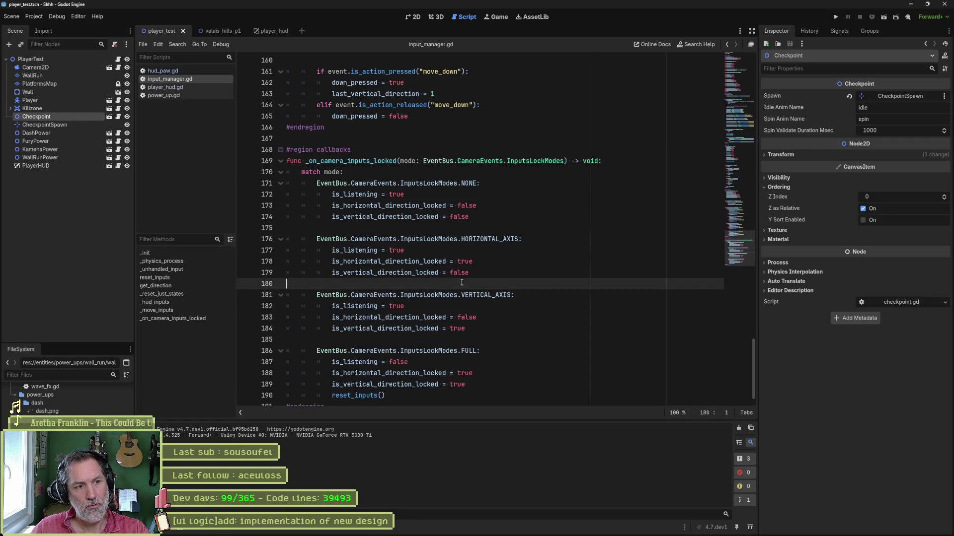
left_click(546, 527)
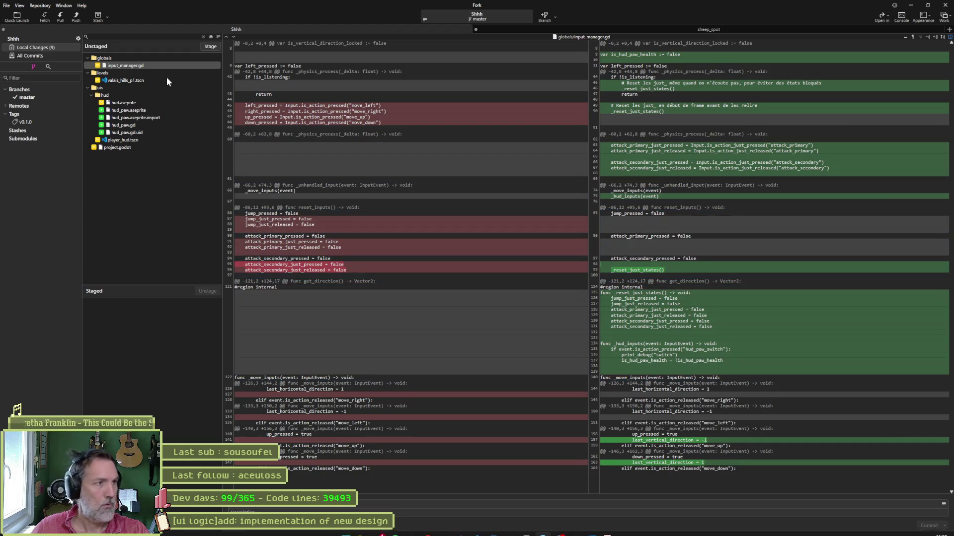
Step: Look over input_manager.gd's diff in Fork, then minimize Fork to return to the script
mouse_move(509, 175)
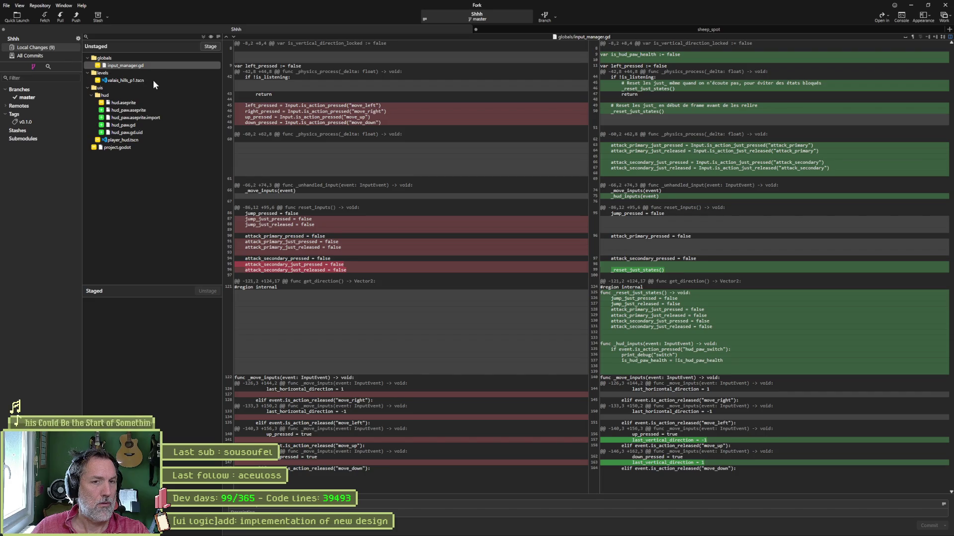
left_click(911, 5)
left_click(503, 256)
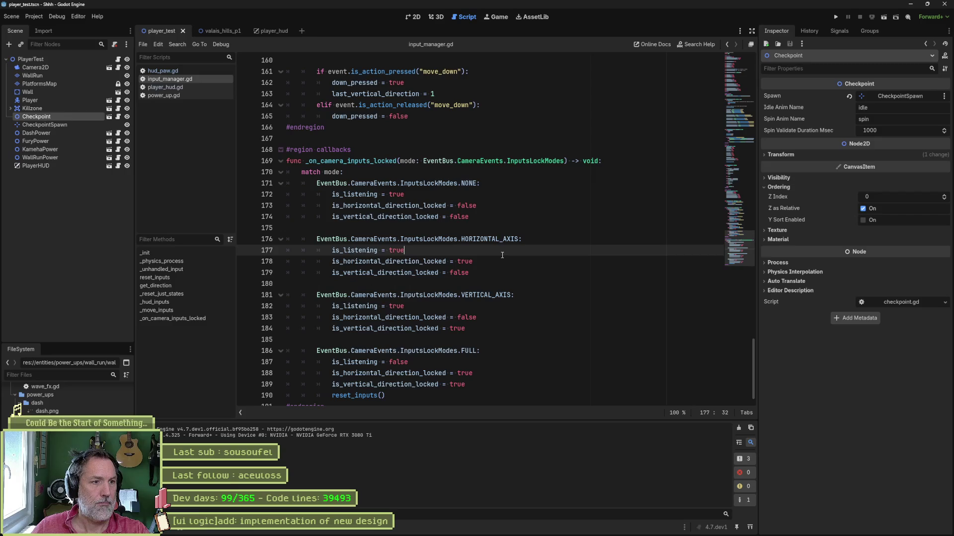
Step: Undo and select-all in input_manager.gd's code, then scroll through the script
key("ctrl+z")
key("ctrl+a")
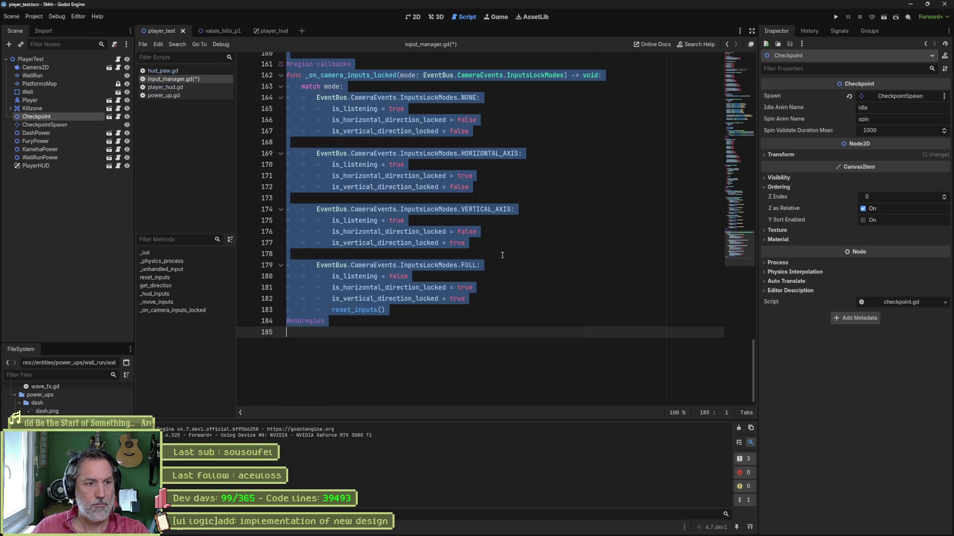
key("ctrl+z")
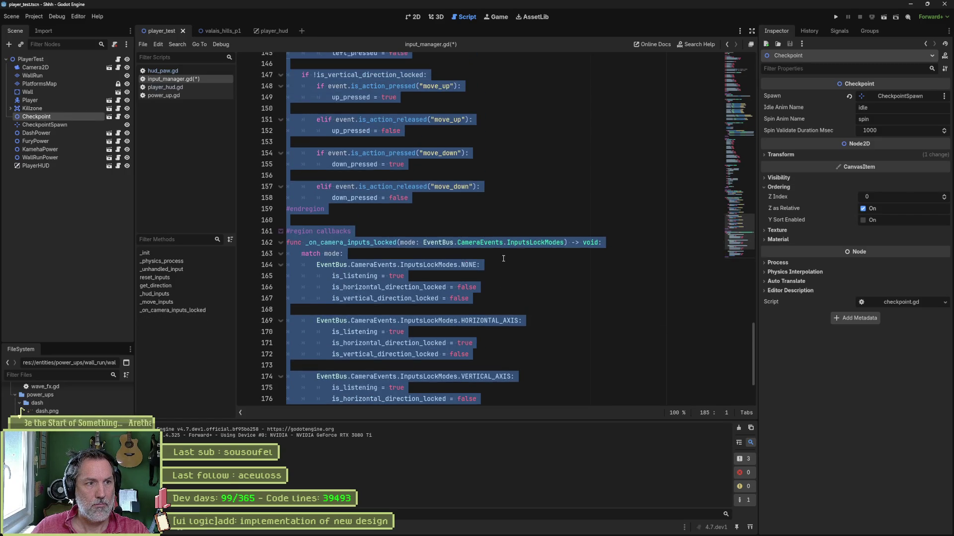
scroll(503, 258, "up", 3)
mouse_move(744, 222)
left_mouse_down()
mouse_move(742, 46)
mouse_move(744, 93)
left_mouse_up()
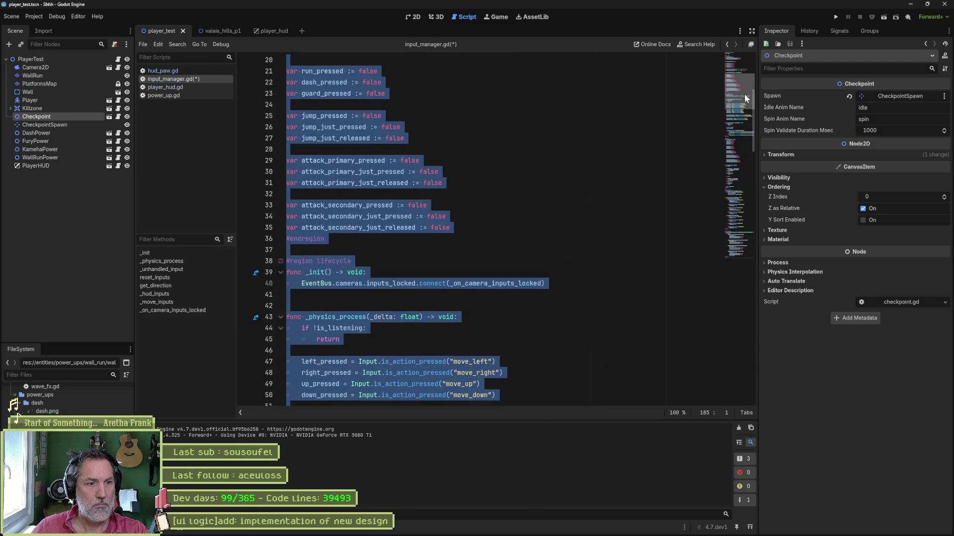
left_click(633, 135)
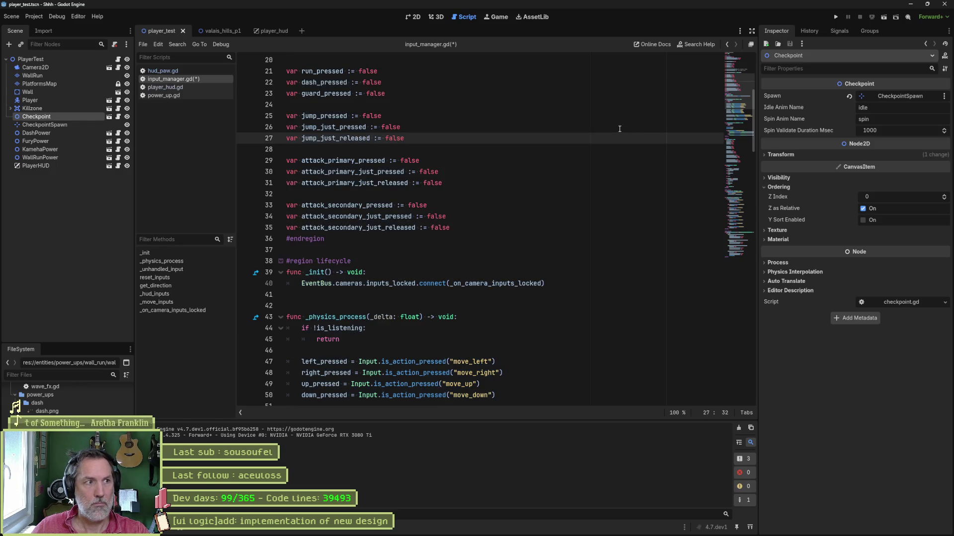
Step: Test-run the game, stop it, and jump to the _move_inputs function
key("F5")
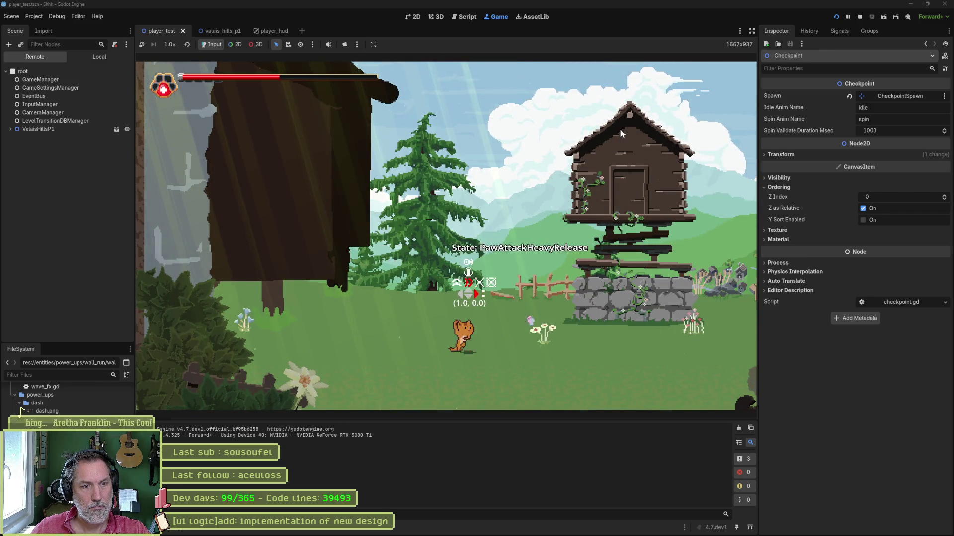
key("Left")
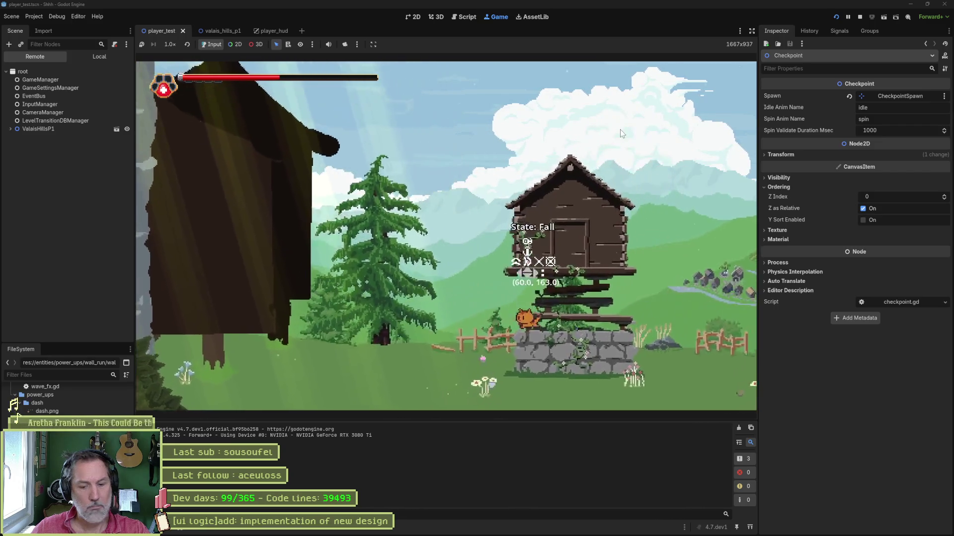
key("F8")
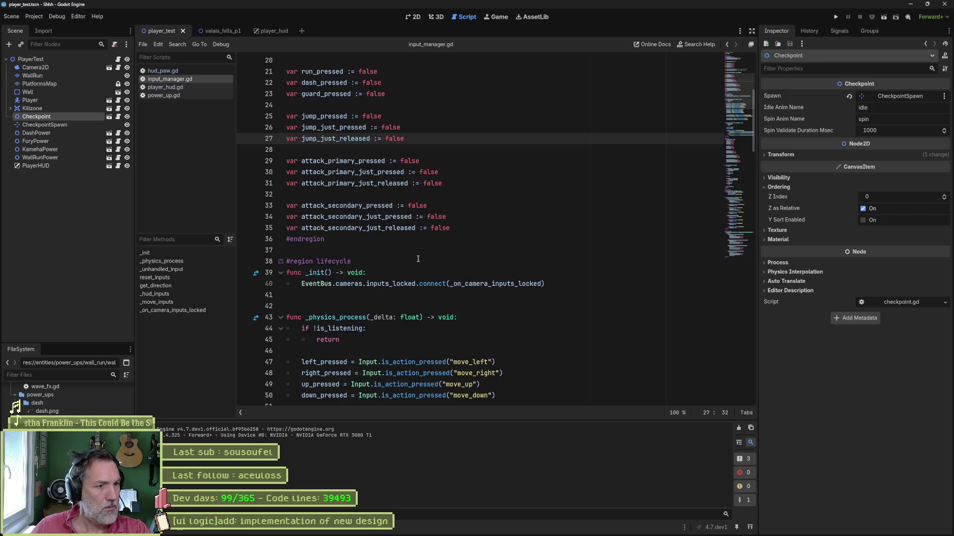
left_click(195, 302)
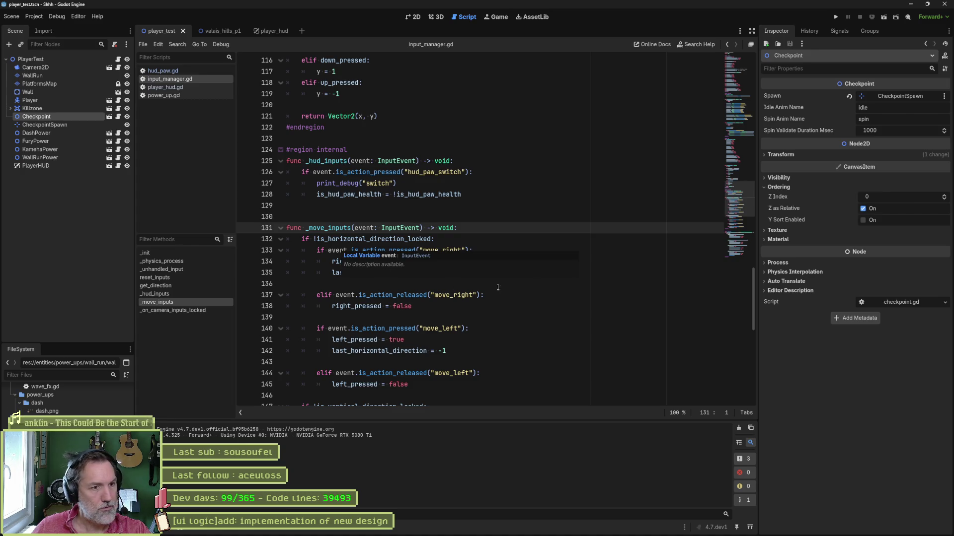
left_click(548, 284)
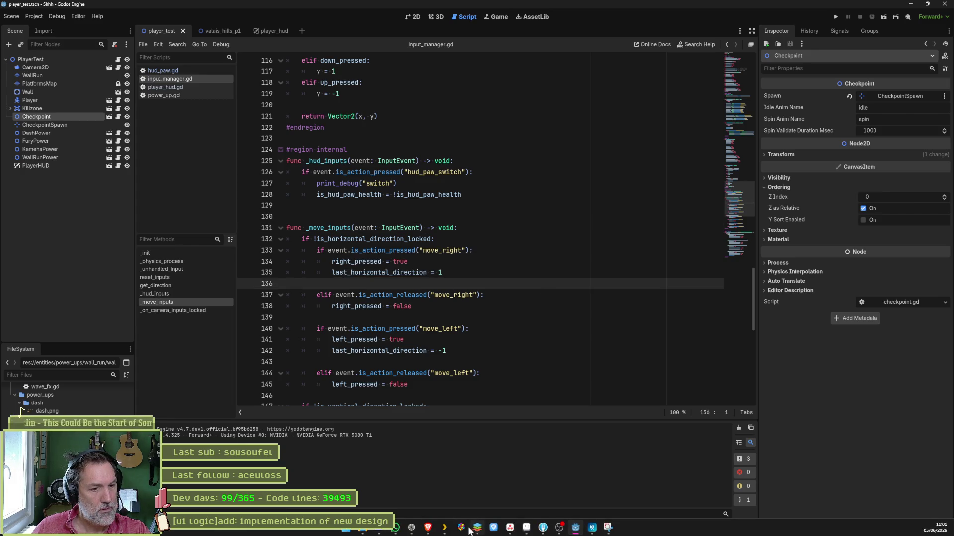
left_click(412, 530)
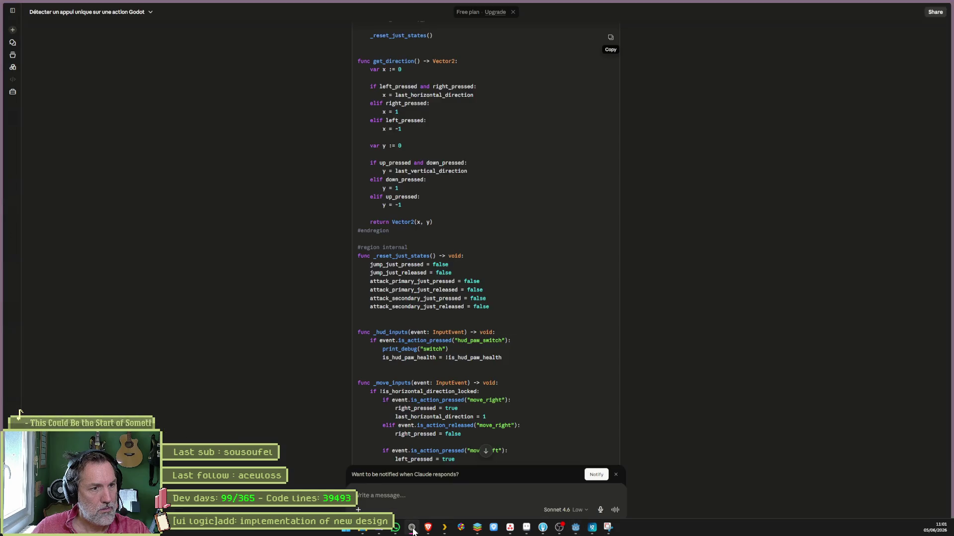
Step: Ask Claude how another script can react only once to the hud_paw_switch event, and read the reply
key("ctrl+v")
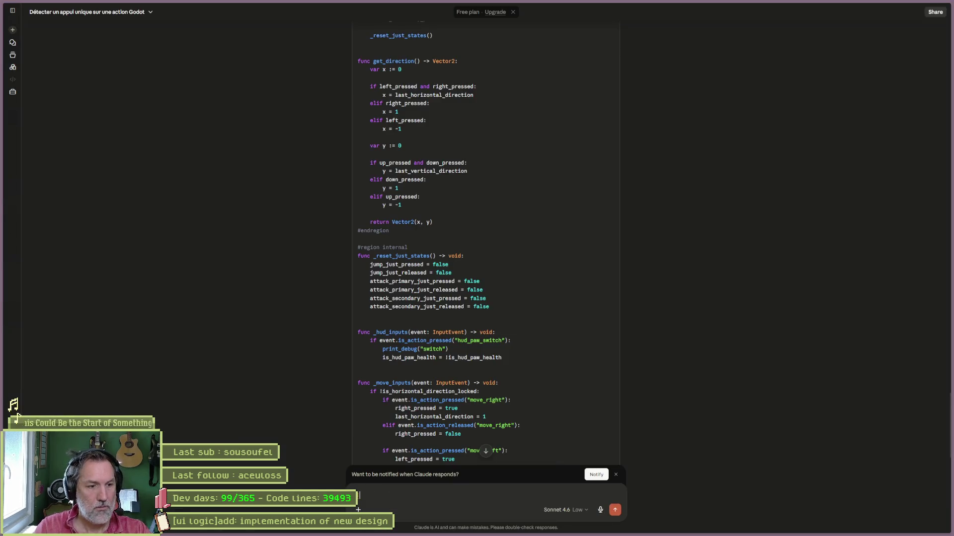
type("ud_paw")
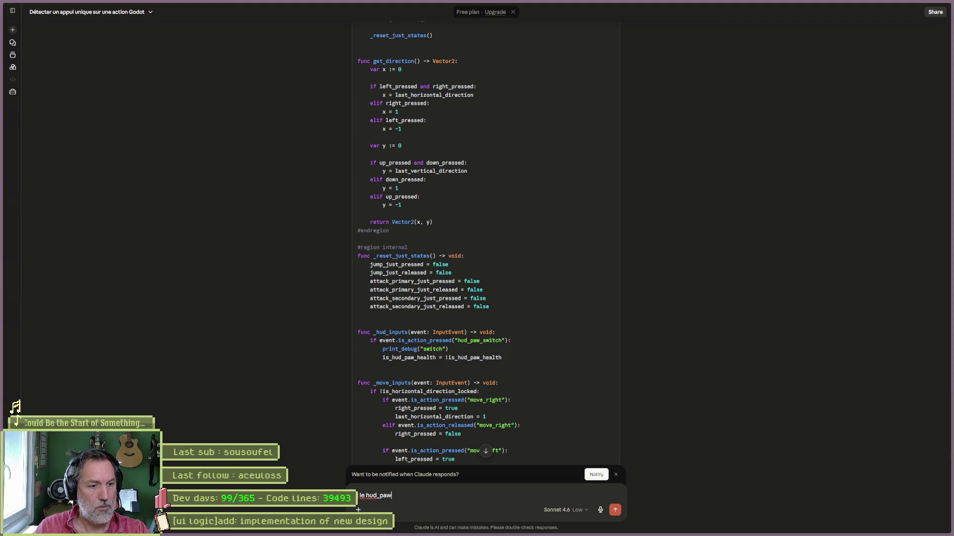
type("_switch est u")
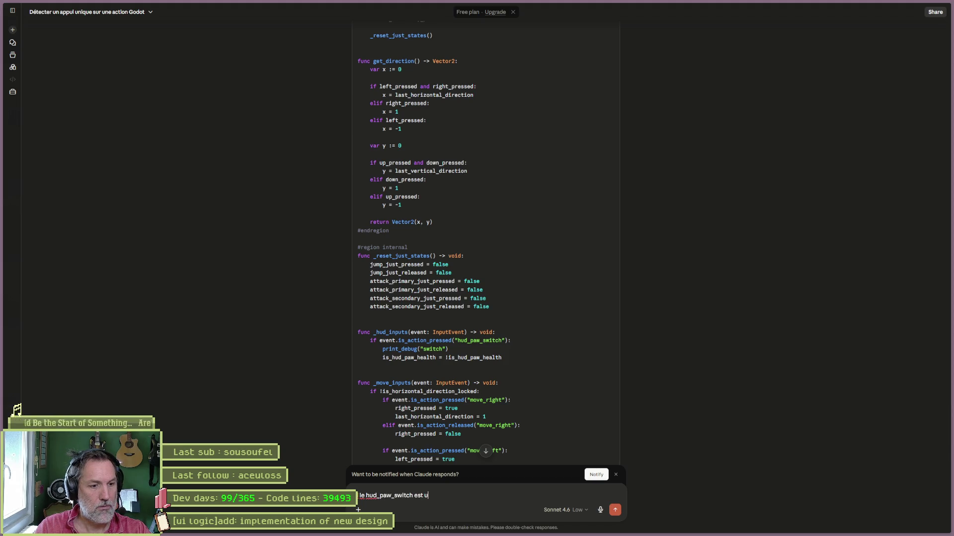
type("n event, comment faire qu-un autre script ne reagi")
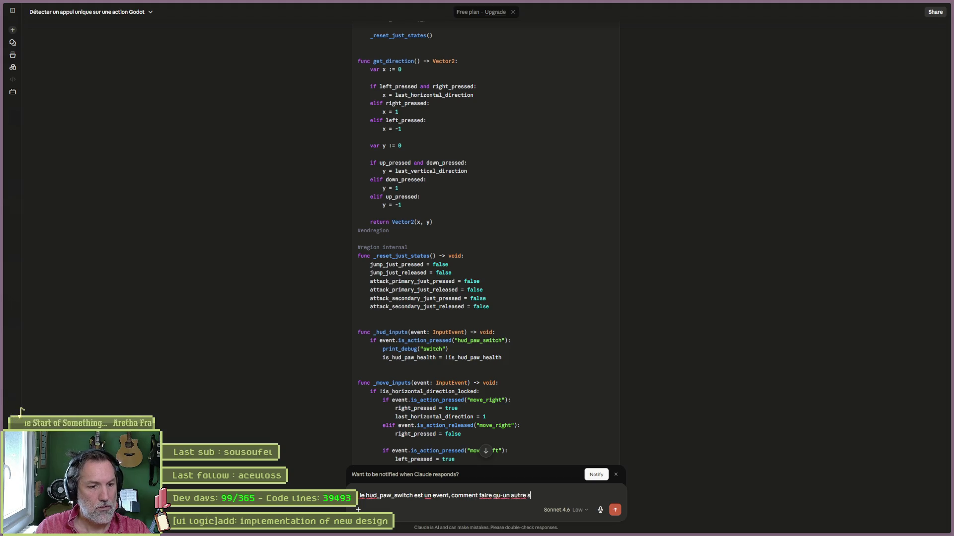
type("sse ")
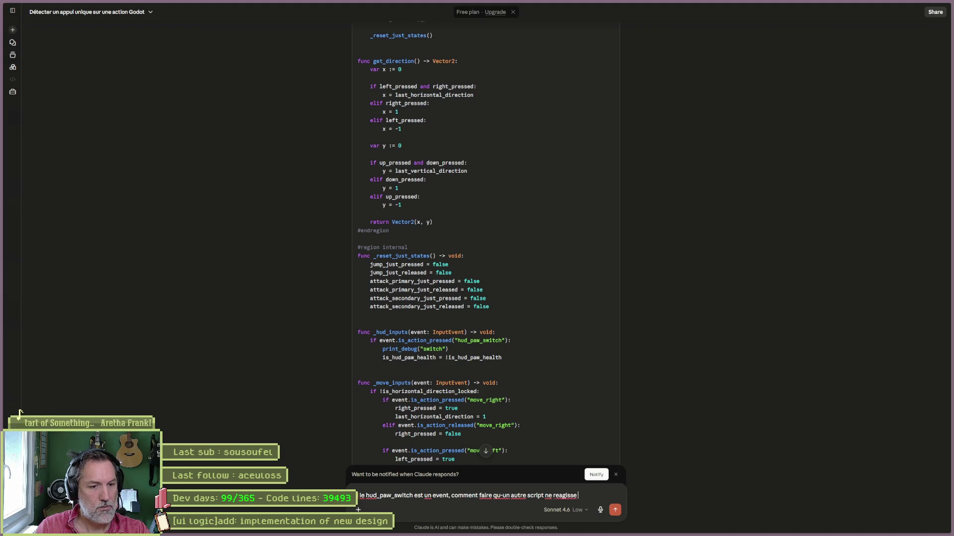
type("qu'une fois ac")
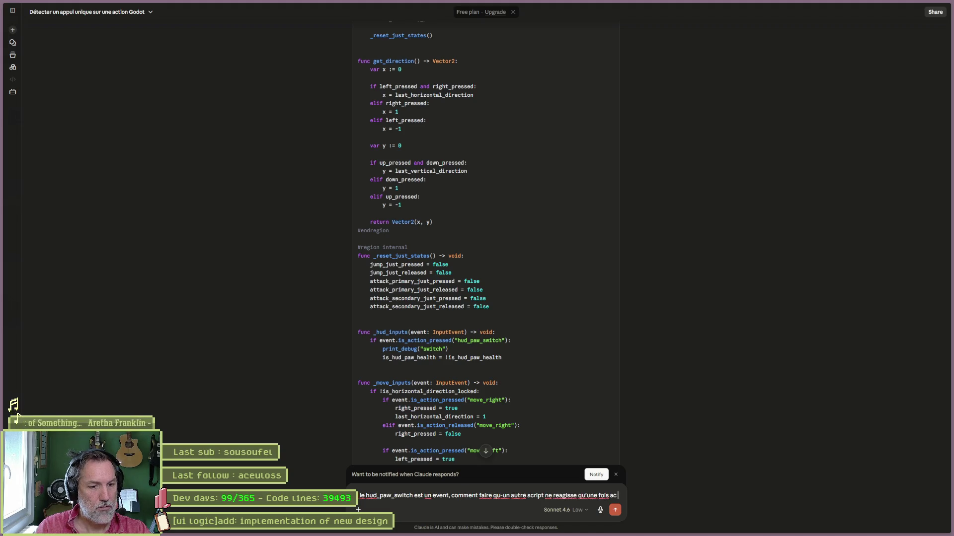
key("BackSpace")
type(" et even")
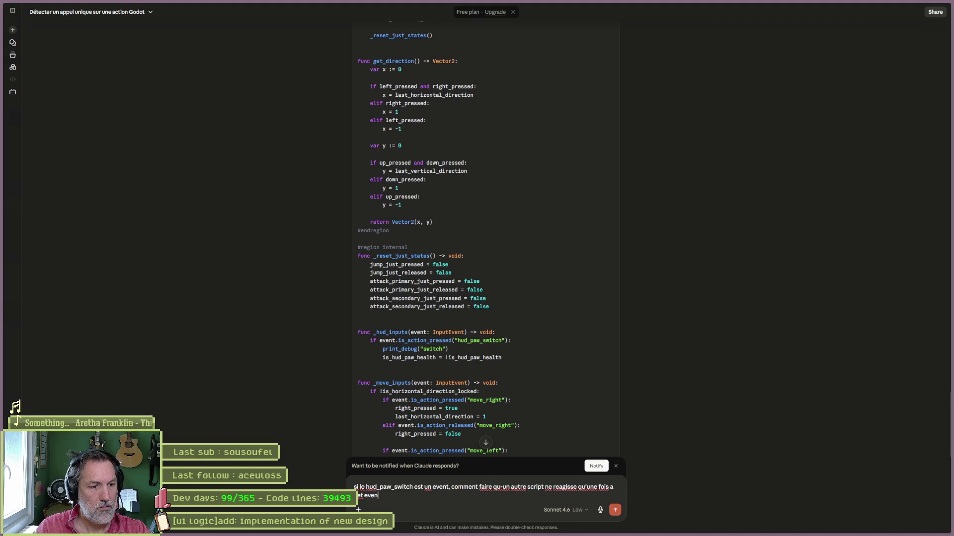
key("Return")
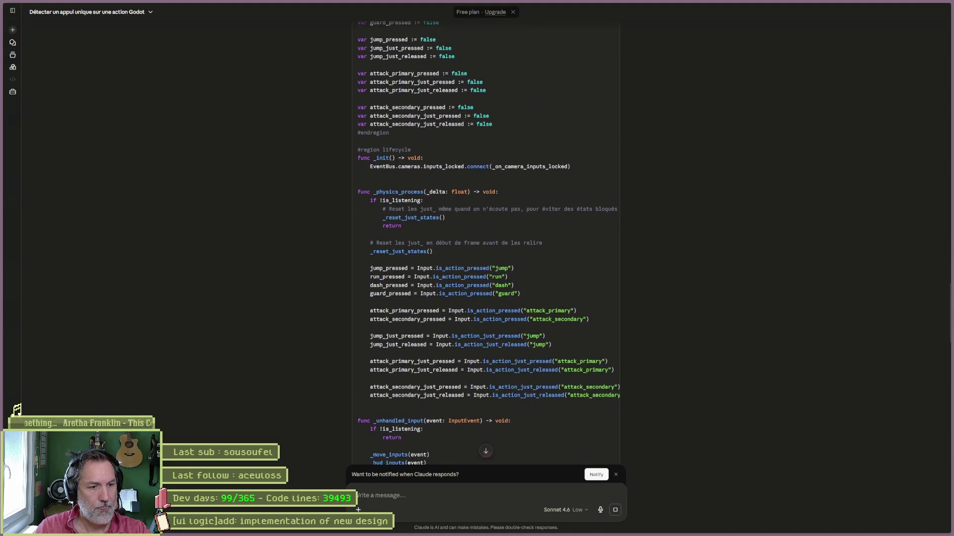
left_click(485, 452)
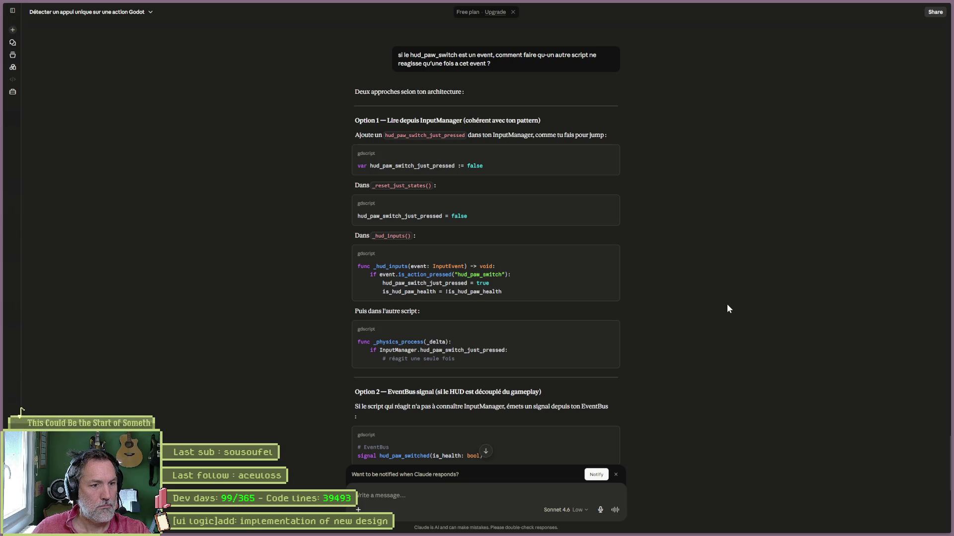
scroll(726, 305, "down", 3)
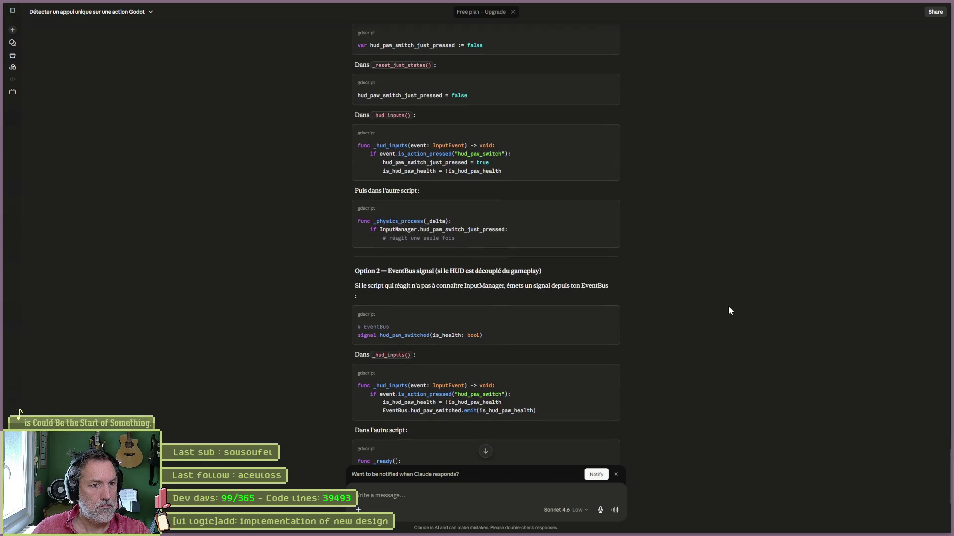
scroll(728, 305, "down", 4)
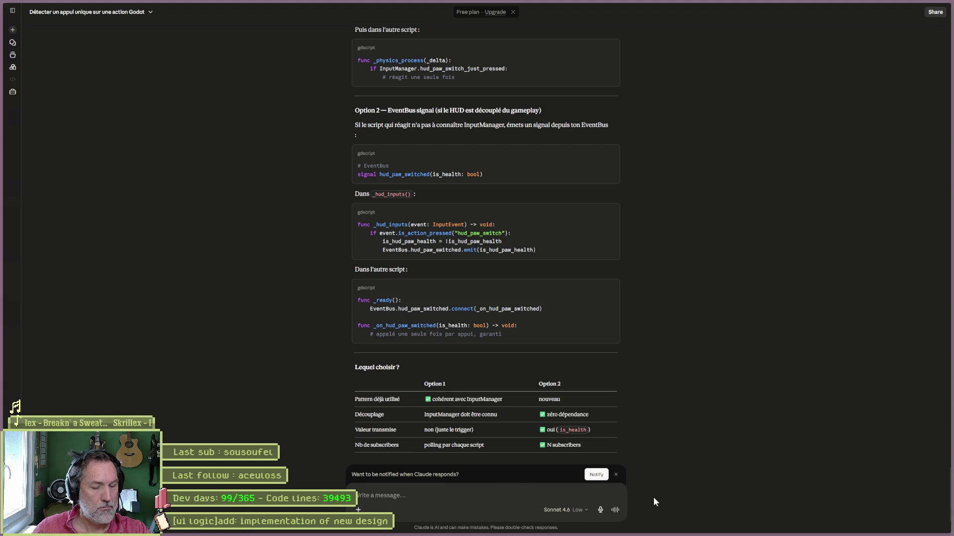
type("a doi")
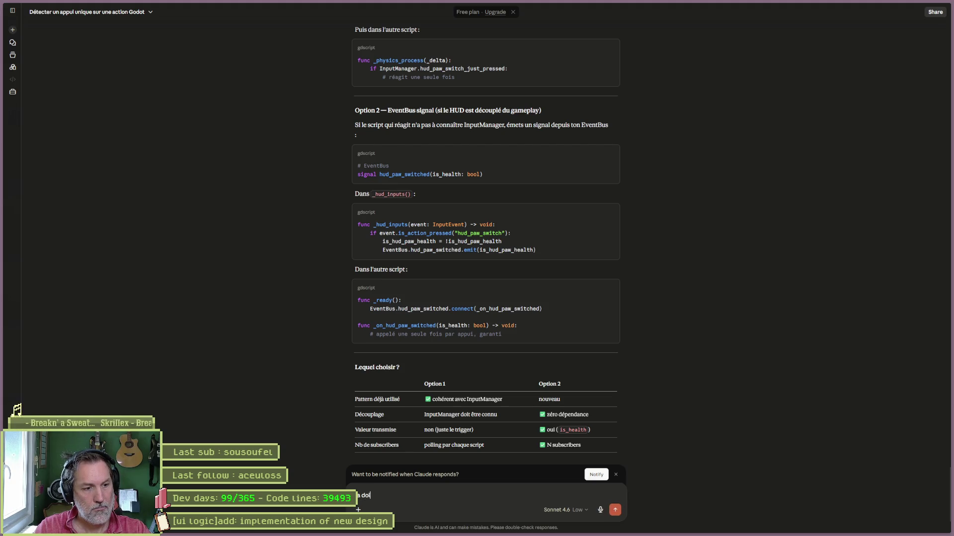
type("t etre activ une seule fram")
type("e dans le scri")
type("pt qui consomme")
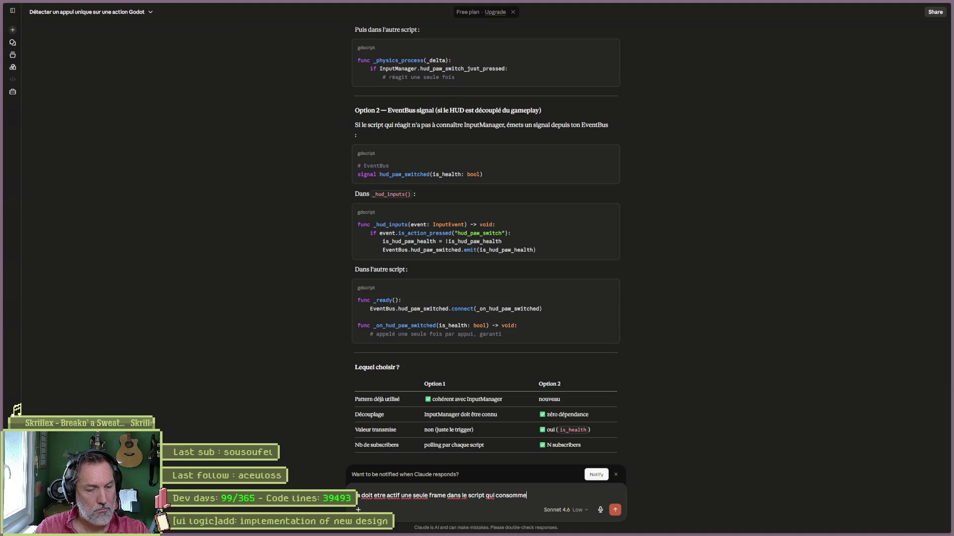
Step: Send the follow-up that the flag must be active for only one frame, and read the answer
key("Return")
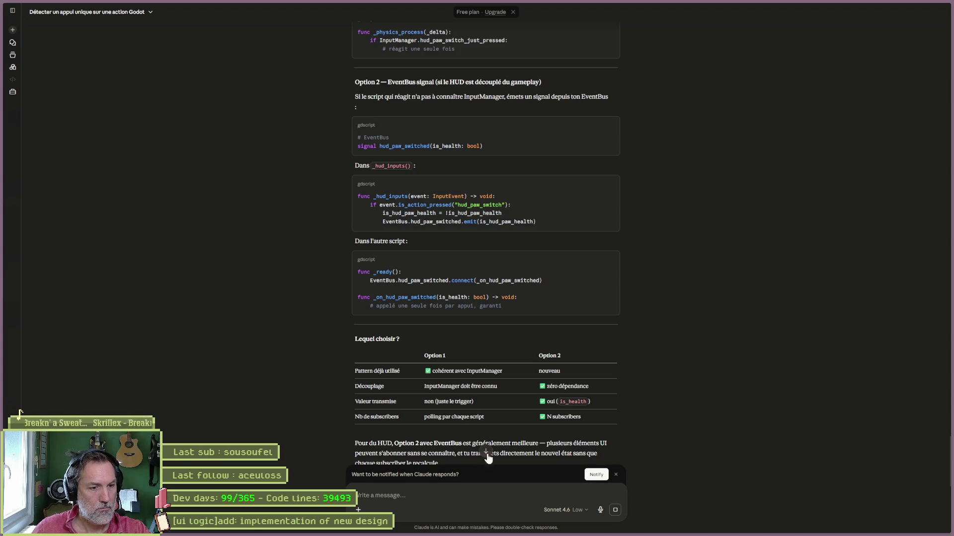
left_click(486, 452)
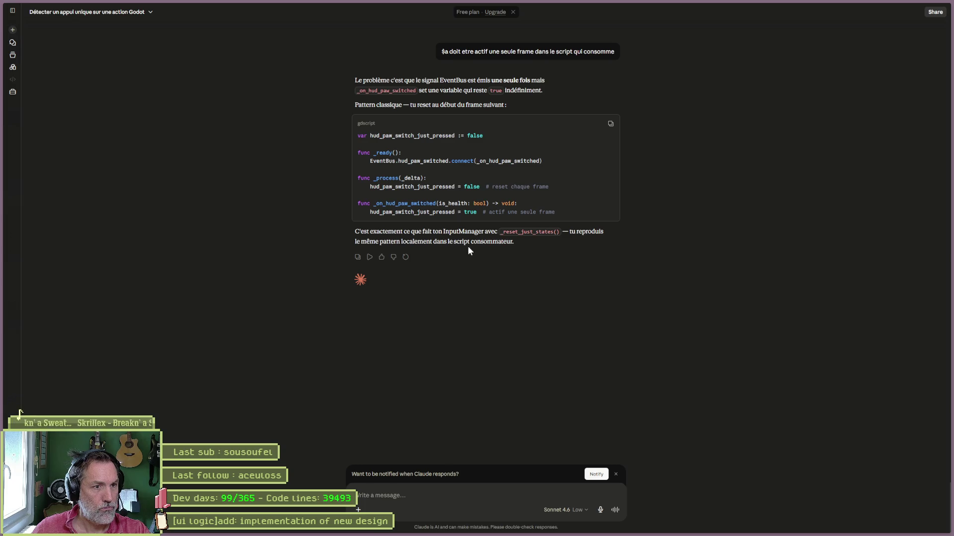
Step: Ask Claude 'event bus meilleur approche ?' and read its recommendation
type("vnet")
key("BackSpace")
key("BackSpace")
key("BackSpace")
type("meilleur approche ?")
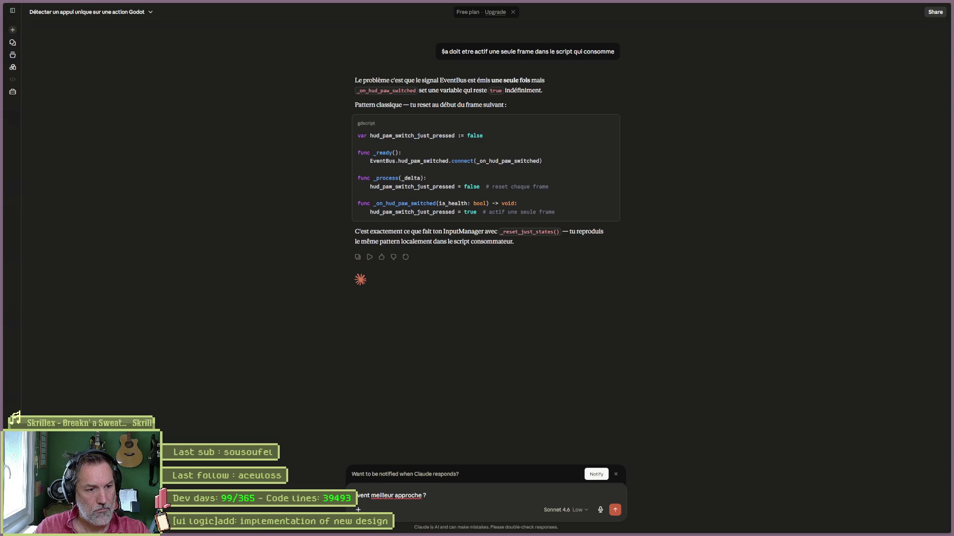
left_click(371, 495)
type("bus")
key("Return")
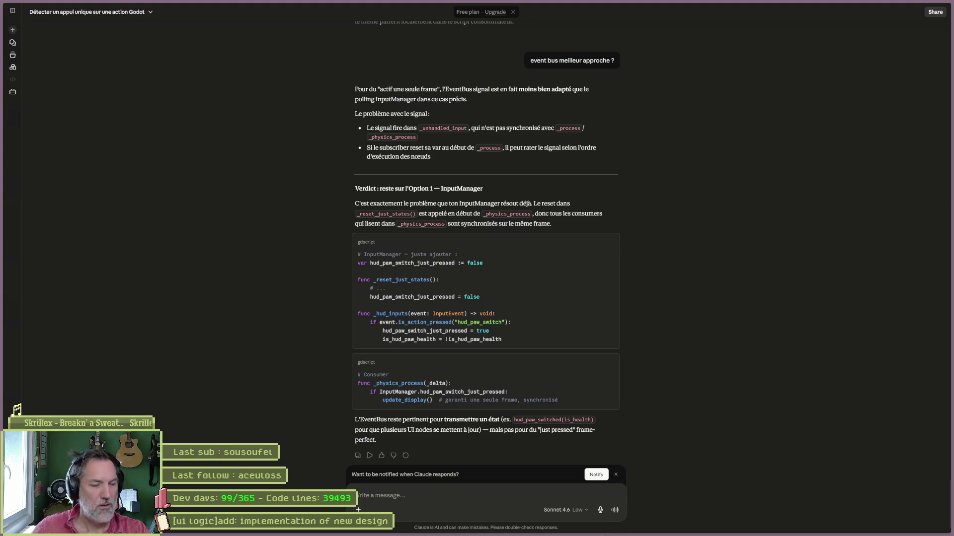
left_click(575, 527)
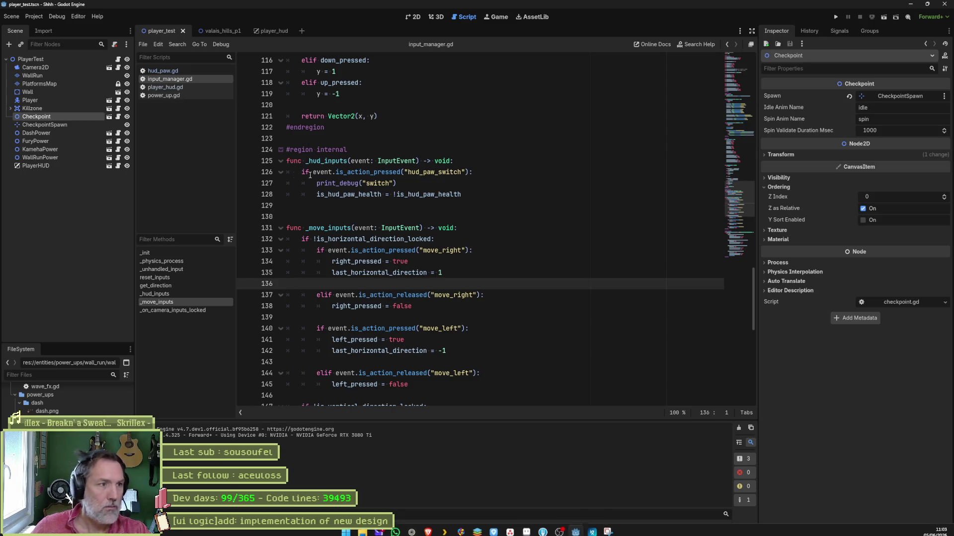
Step: Browse input_manager.gd from _physics_process down to the reset_inputs function
left_click(175, 263)
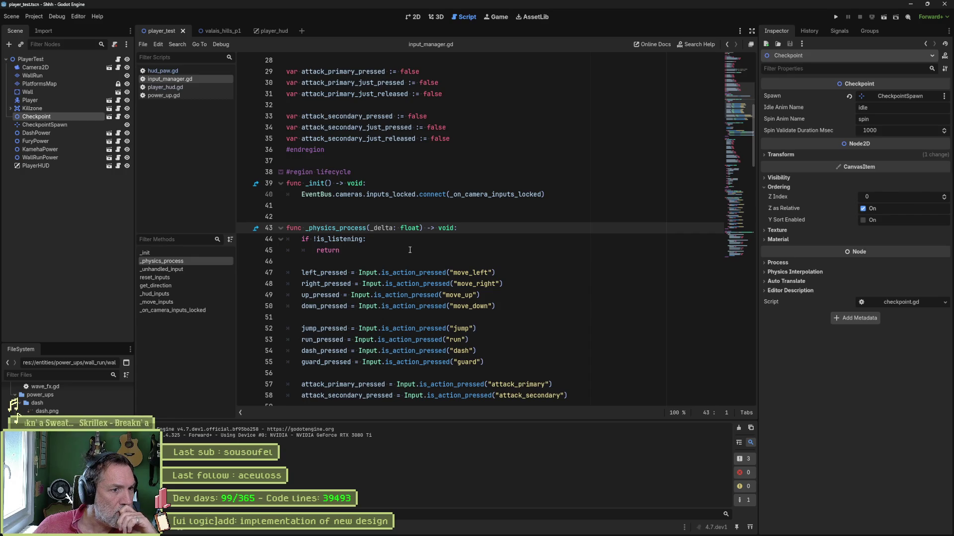
scroll(410, 250, "down", 2)
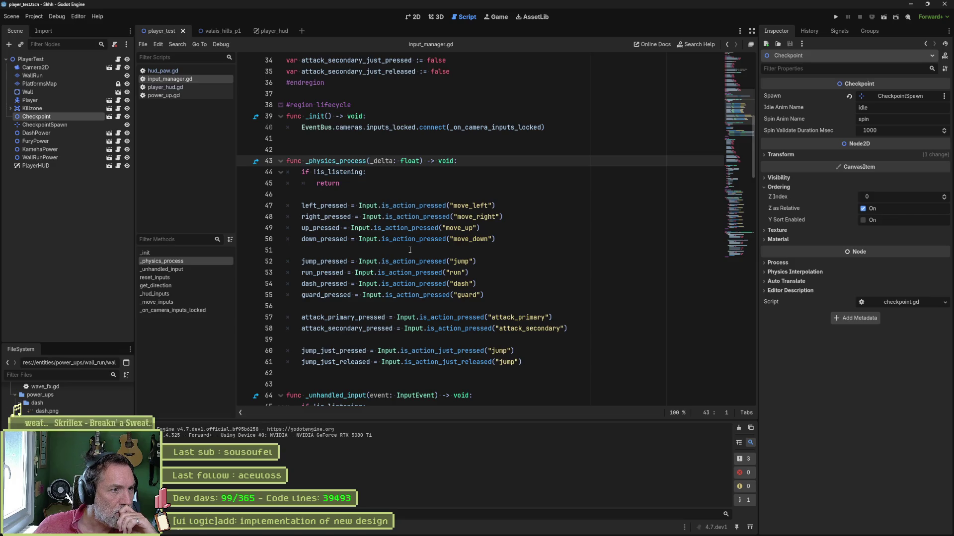
scroll(410, 249, "down", 3)
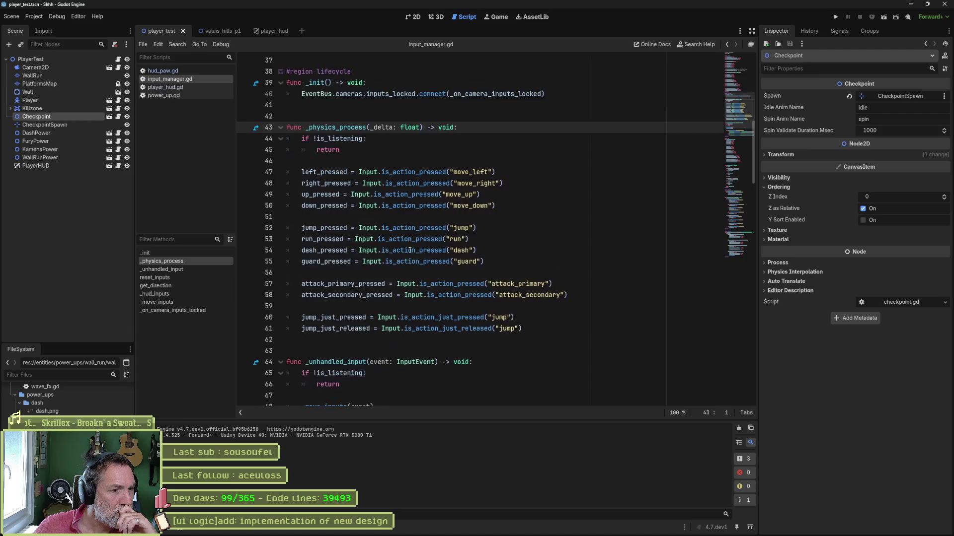
scroll(409, 250, "down", 3)
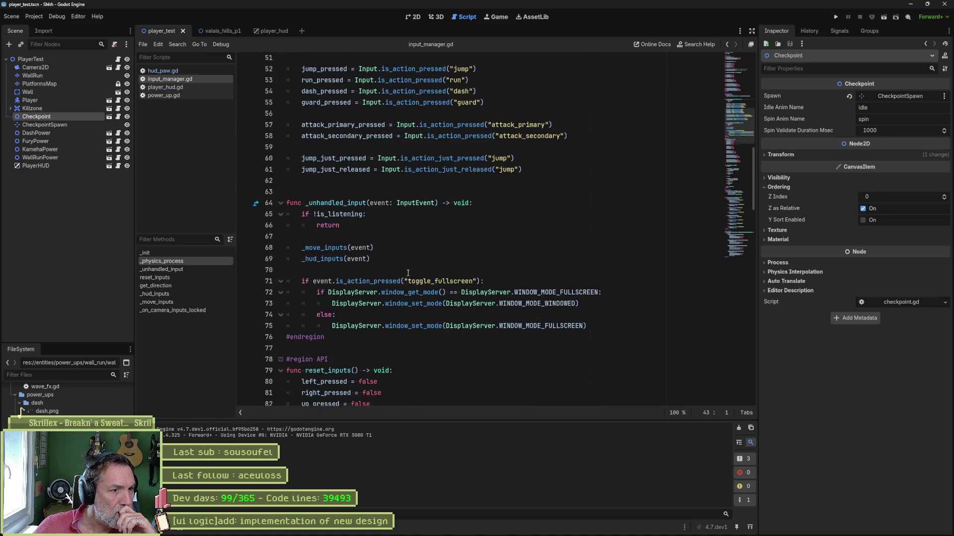
left_click(159, 278)
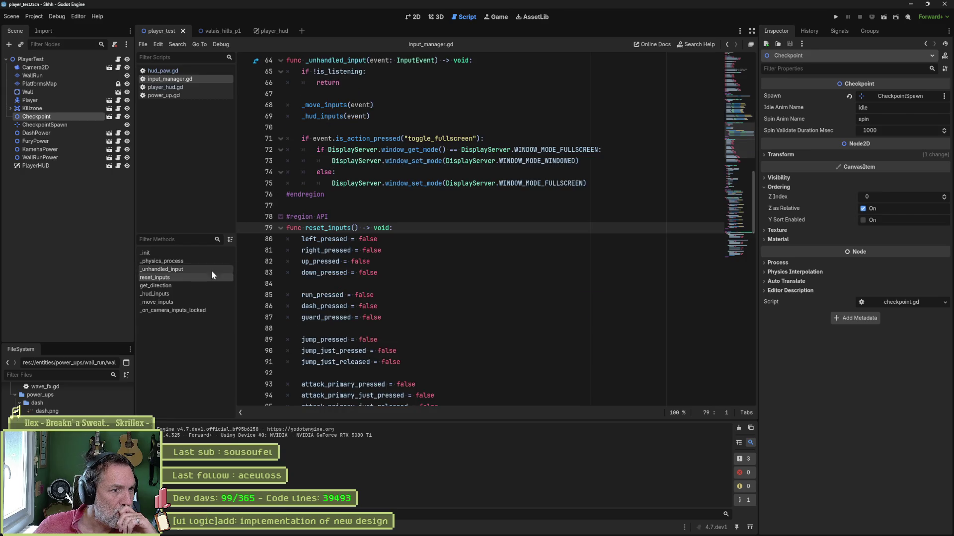
Step: Search all files for reset_inputs and open its call on line 183
double_click(328, 228)
key("ctrl+shift+f")
left_click(475, 306)
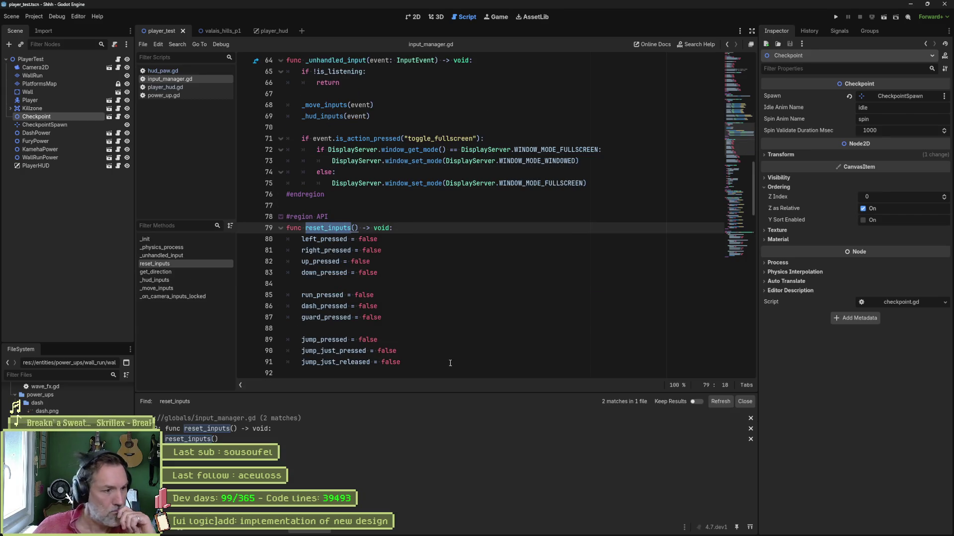
left_click(363, 439)
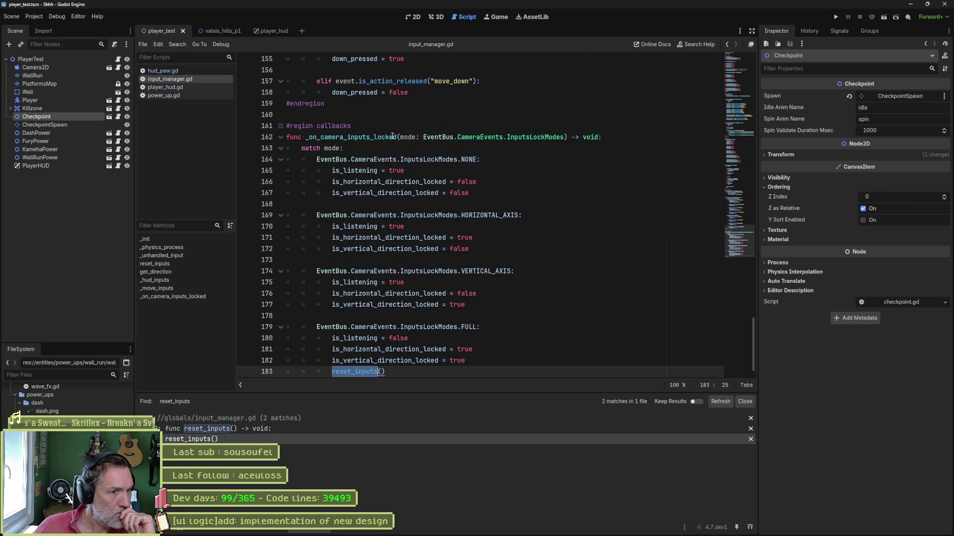
scroll(447, 199, "down", 1)
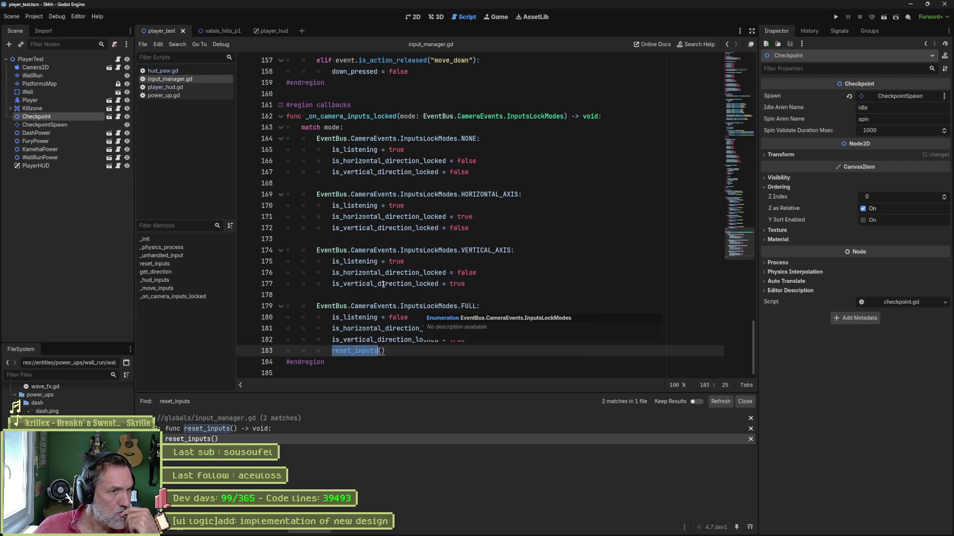
mouse_move(750, 234)
left_mouse_down()
mouse_move(731, 74)
mouse_move(724, 91)
left_mouse_up()
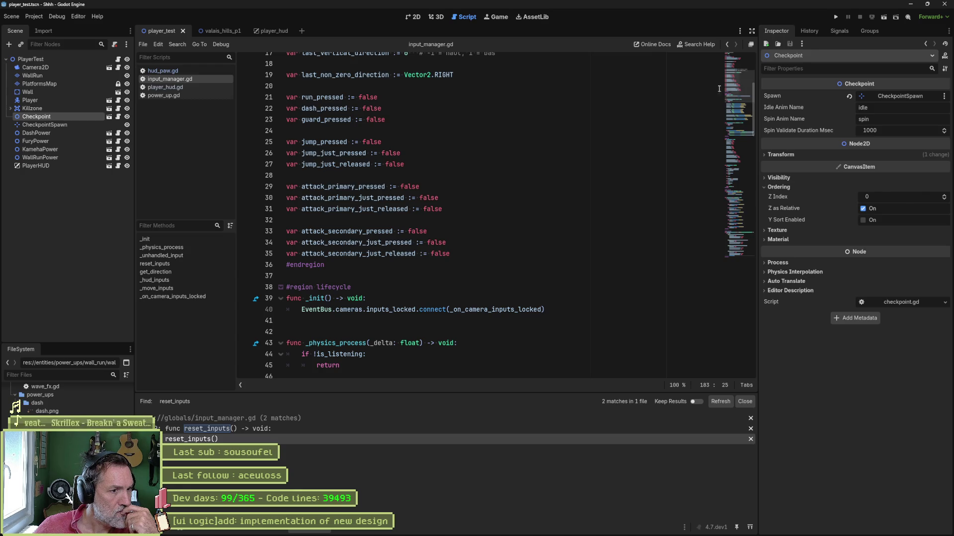
mouse_move(472, 530)
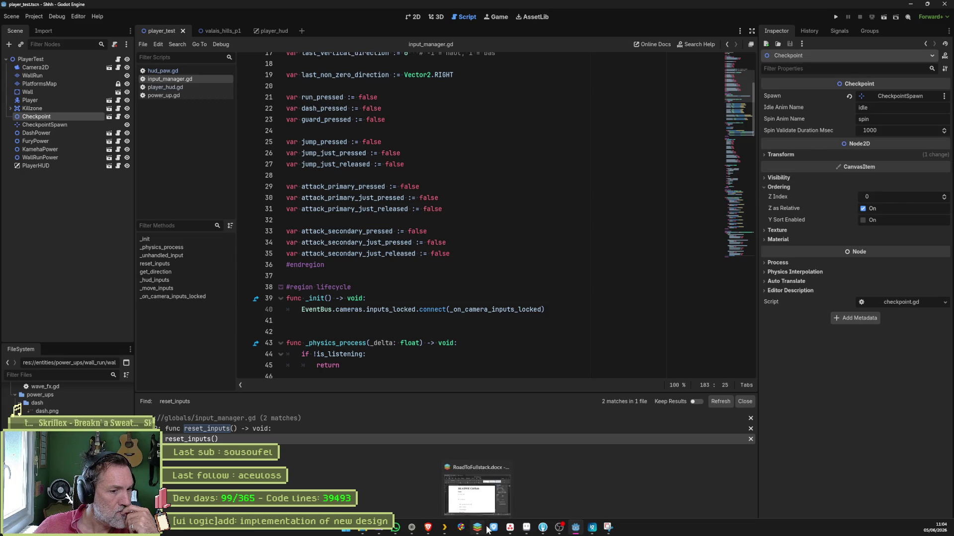
mouse_move(580, 530)
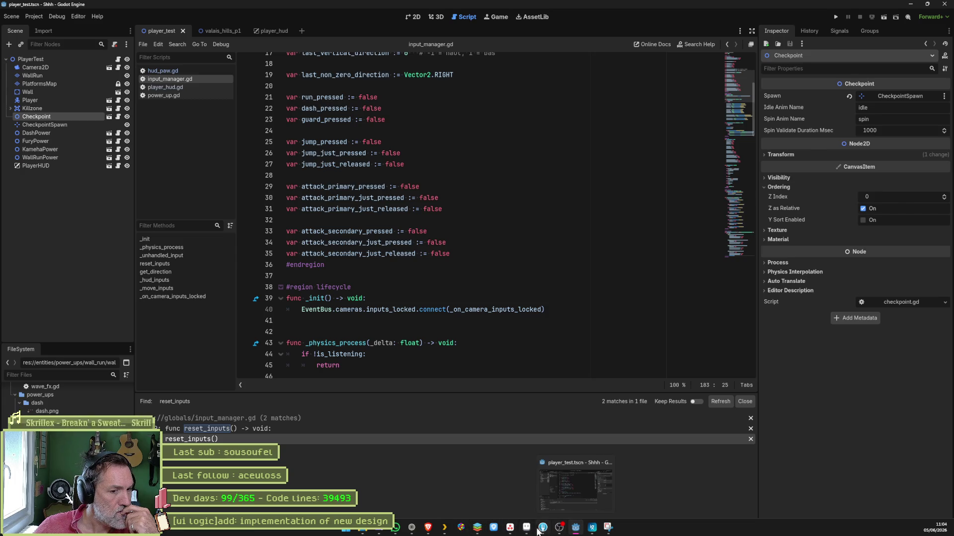
left_click(415, 530)
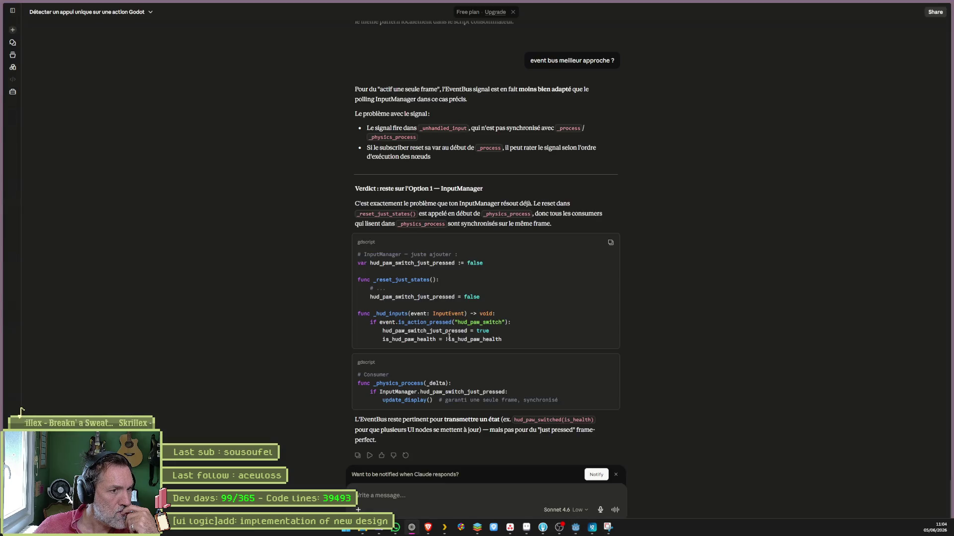
Step: Scroll up to the corrected InputManager script above 'Résumé des corrections'
scroll(678, 274, "up", 15)
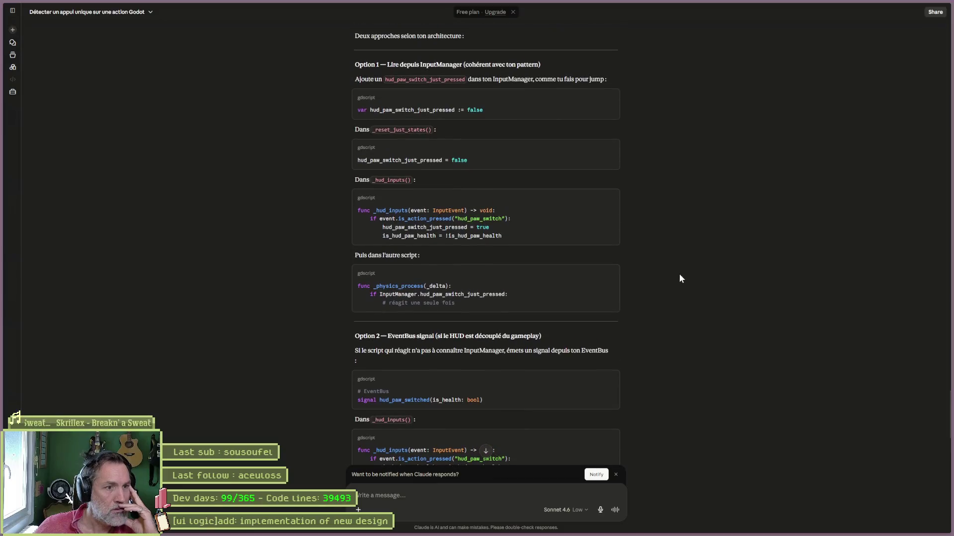
scroll(693, 239, "up", 2)
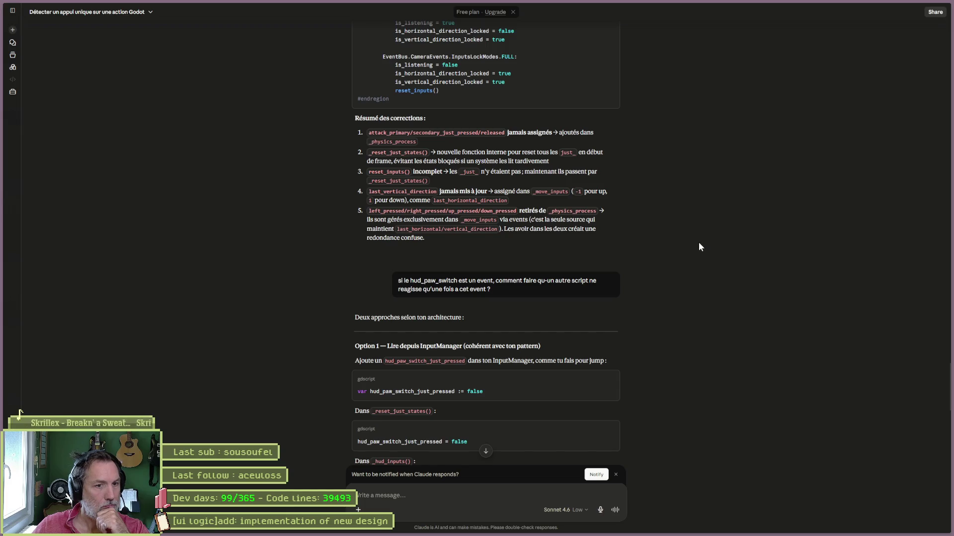
scroll(695, 234, "up", 5)
scroll(697, 236, "up", 5)
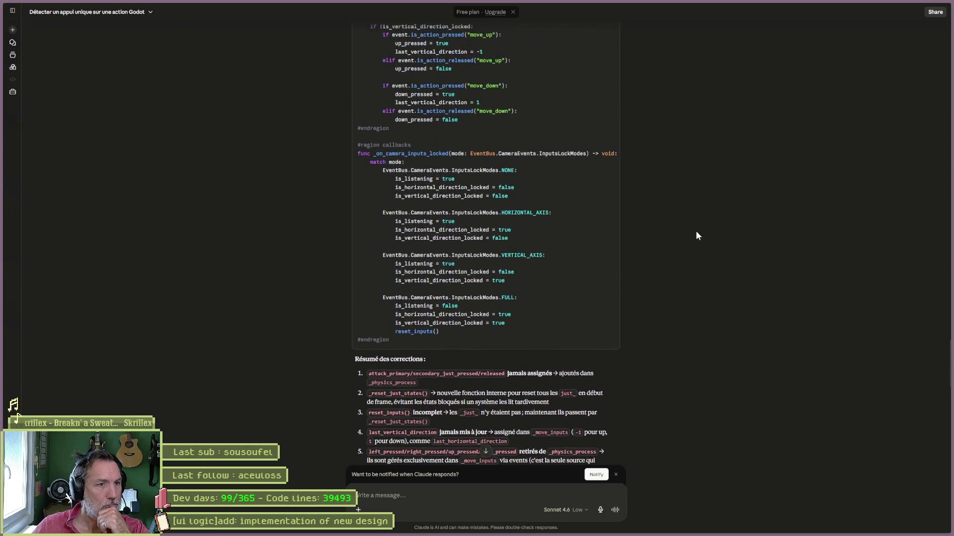
scroll(669, 265, "down", 2)
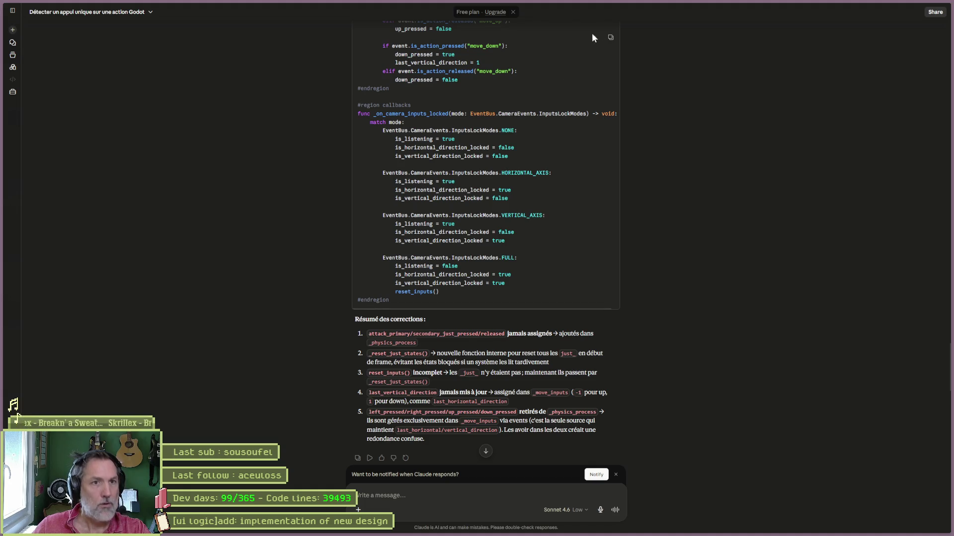
left_click(610, 43)
Step: Replace all of input_manager.gd's code with the corrected script
left_click(575, 530)
left_click(464, 261)
key("ctrl+a")
key("ctrl+v")
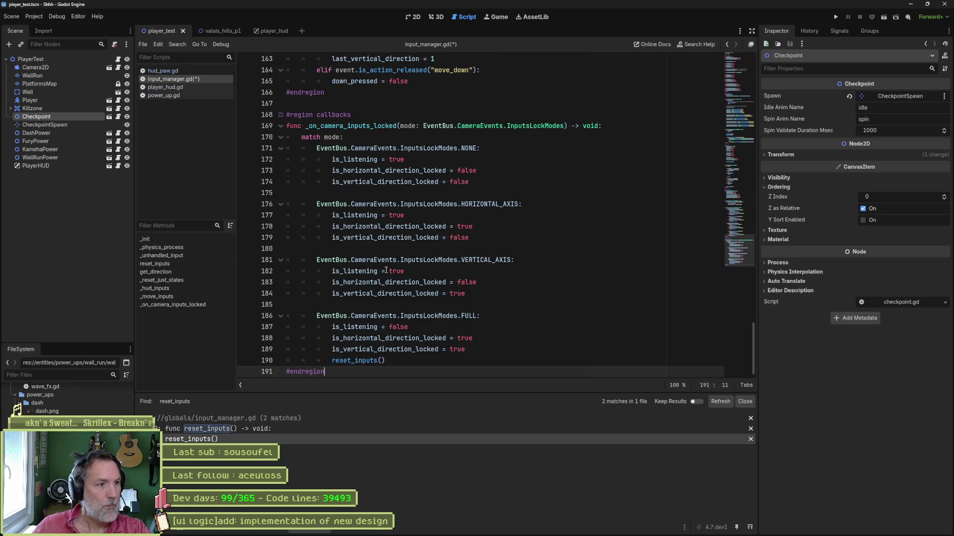
Step: Inspect _reset_just_states and is_hud_paw_health, then save and run the current scene
left_click(155, 264)
scroll(285, 245, "down", 4)
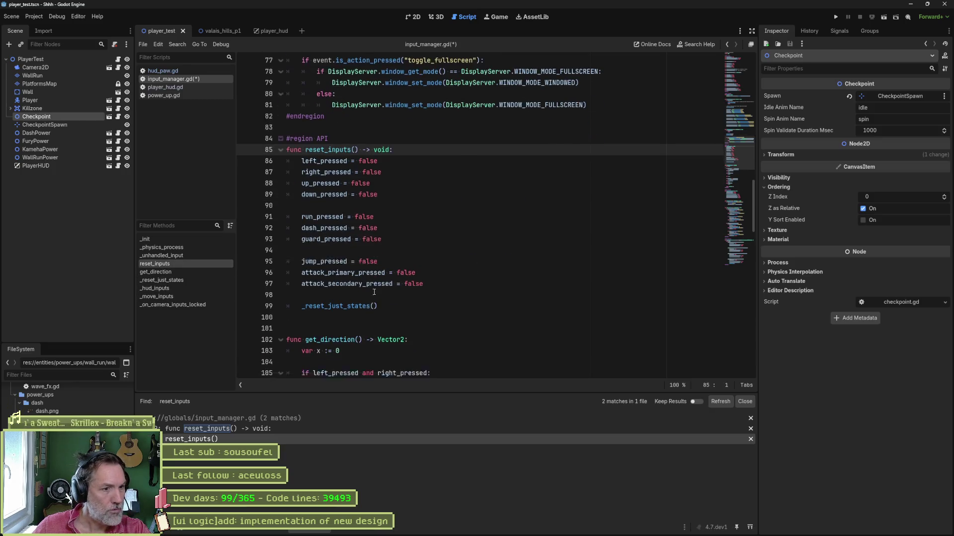
left_click_drag(288, 295, 341, 306)
left_click(355, 306, "ctrl")
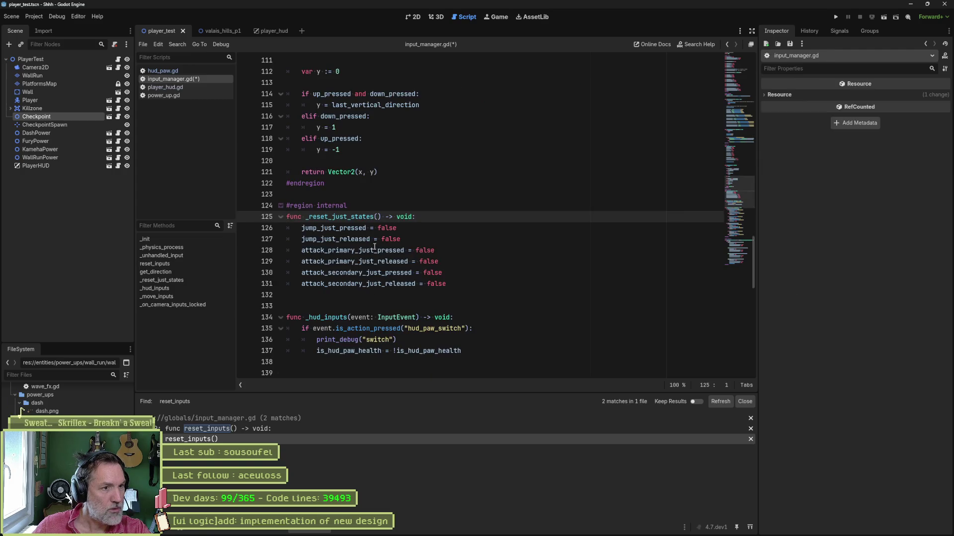
left_click_drag(287, 228, 287, 306)
left_click_drag(737, 90, 740, 70)
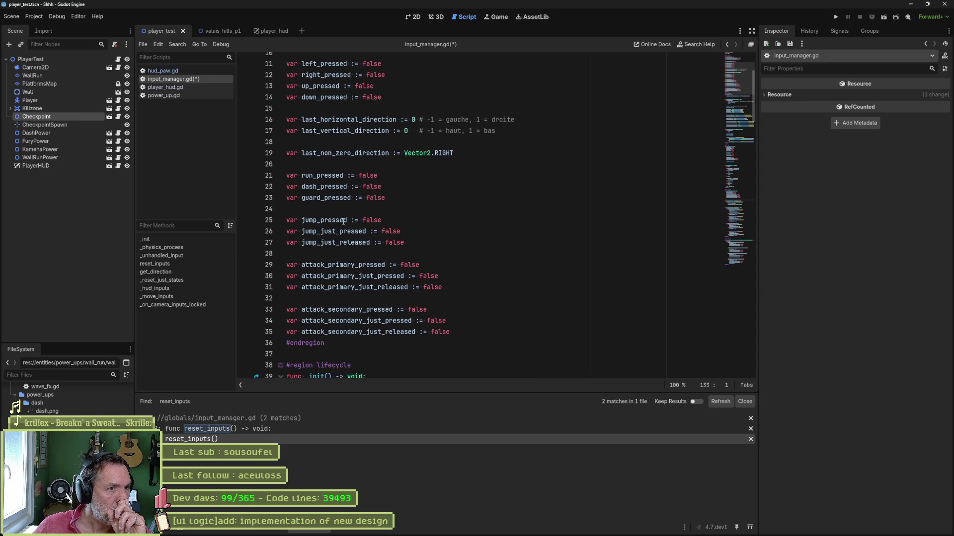
scroll(348, 176, "up", 2)
double_click(347, 109)
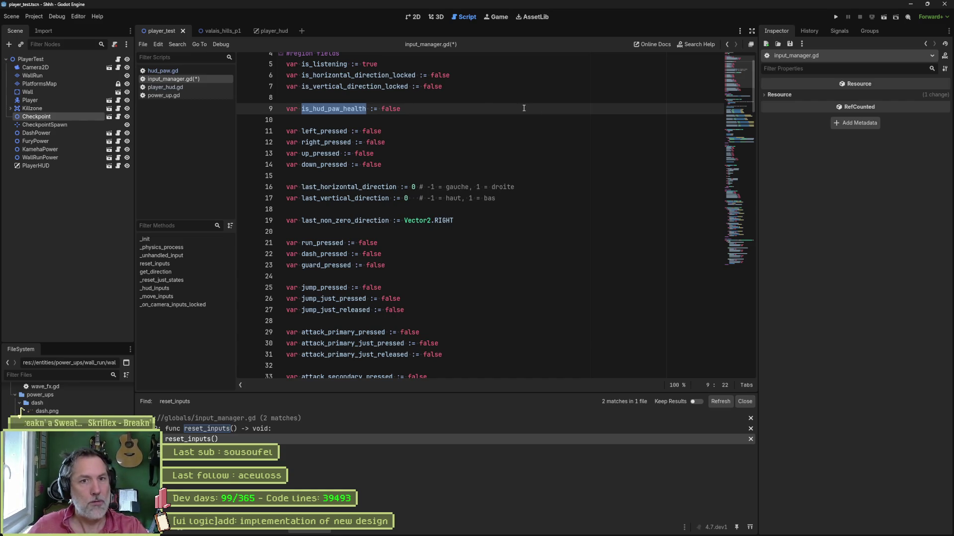
key("ctrl+s")
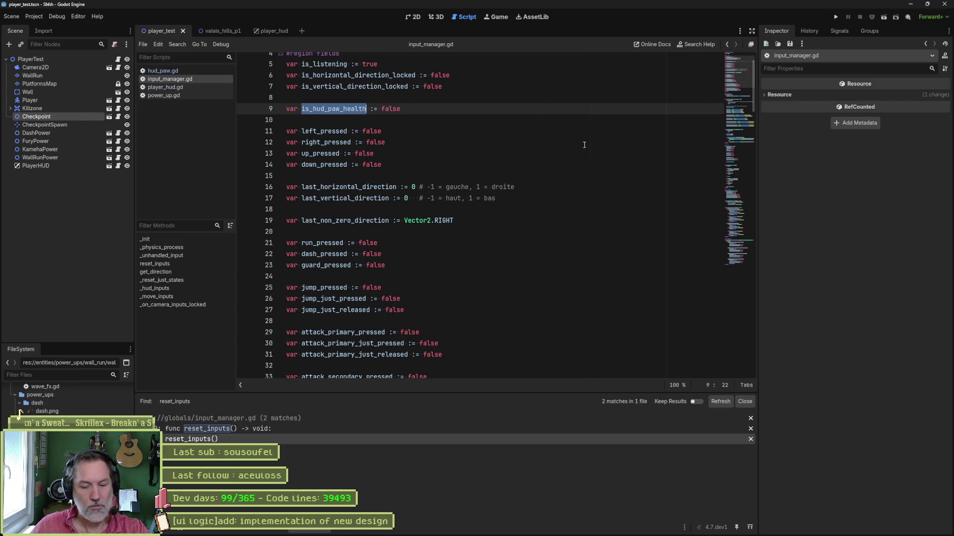
key("F6")
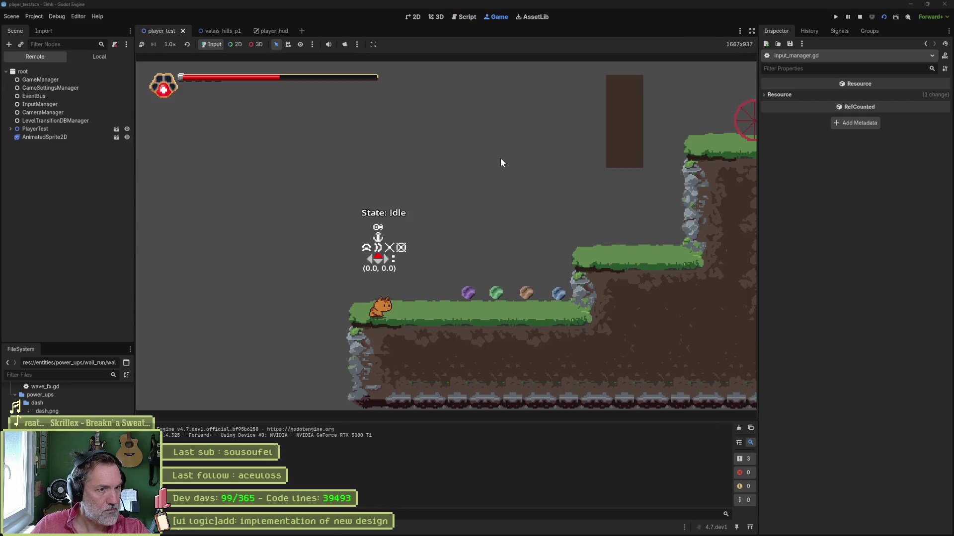
Step: Play the cat right to collect the power-ups, attacking upward and jumping to grab the wall
key("x")
key("Right")
key("Up")
key("x")
key("Right")
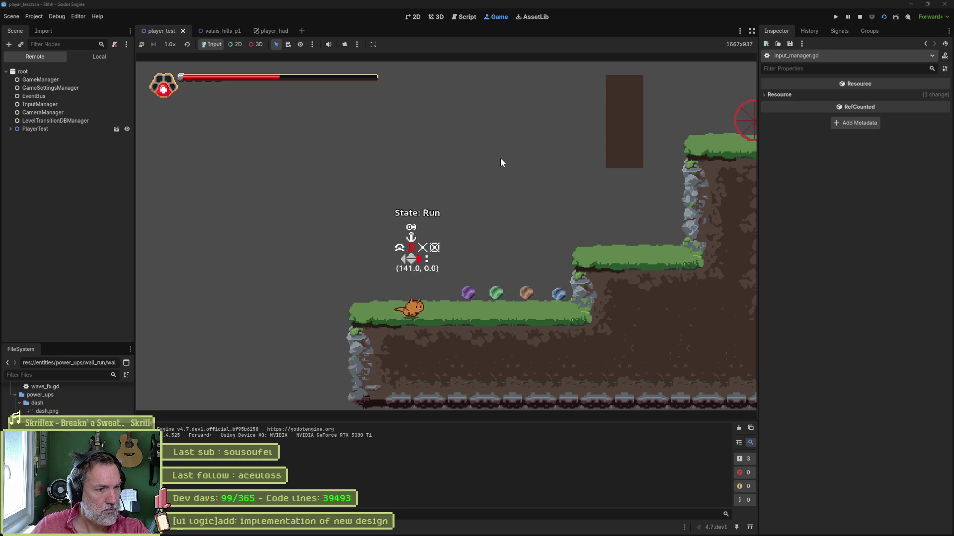
key("Right")
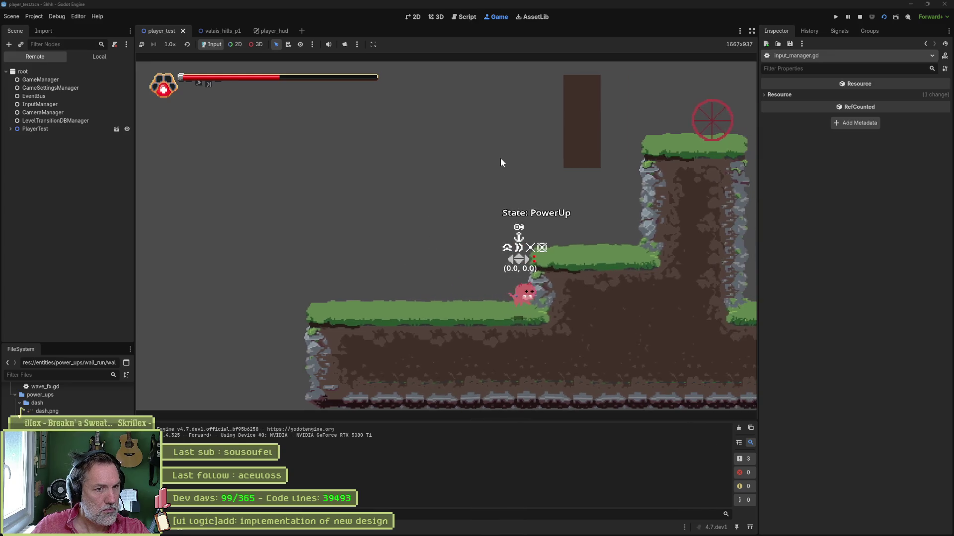
key("Left")
key("space")
key("Right")
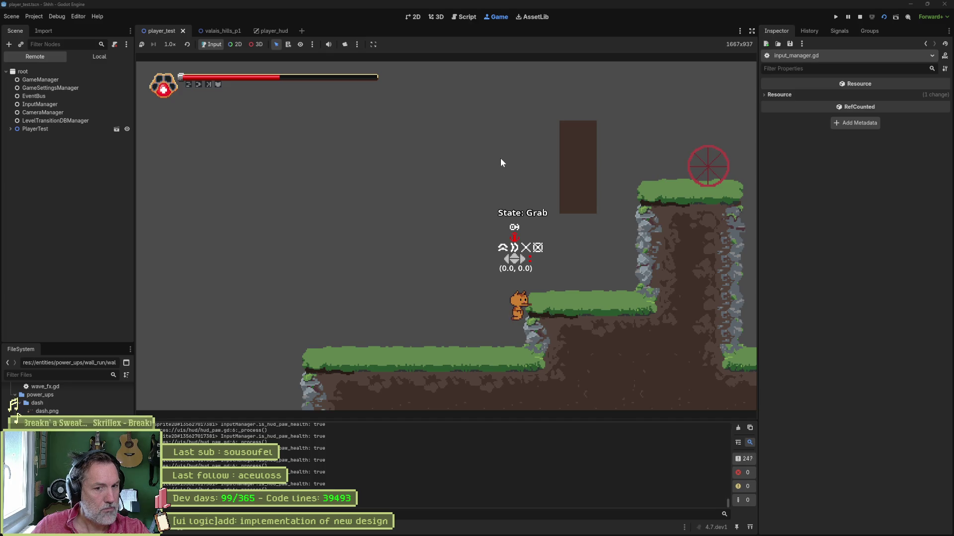
Step: Stop the game and search all files for is_hud_paw_health from hud_paw.gd
left_click(859, 17)
left_click(225, 31)
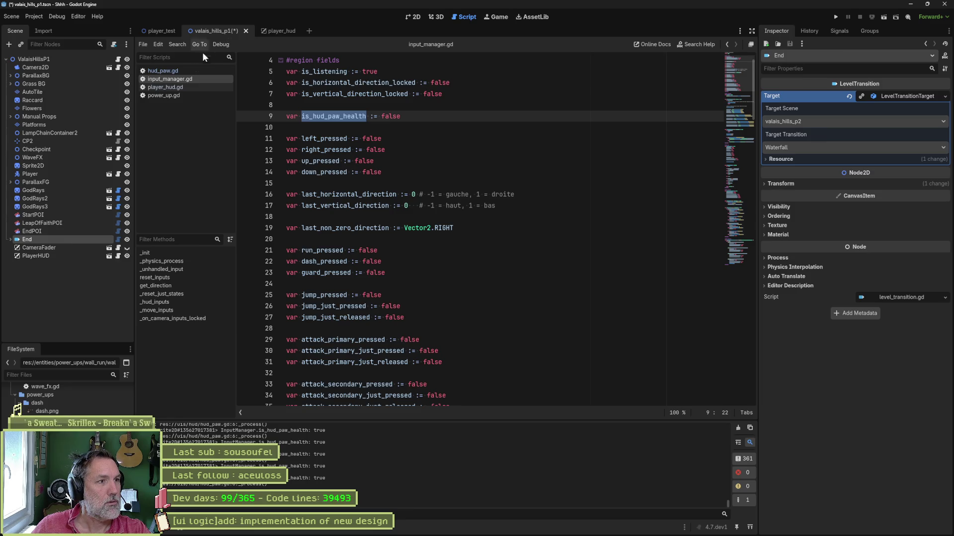
left_click(220, 71)
left_click(388, 105)
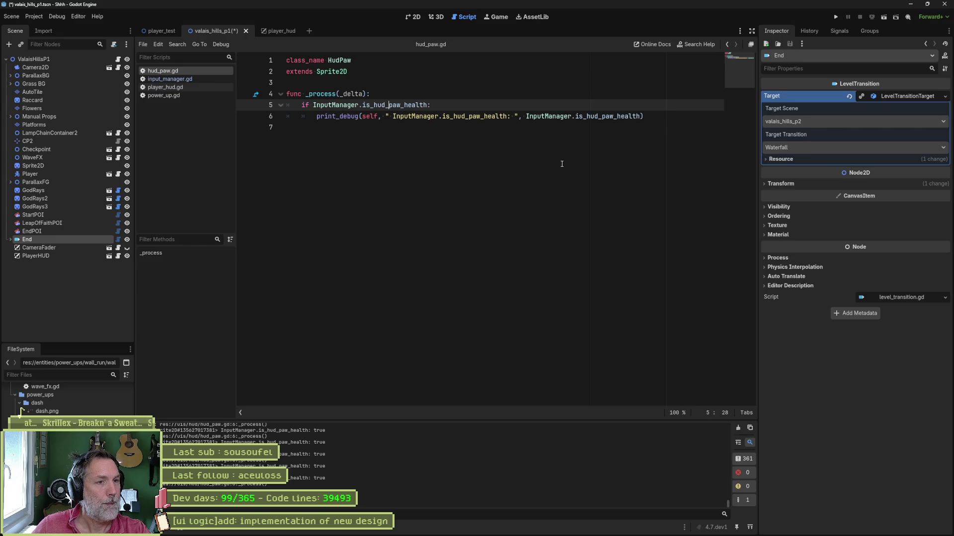
left_click(412, 105, "ctrl")
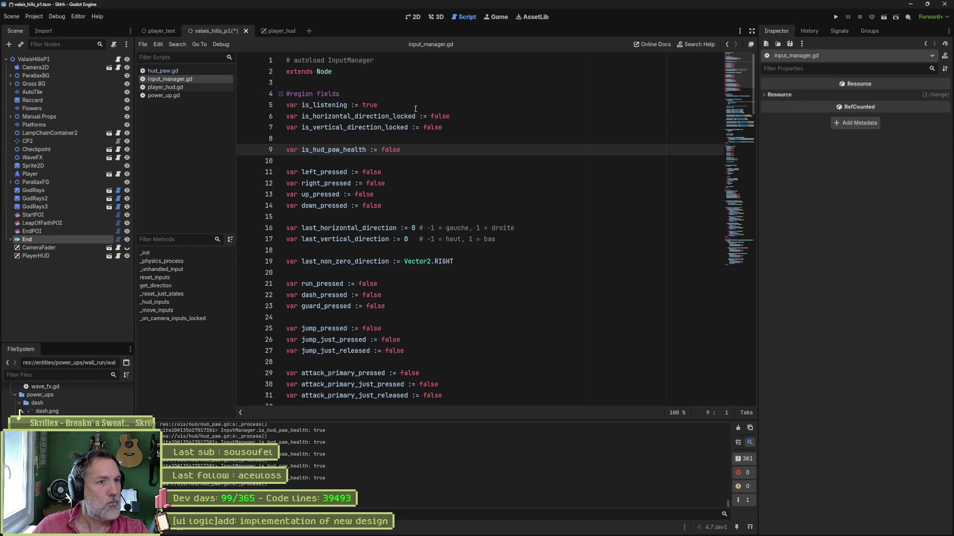
double_click(348, 153)
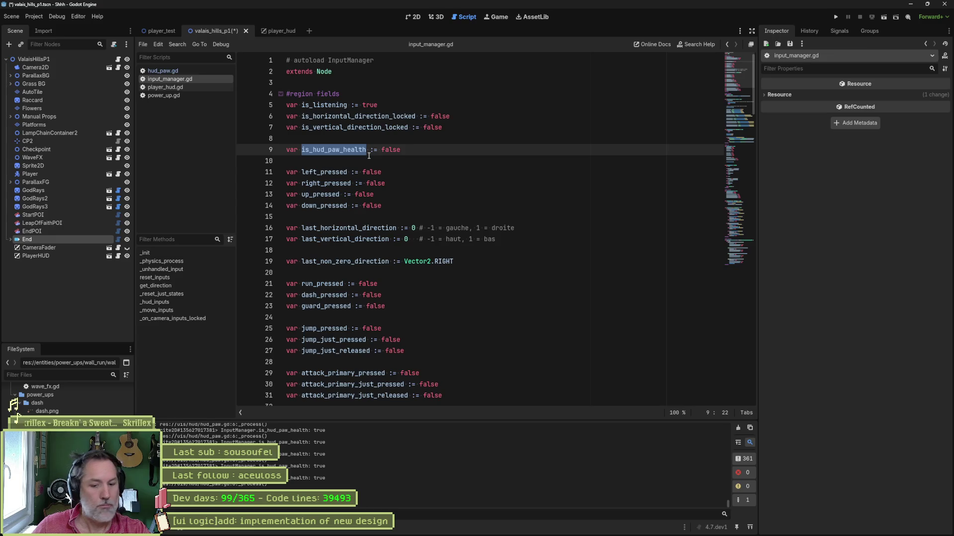
key("ctrl+shift+f")
key("Return")
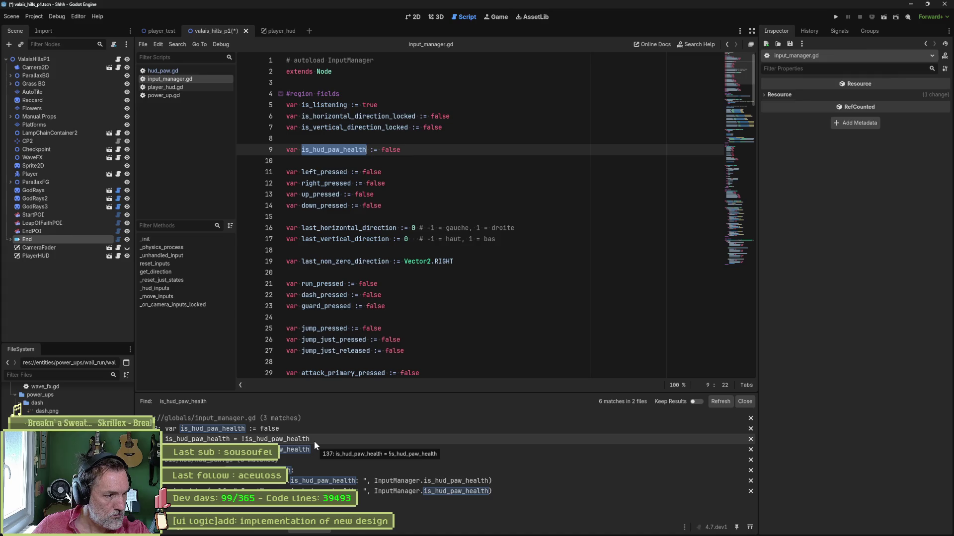
Step: Change line 137 of input_manager.gd to set is_hud_paw_health to true, save, and run
left_click(314, 440)
left_click_drag(392, 238, 460, 239)
type("t")
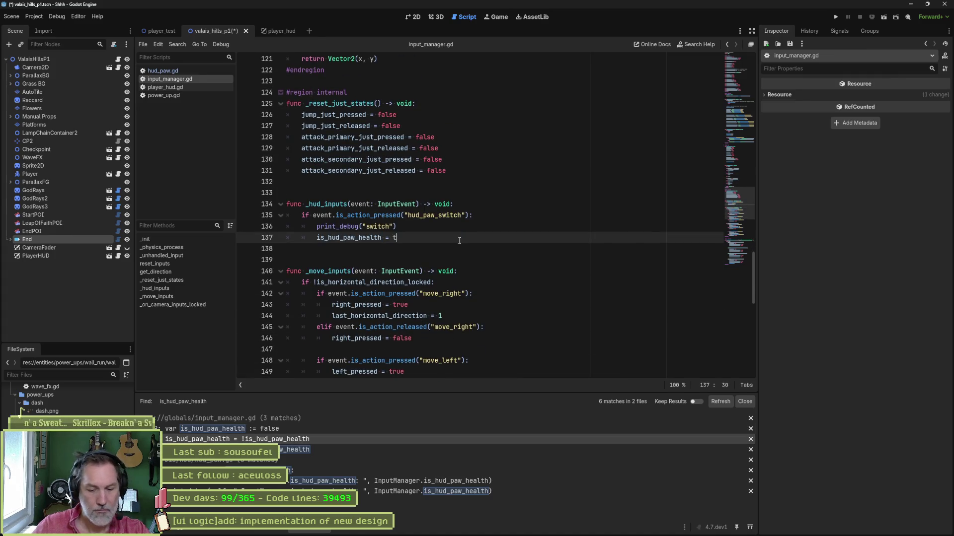
type("rue")
key("ctrl+s")
key("F6")
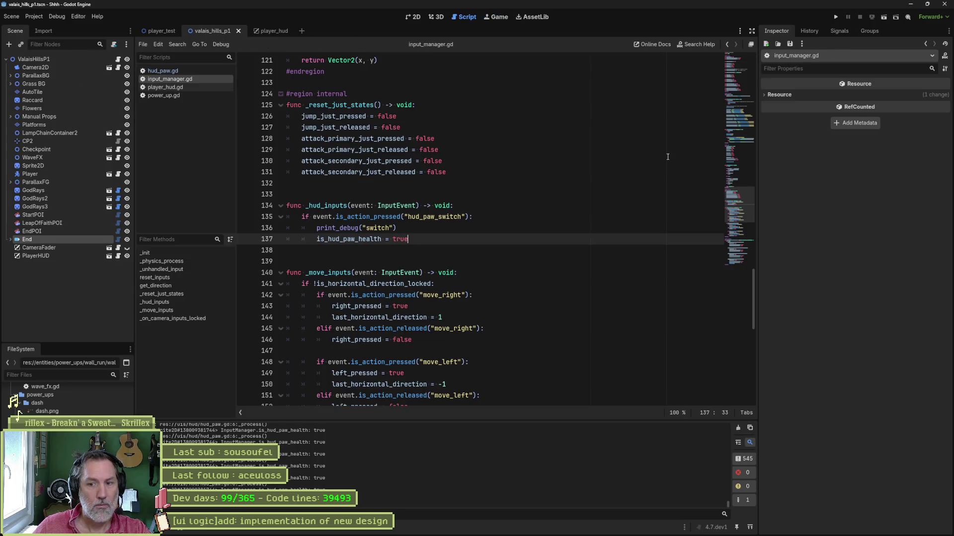
Step: Stop the game and browse the _hud_inputs and _unhandled_input functions in input_manager.gd
left_click(856, 16)
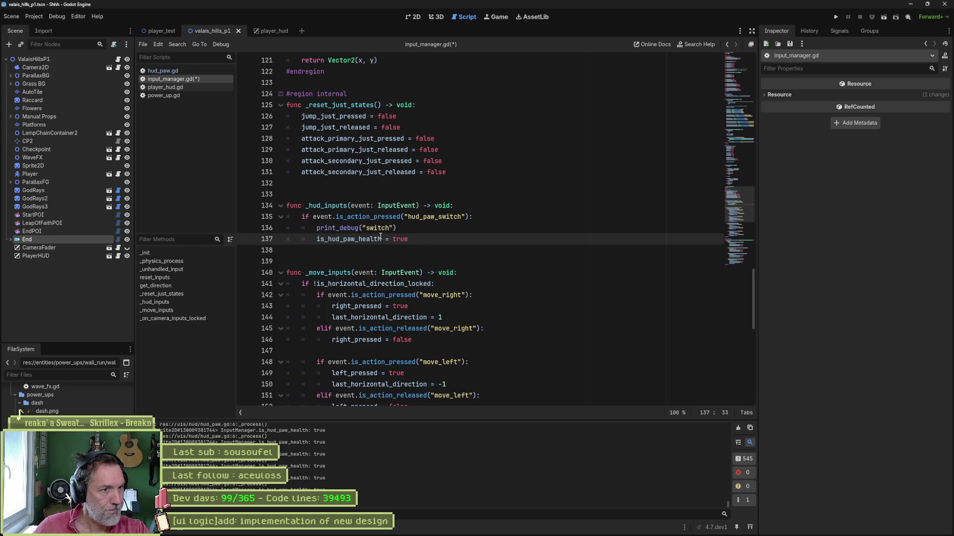
double_click(326, 206)
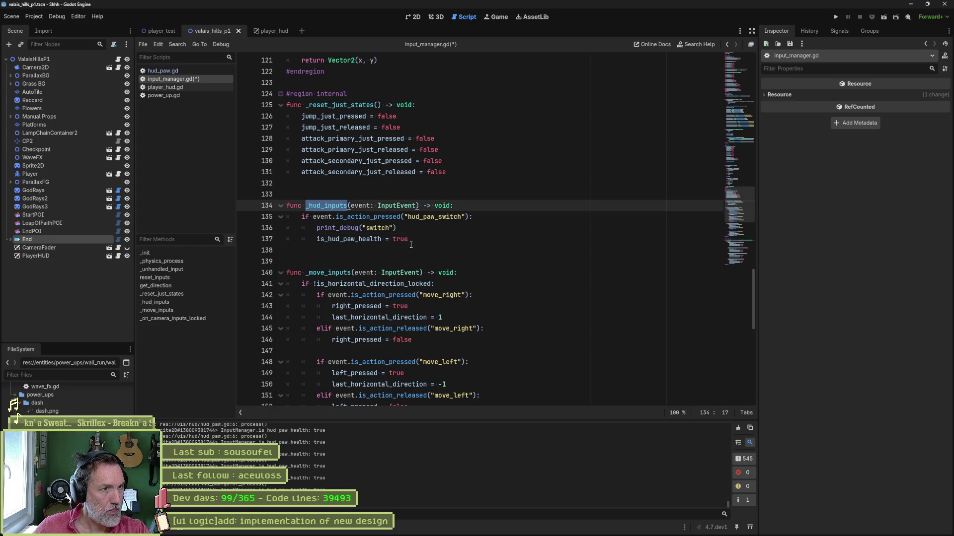
scroll(410, 245, "up", 5)
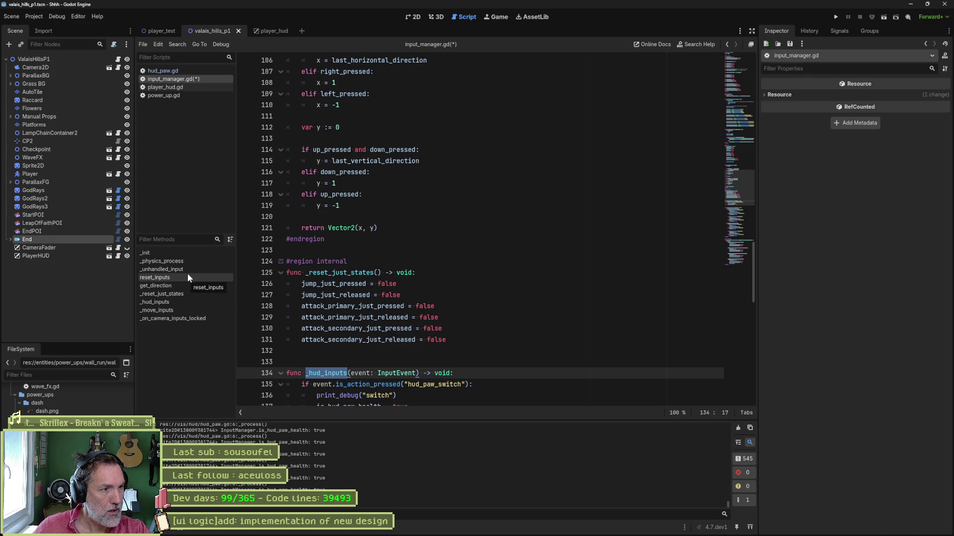
left_click(189, 269)
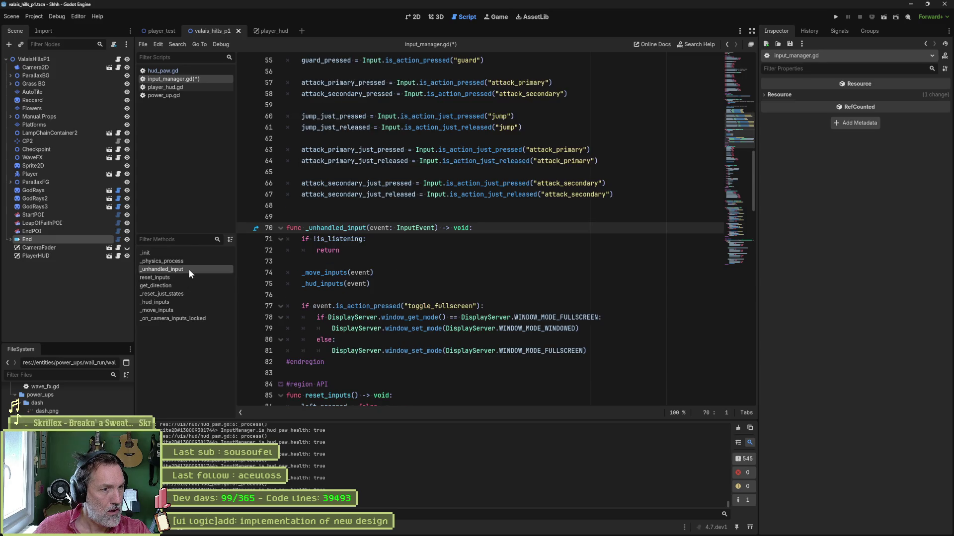
left_click(329, 287)
left_click(617, 352)
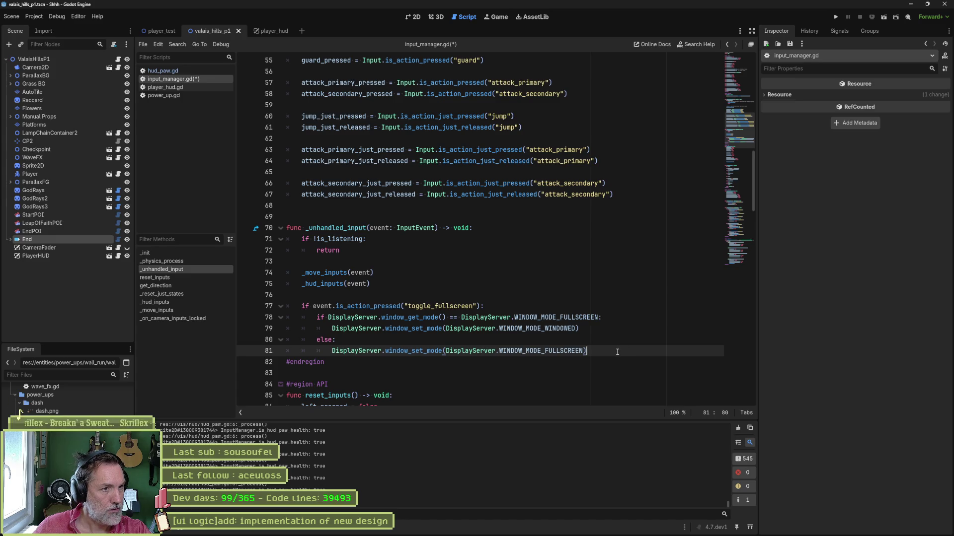
double_click(347, 228)
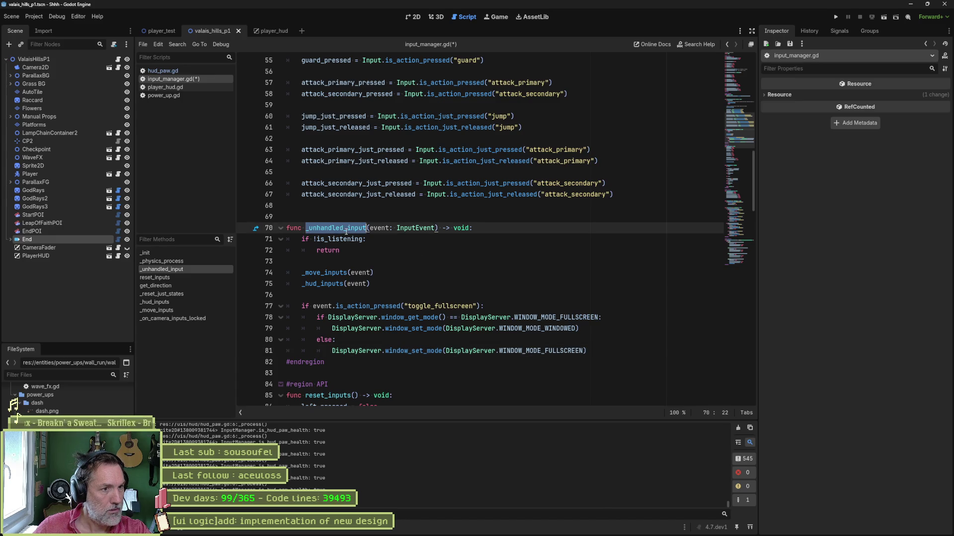
scroll(422, 264, "up", 5)
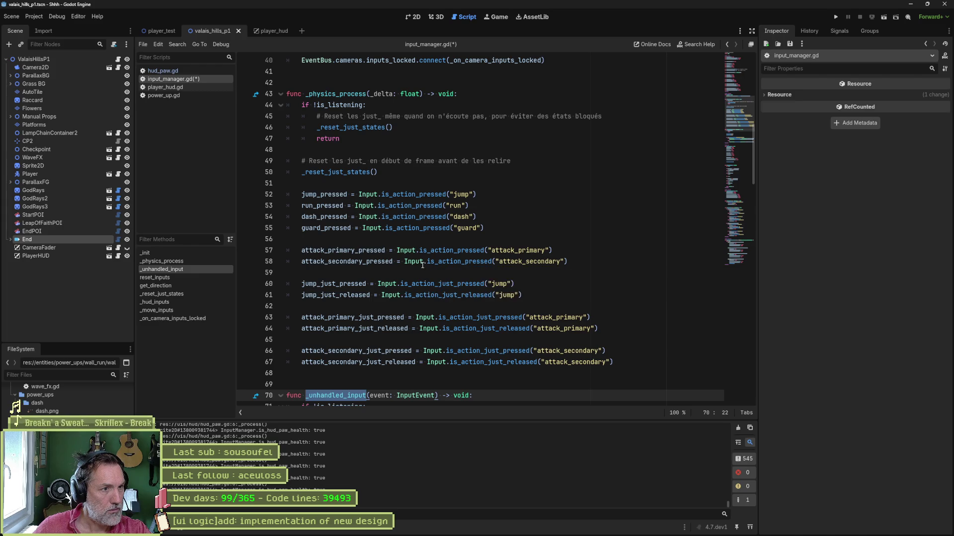
left_click(363, 172)
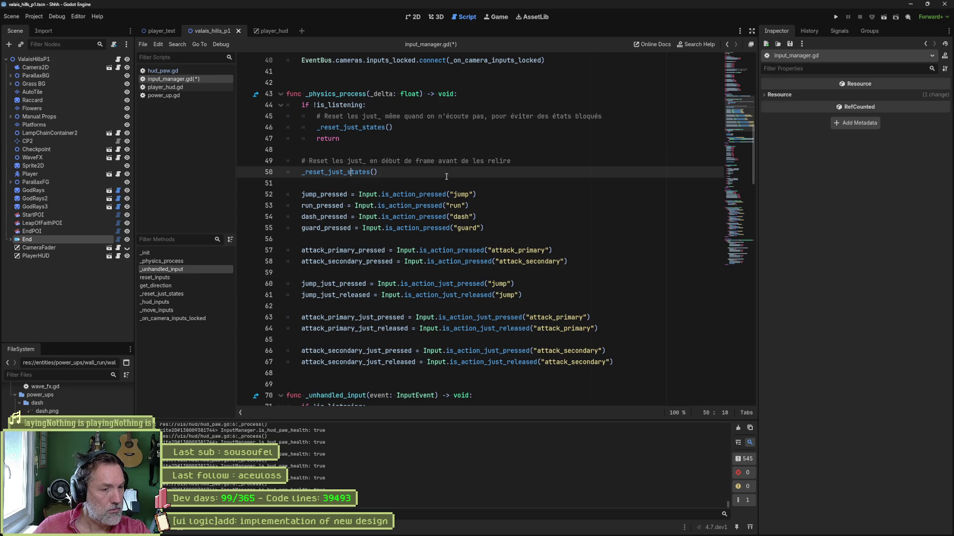
Step: Fold all #region blocks, then expand only the internal region
scroll(450, 172, "down", 6)
scroll(382, 270, "down", 5)
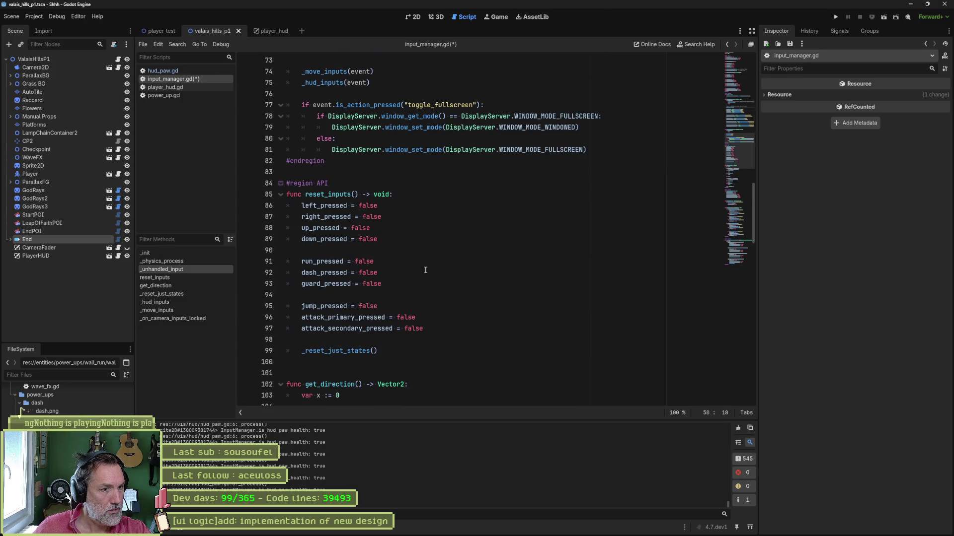
key("ctrl+alt+0")
left_click(280, 162)
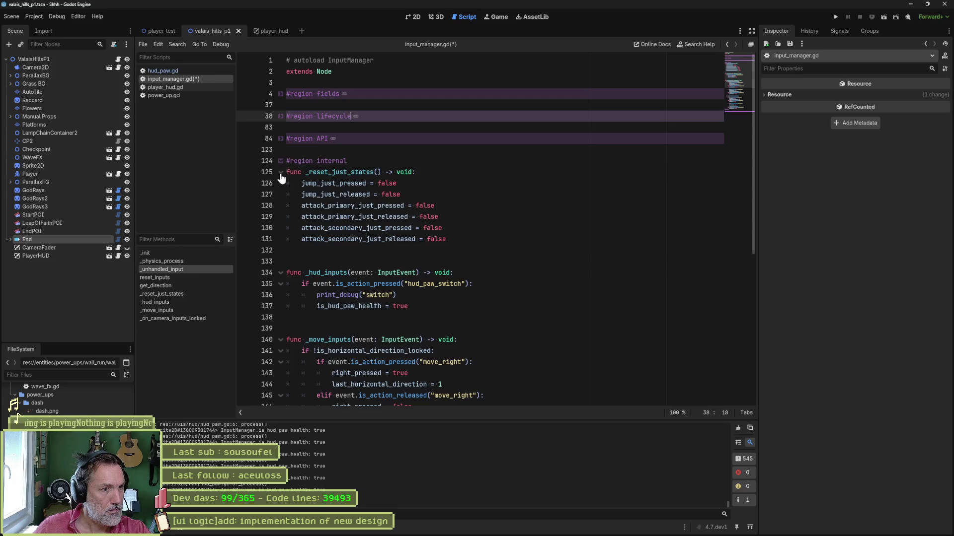
Step: Add 'is_hud_paw_health = false' on a new line 132 in _reset_just_states
double_click(372, 285)
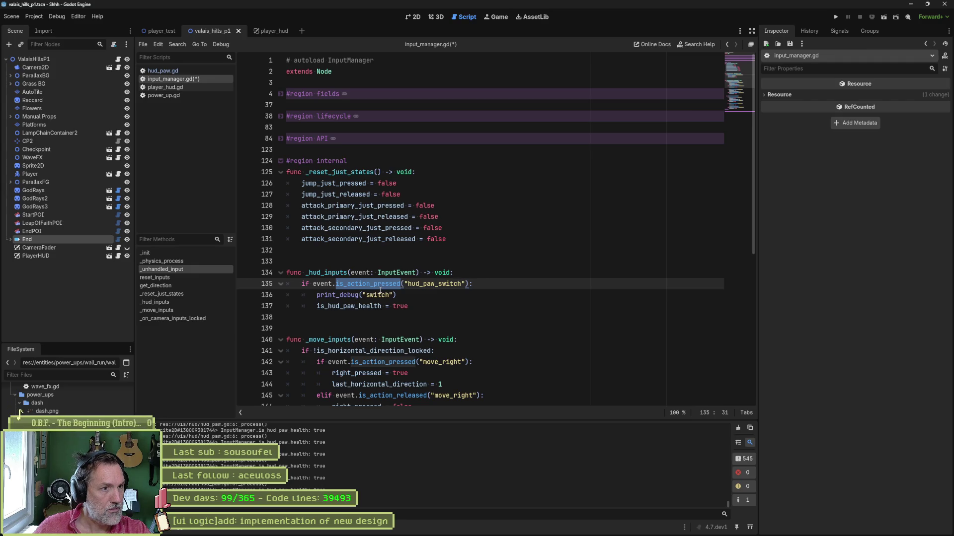
double_click(348, 306)
key("ctrl+c")
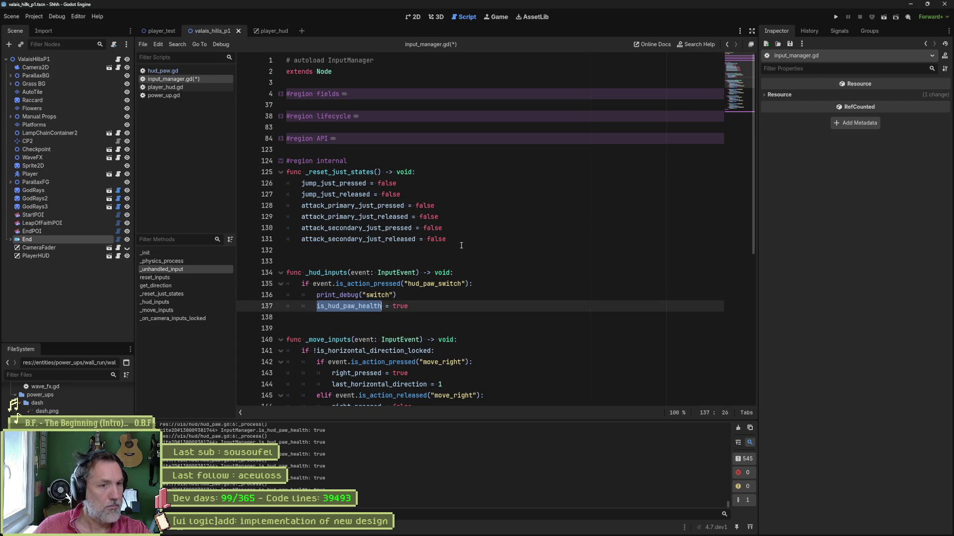
left_click(488, 240)
key("Return")
key("ctrl+v")
type("= false")
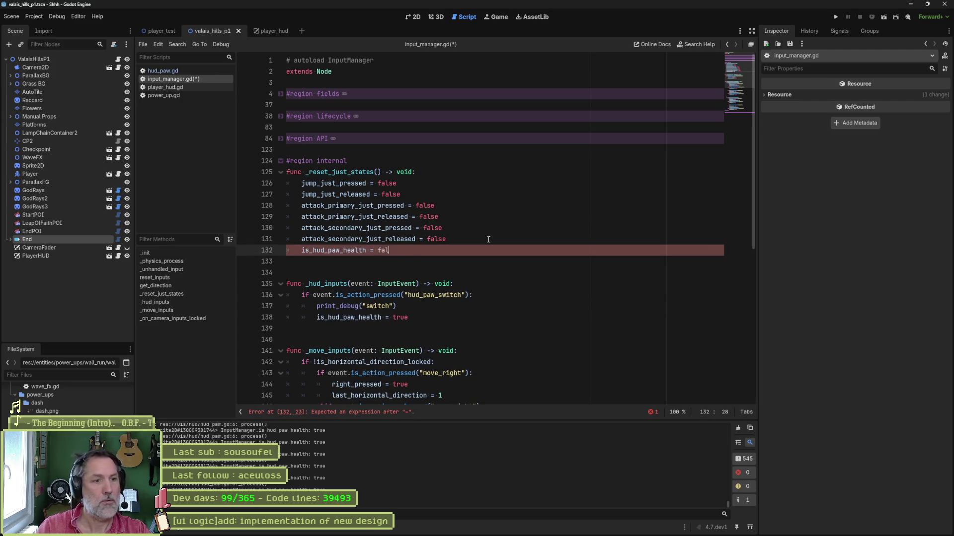
Step: Test-run the game, delete the switch print_debug line, and open player_hud.gd
key("F6")
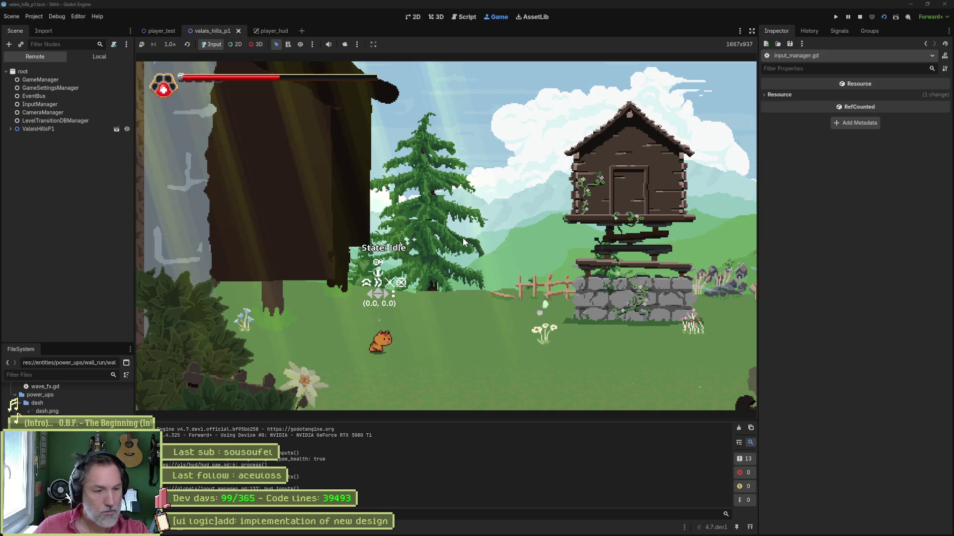
key("F8")
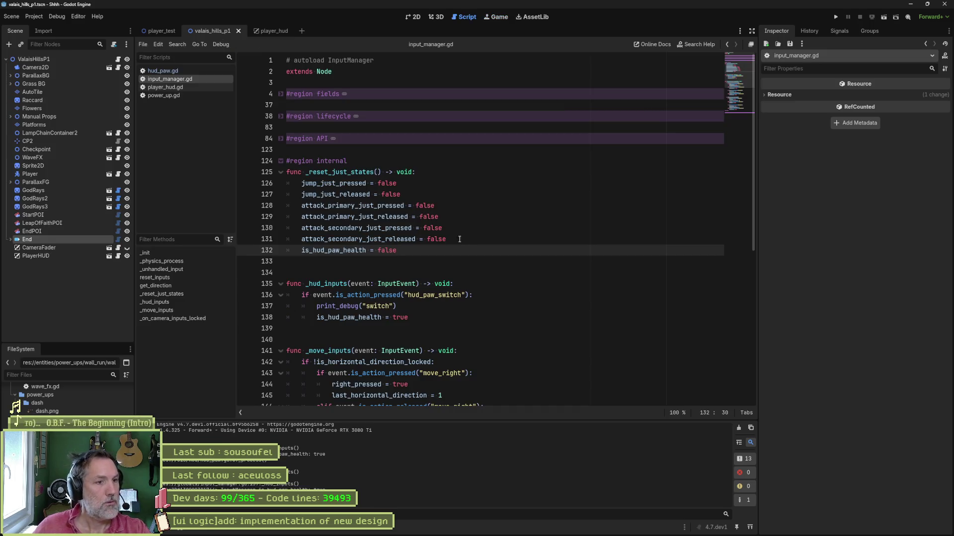
left_click(427, 306)
key("ctrl+shift+k")
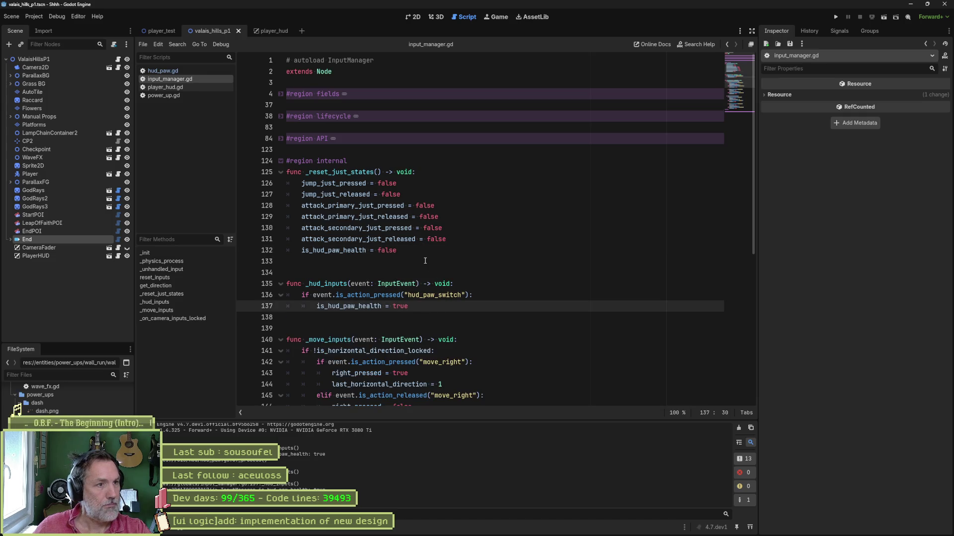
left_click(172, 87)
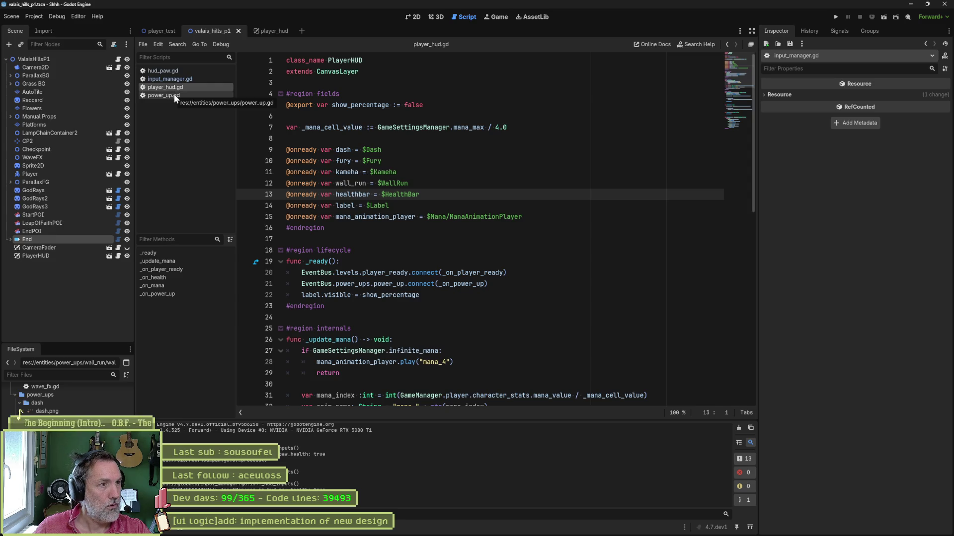
Step: Declare 'var _is_health = true' above _process in hud_paw.gd
left_click(175, 73)
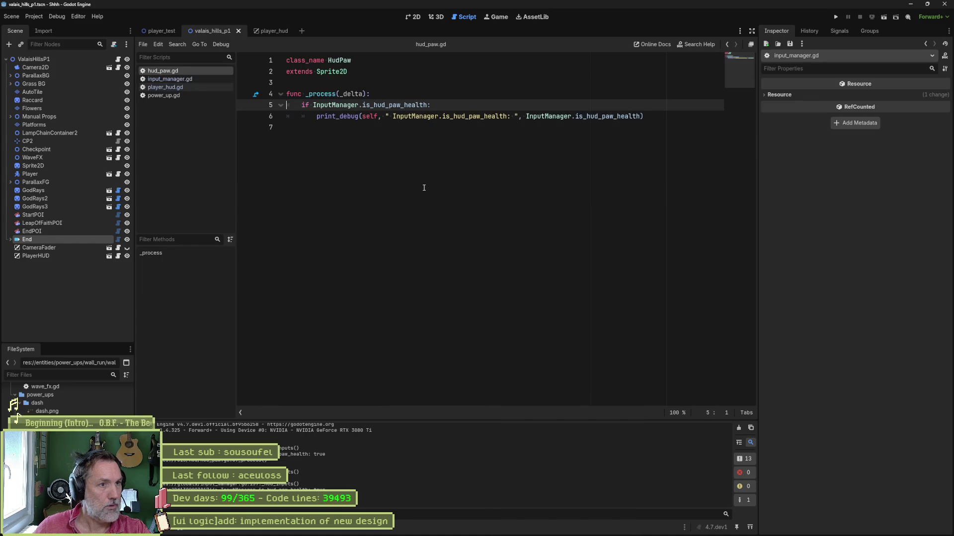
left_click(459, 117)
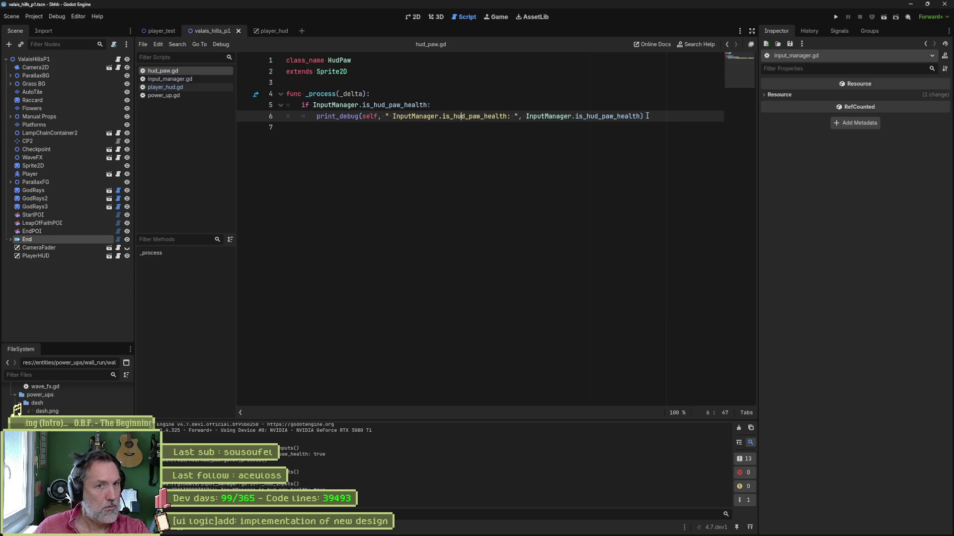
left_click(528, 106)
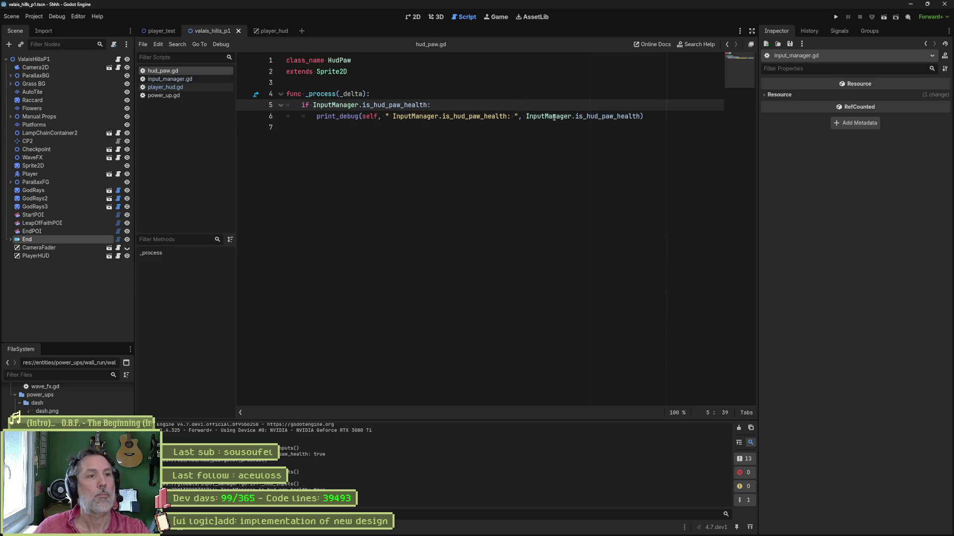
mouse_move(554, 117)
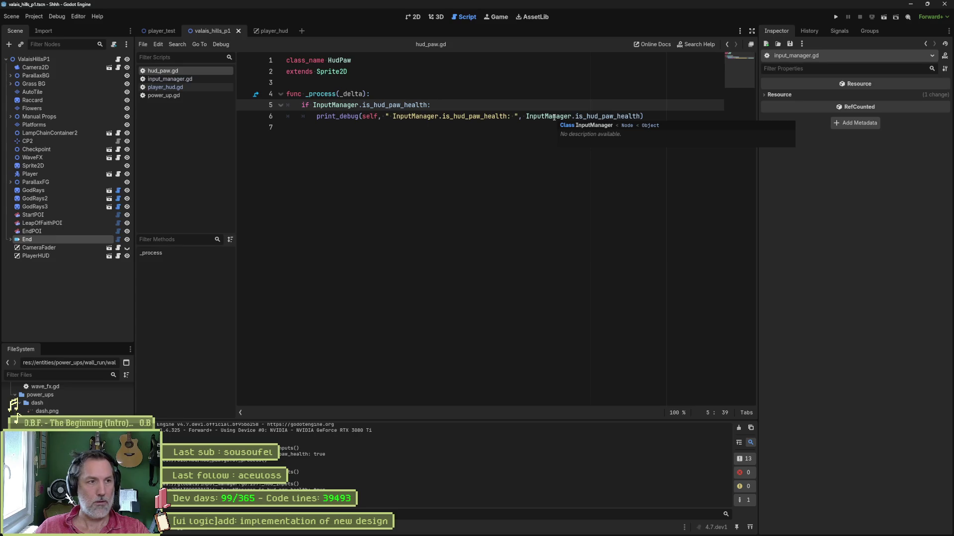
key("Up")
key("Up")
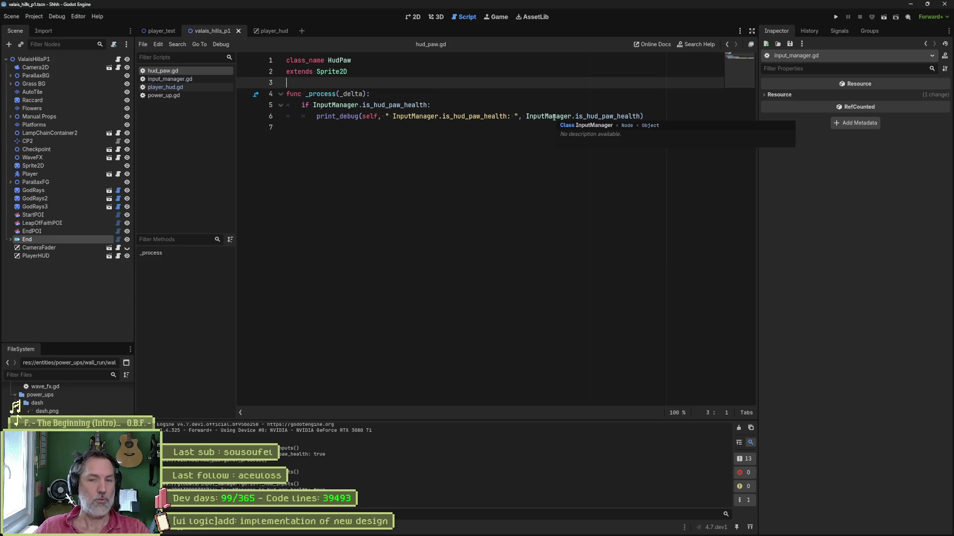
key("Return")
key("Return")
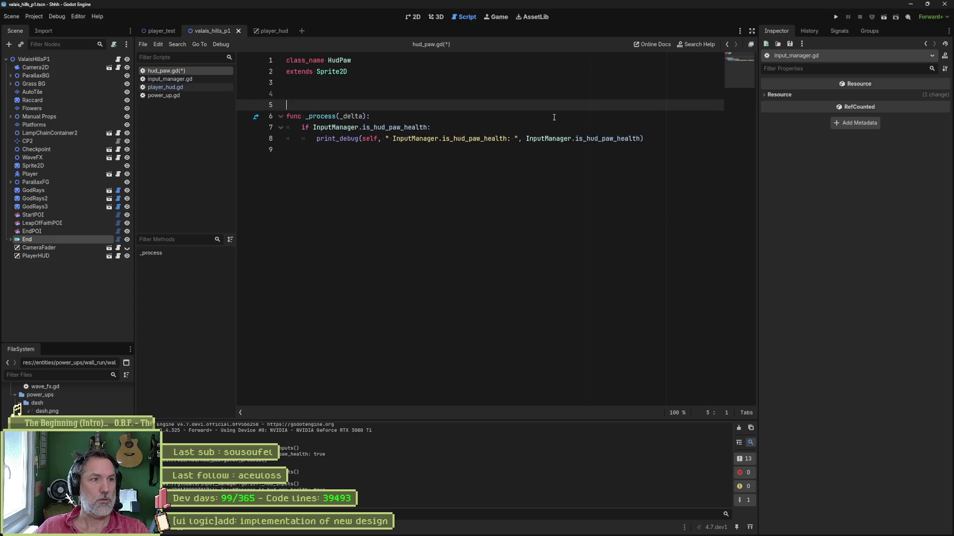
key("Up")
type("var ")
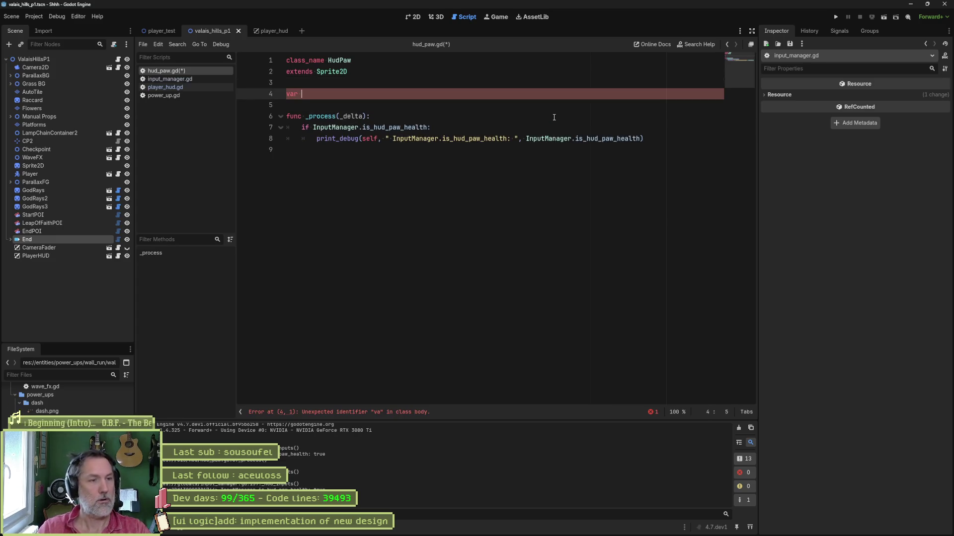
type("is_hu")
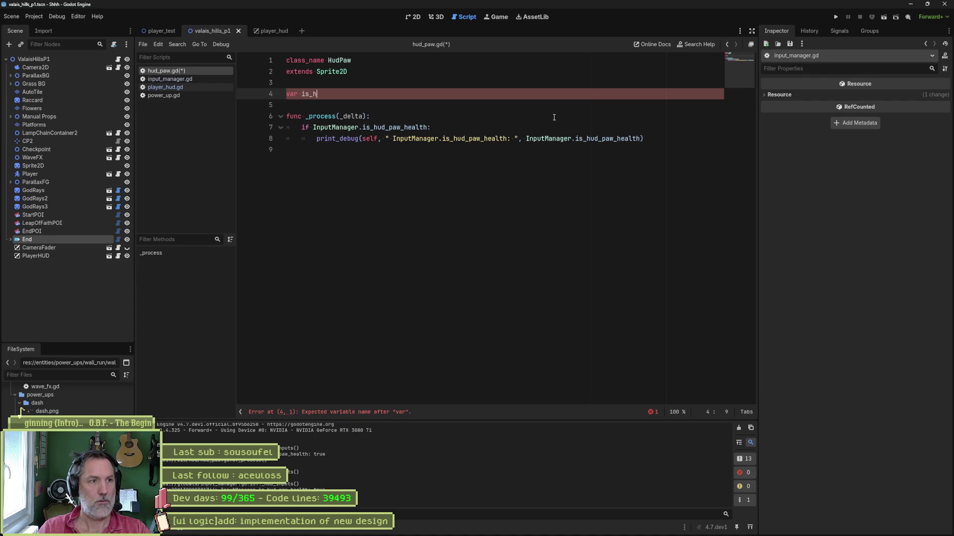
key("ctrl+BackSpace")
type("_is_health")
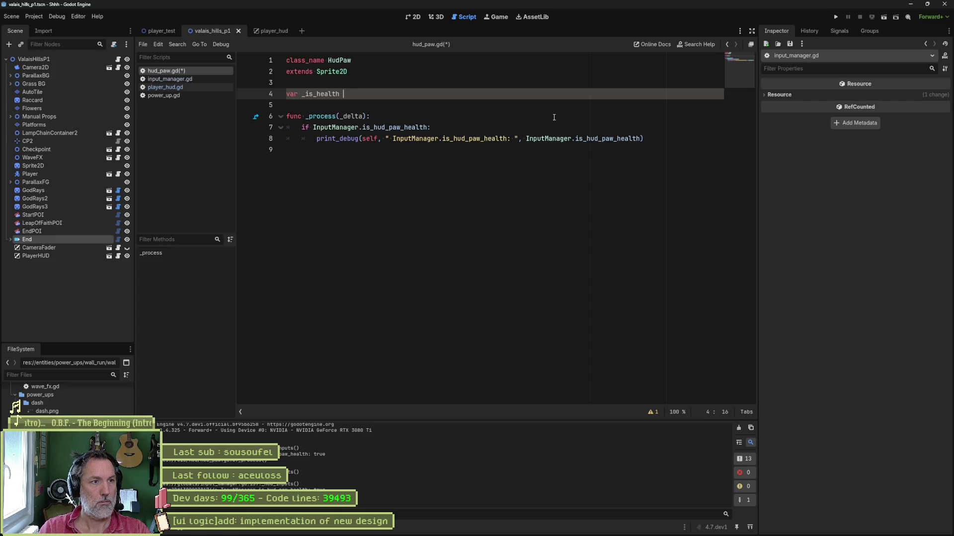
type("= true")
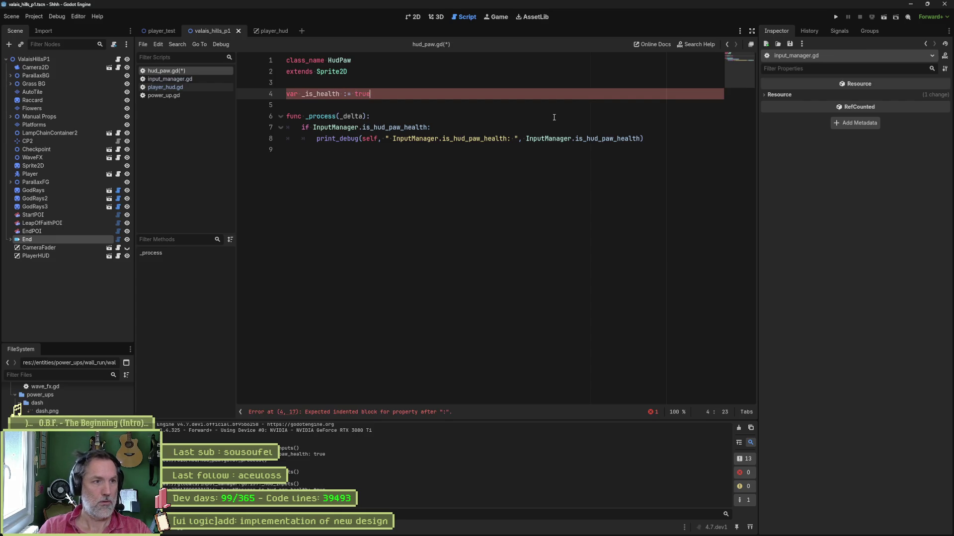
key("Return")
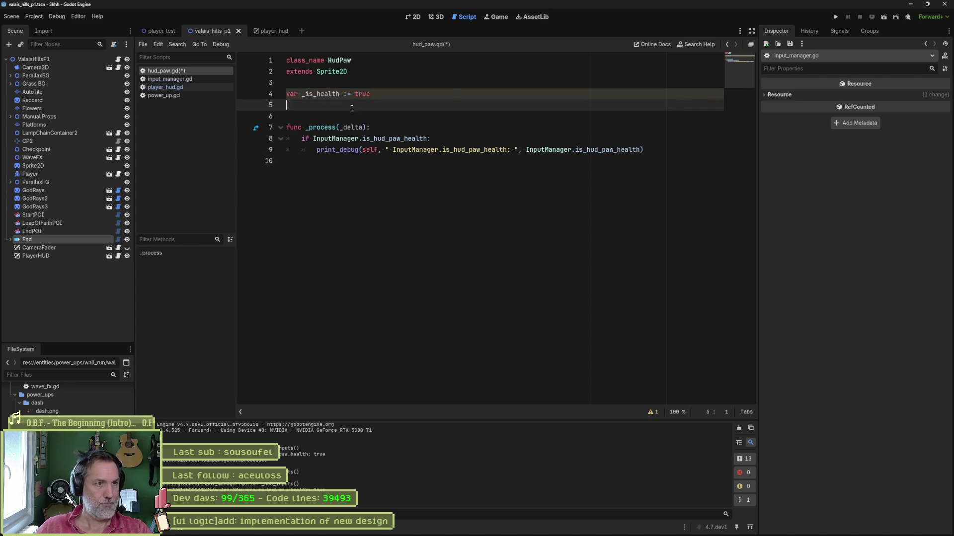
Step: Add an empty 'if _is_health:' branch under the hud_paw_health check, then view the player_hud scene
double_click(329, 93)
left_click(456, 138)
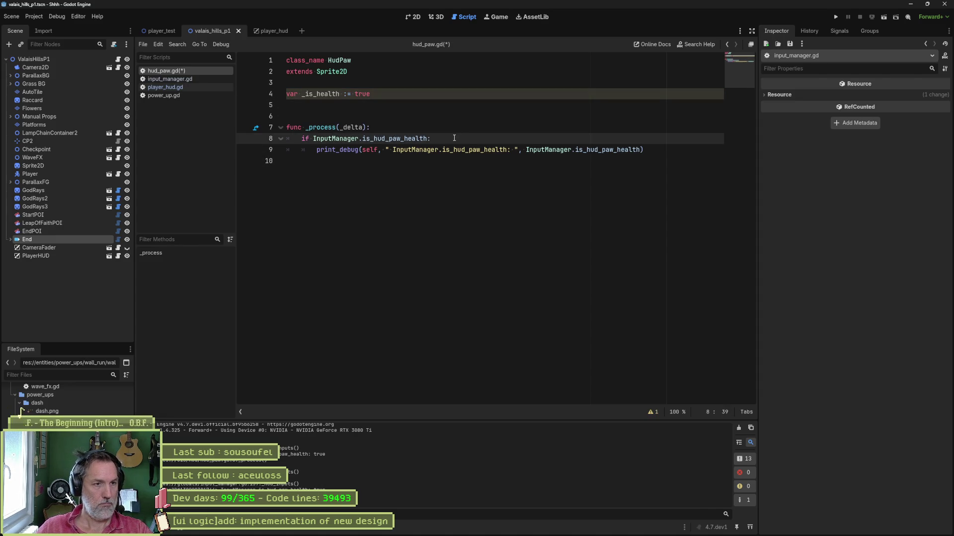
key("Return")
type("if")
key("ctrl+v")
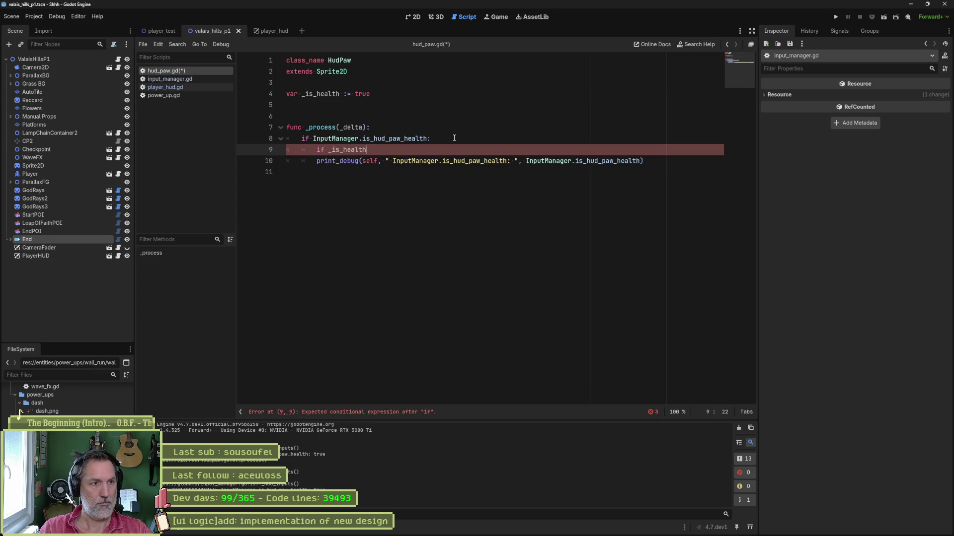
type(":")
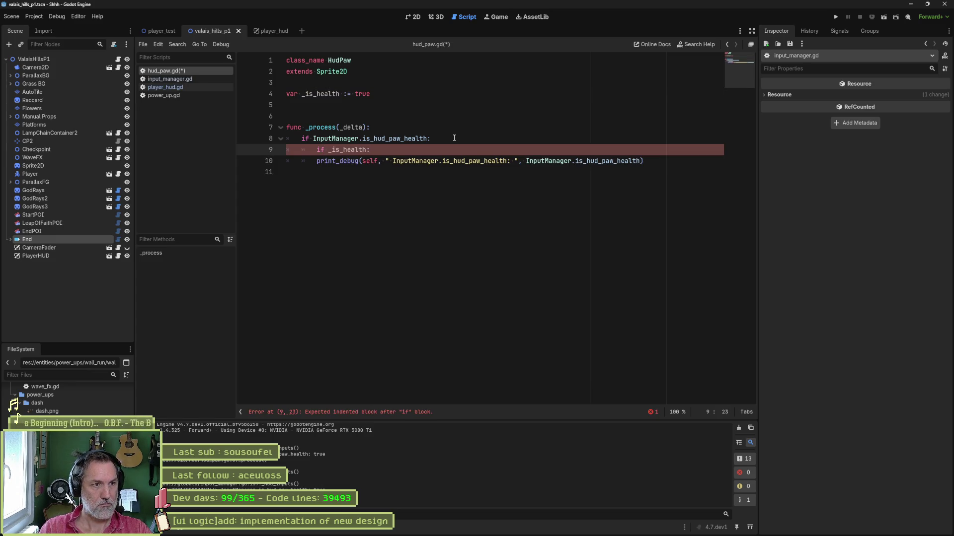
key("Return")
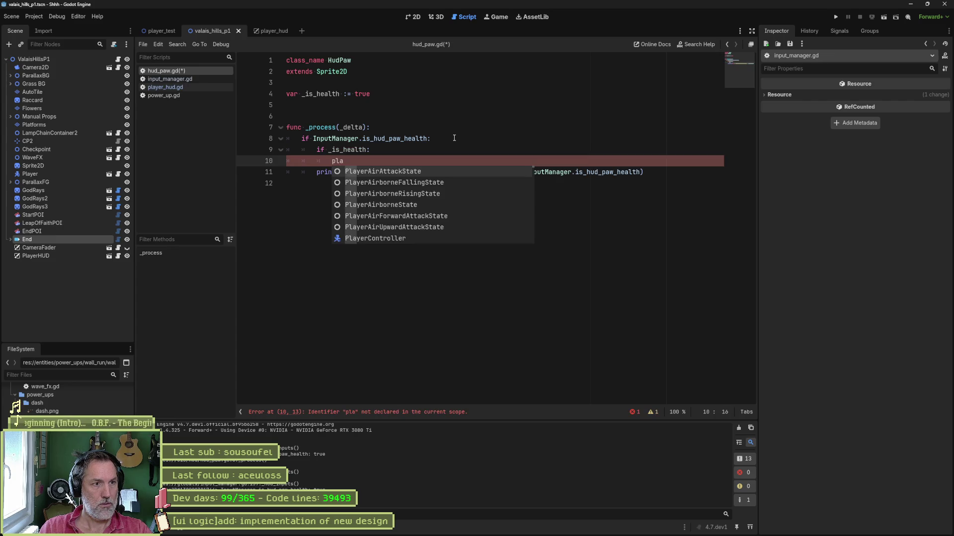
key("BackSpace")
key("BackSpace")
key("BackSpace")
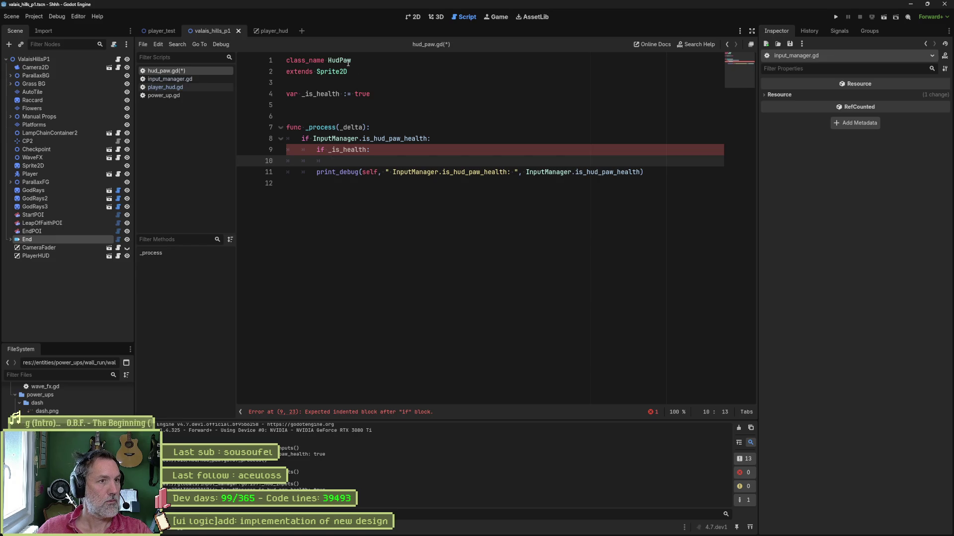
left_click(273, 32)
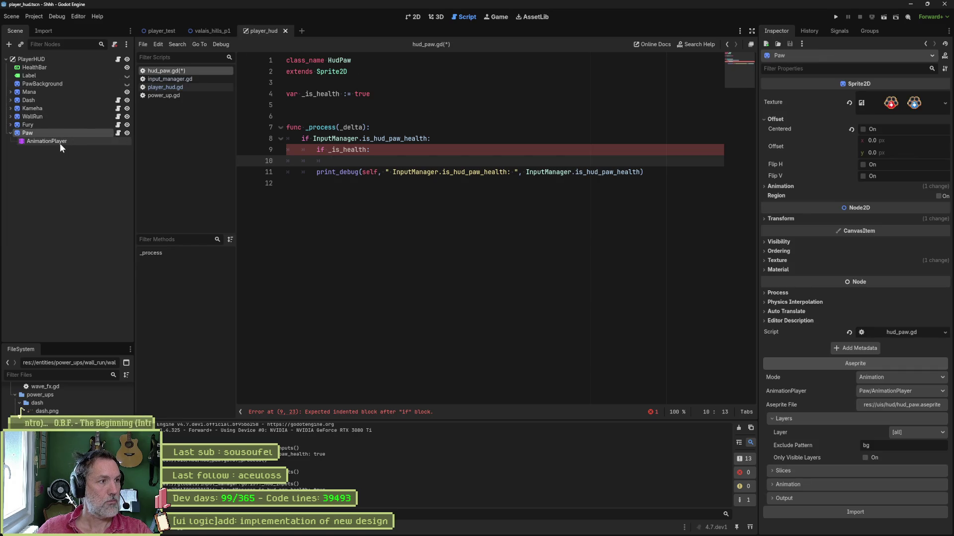
left_click_drag(60, 143, 311, 109)
left_click(407, 100)
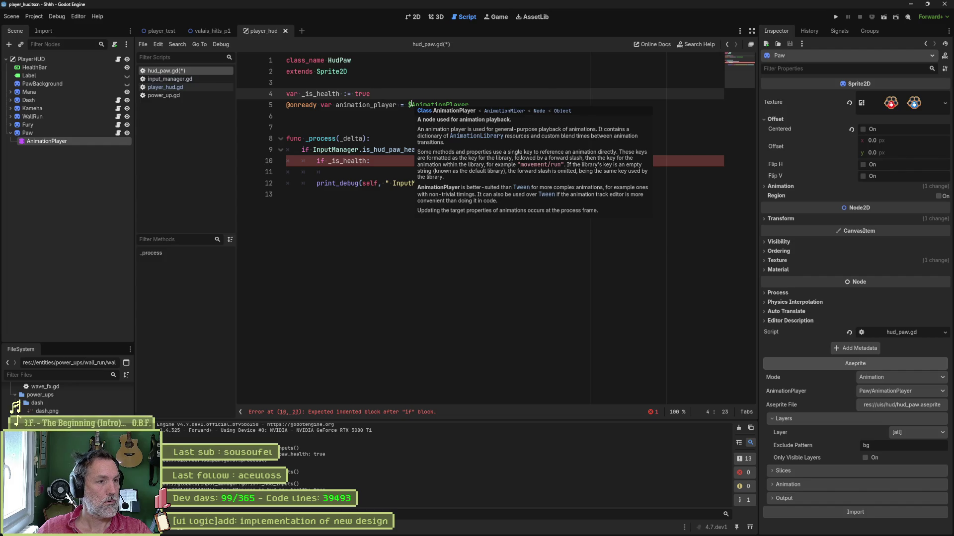
key("Return")
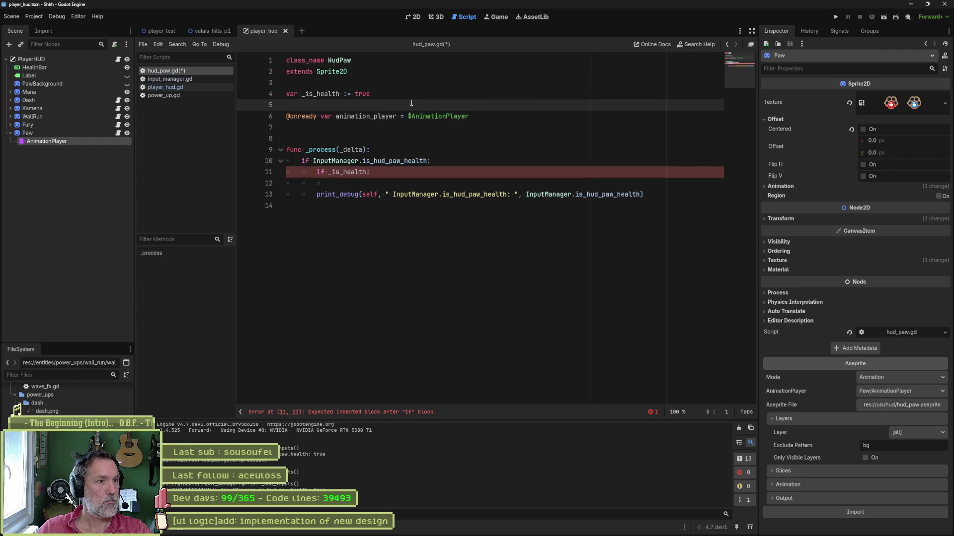
double_click(366, 116)
key("ctrl+c")
left_click(376, 184)
key("ctrl+v")
type(".pla")
key("Return")
type("\"")
key("Down")
key("Return")
Step: Add an else branch that plays "paw_health" instead
left_click_drag(479, 183, 483, 171)
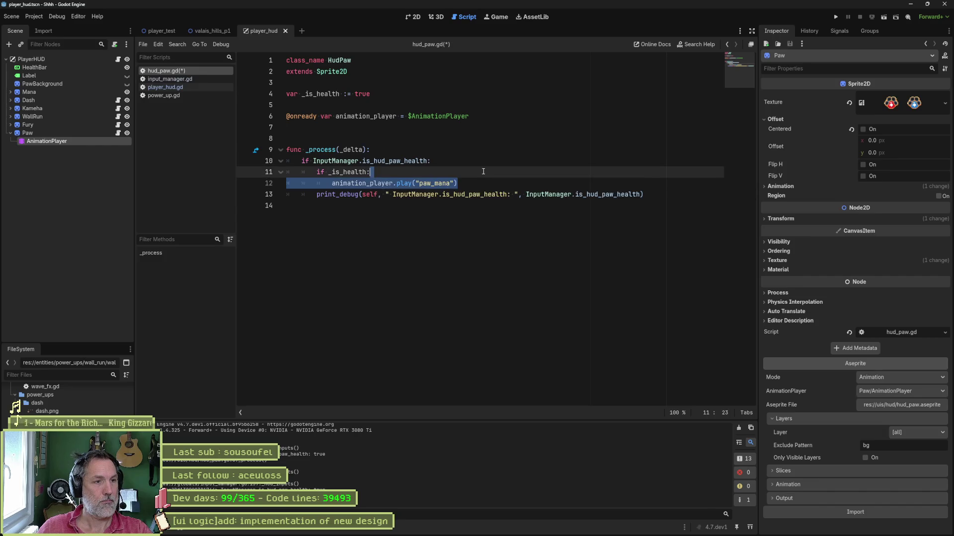
key("ctrl+shift+d")
left_click_drag(396, 178, 452, 162)
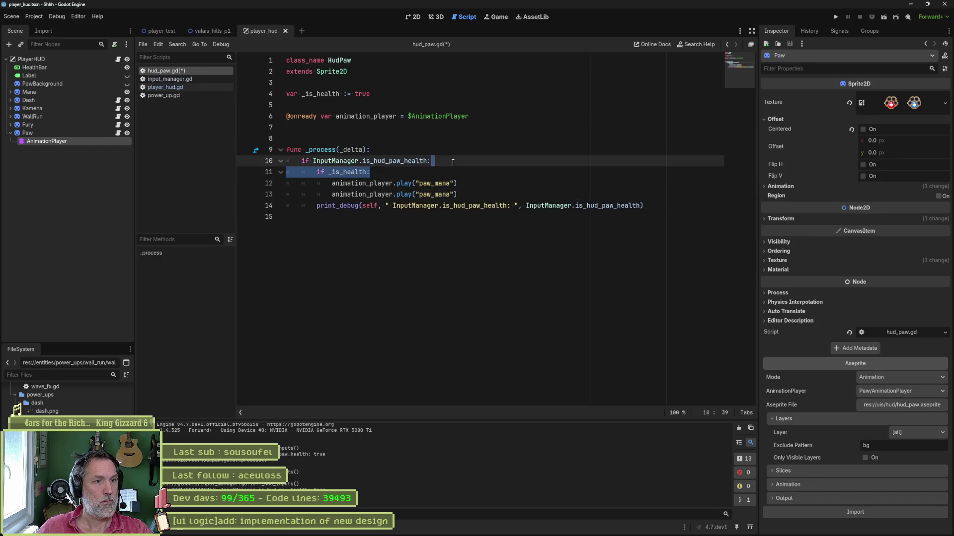
key("ctrl+c")
left_click(467, 182)
key("ctrl+v")
left_click_drag(316, 195, 367, 194)
type("else")
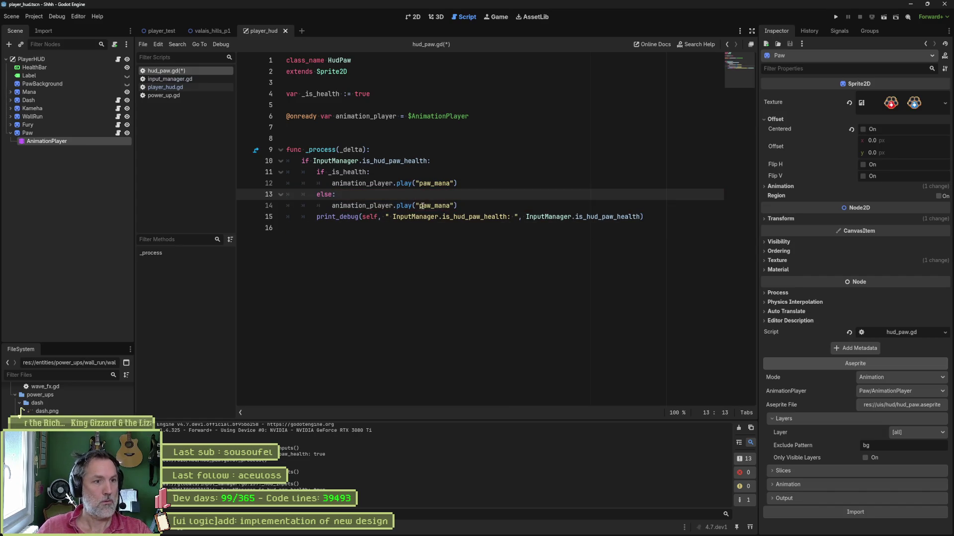
double_click(427, 205)
type("paw")
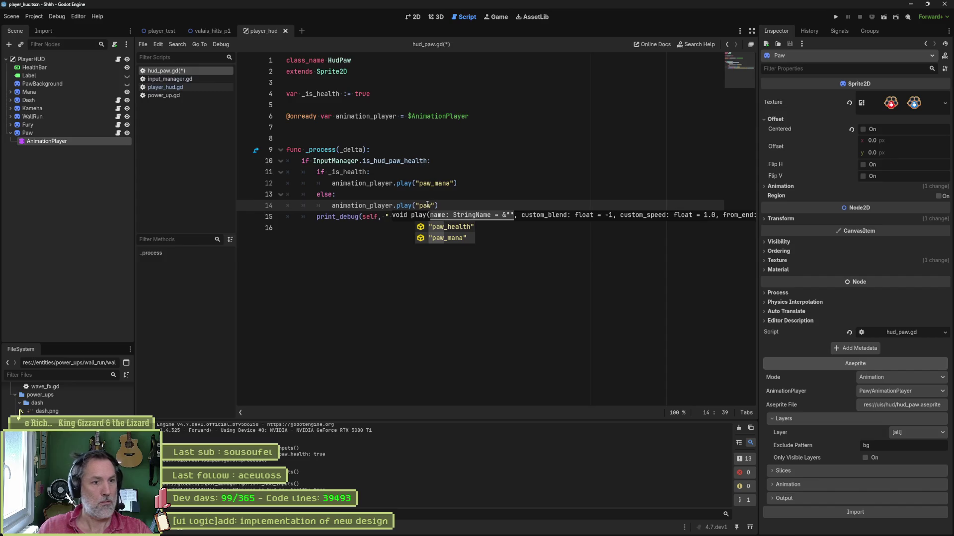
key("Return")
Step: Delete the print_debug line, save hud_paw.gd, and run the player_test scene
key("Down")
key("ctrl+shift+k")
key("ctrl+s")
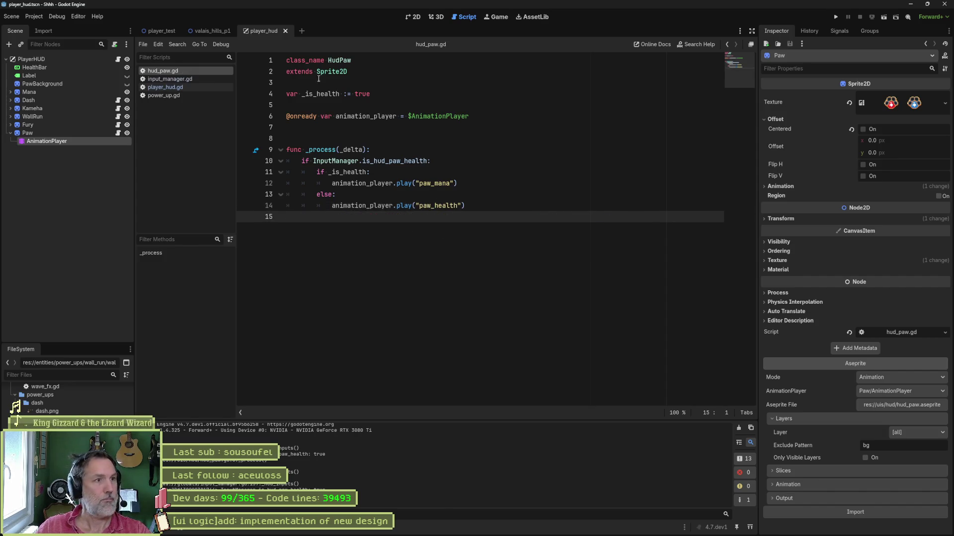
left_click(170, 32)
key("F6")
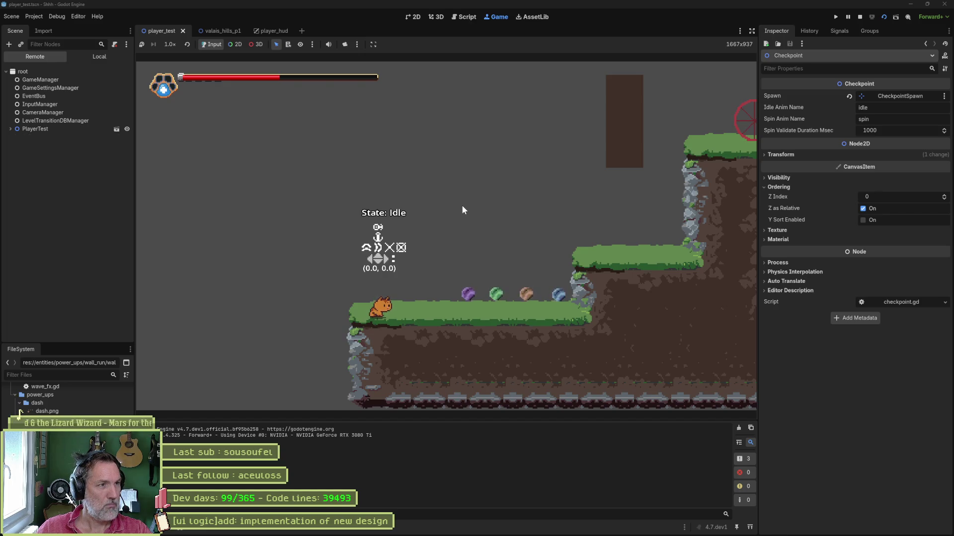
Step: Append '_is_health = ! _is_health' after the else branch and test-run the scene again
key("F8")
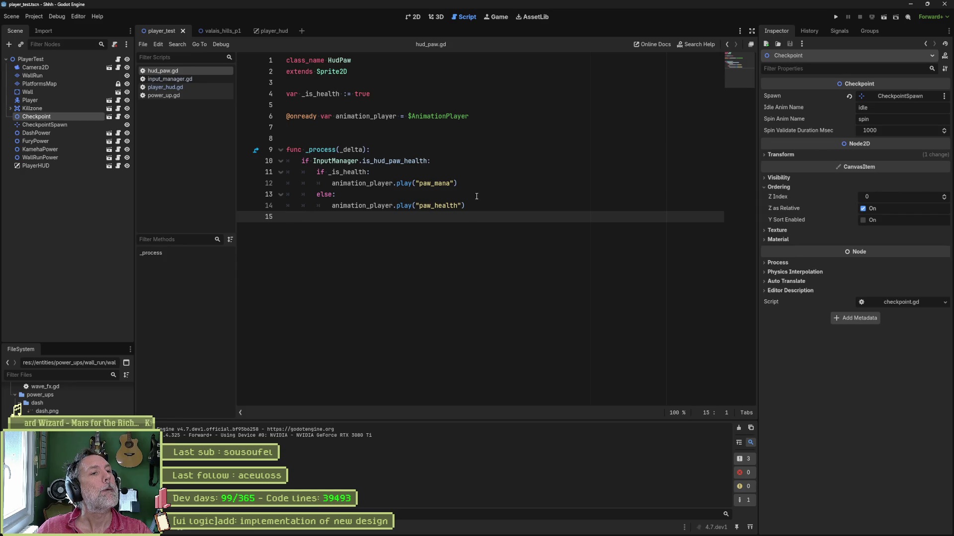
double_click(325, 93)
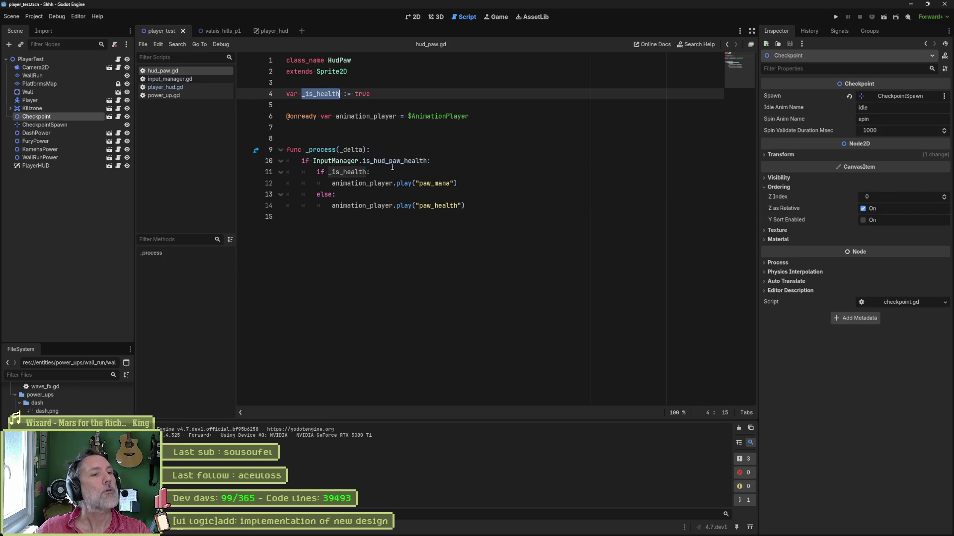
left_click(475, 177)
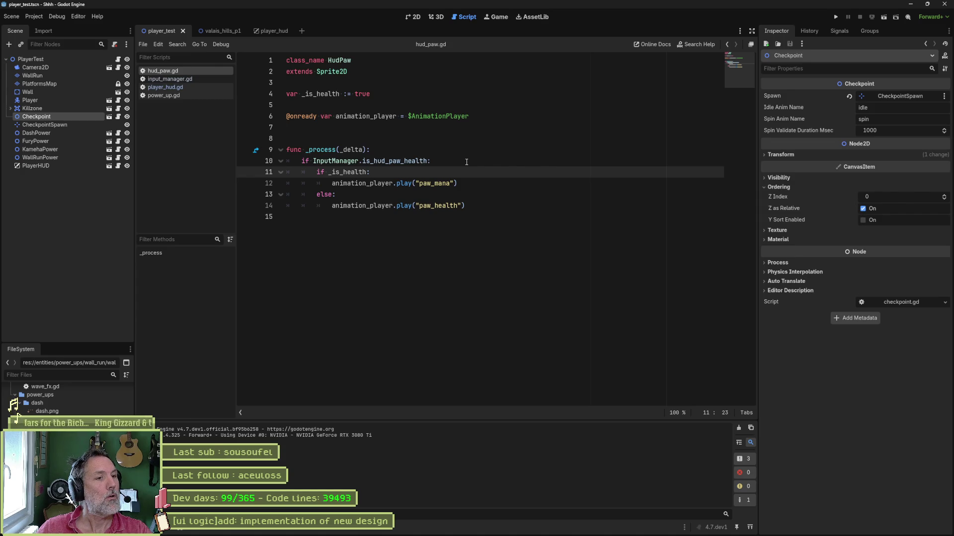
left_click(476, 200)
key("Return")
key("BackSpace")
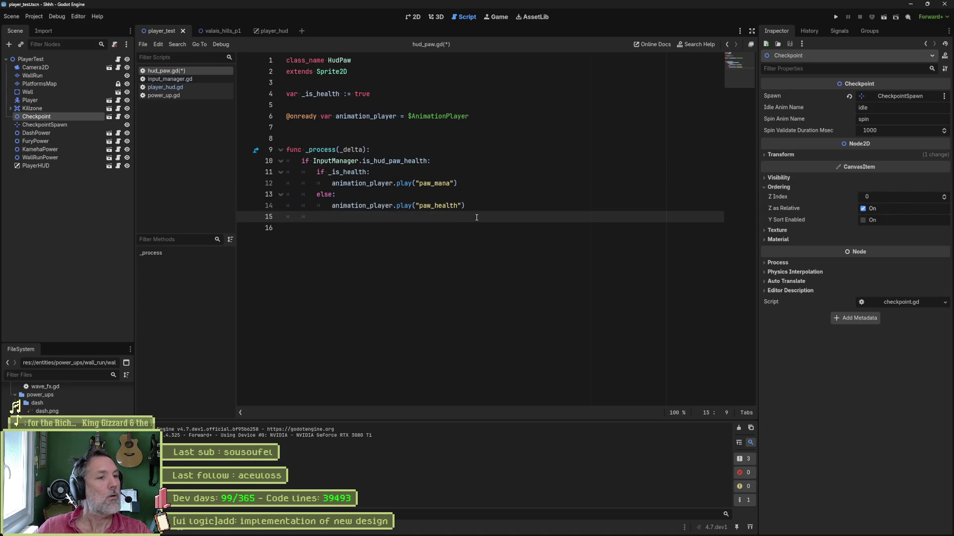
type("_is_health")
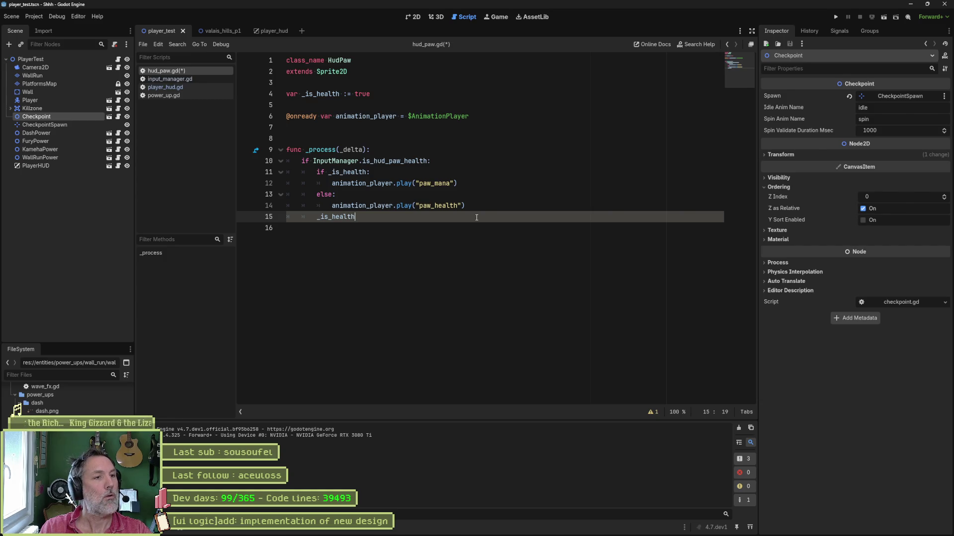
type(" = ! ")
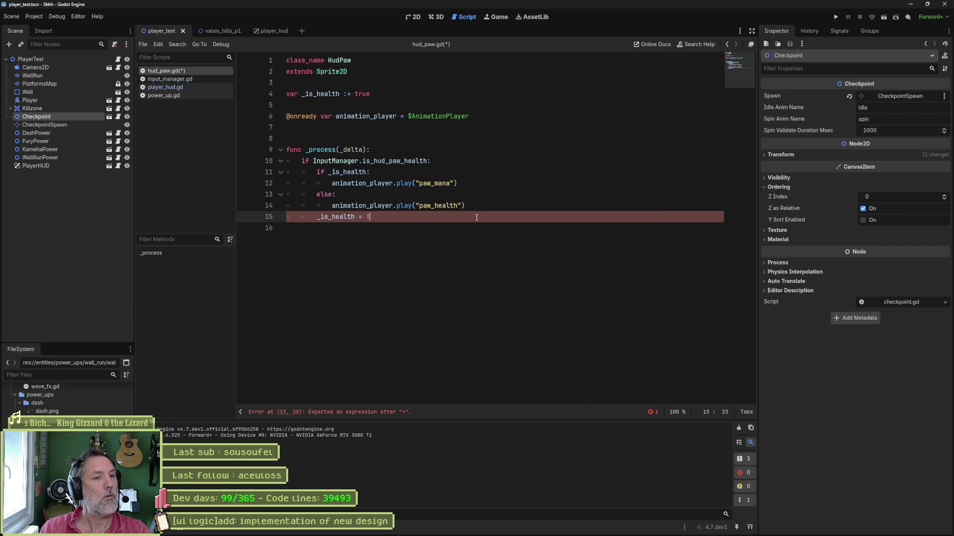
type("_is")
key("Return")
key("F6")
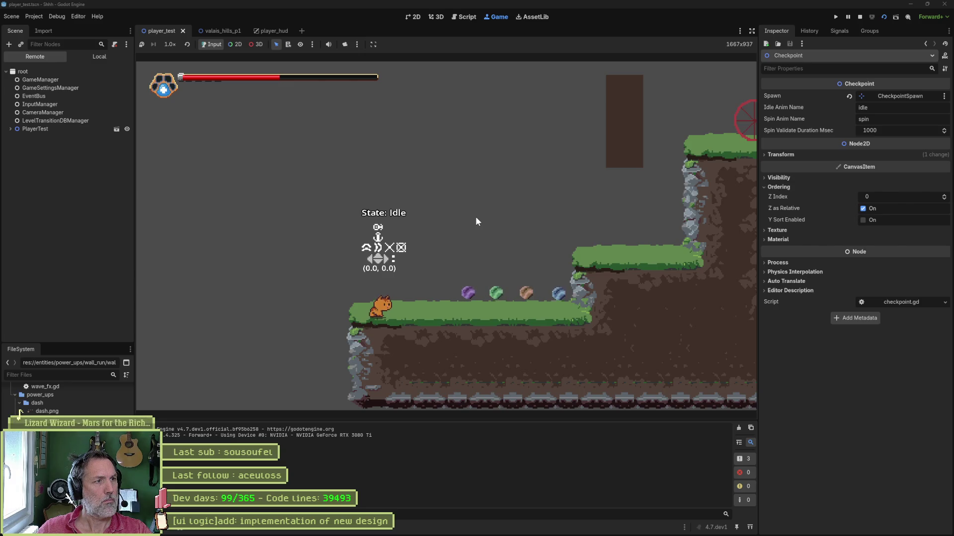
key("F8")
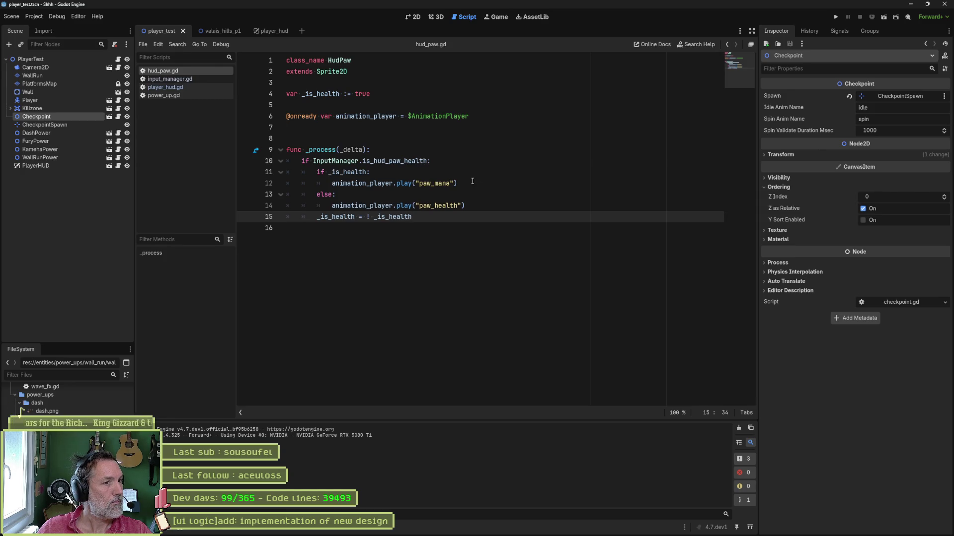
Step: Call _switch() inside the hud_paw_health check and declare 'func _switch() -> void:' at the end
left_click(447, 165)
key("Return")
type("_switch()")
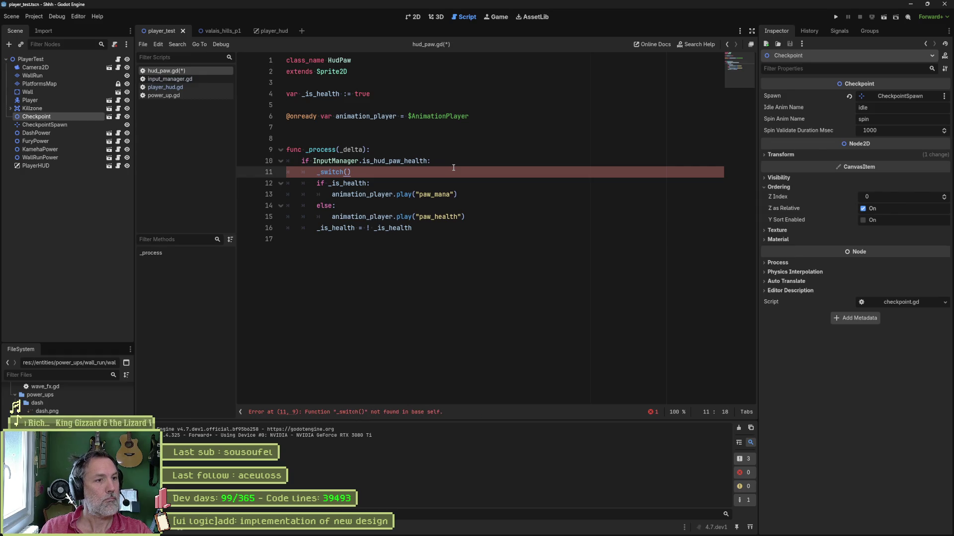
left_click(401, 251)
key("Return")
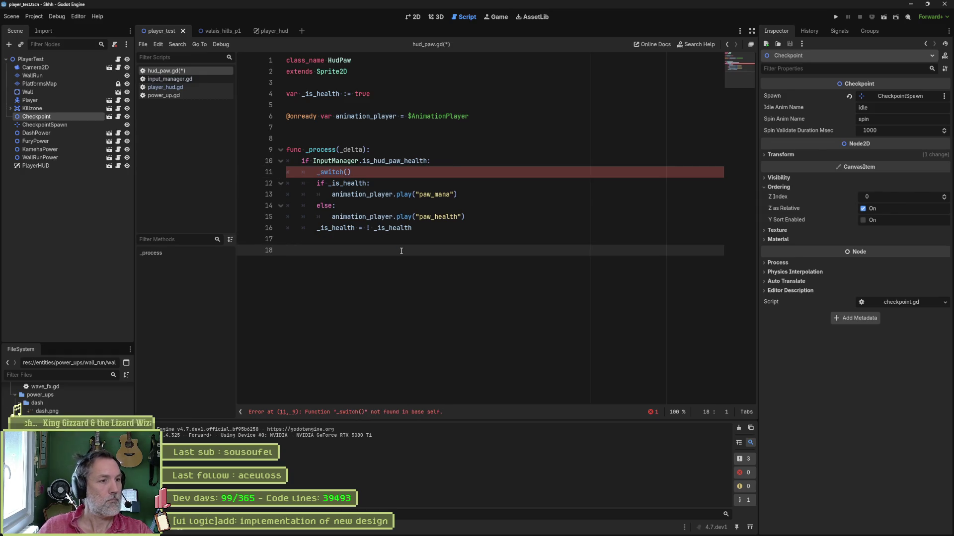
key("Return")
type("func _switch() -> void")
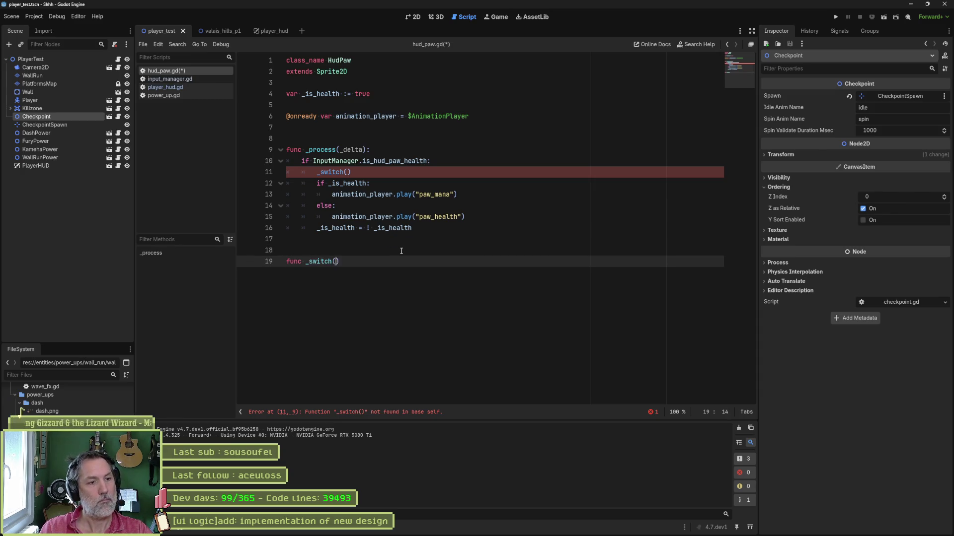
type(":")
Step: Move the if/else block and toggle line into _switch, dedent them, and save
mouse_move(447, 229)
left_mouse_down()
mouse_move(427, 217)
mouse_move(440, 177)
left_mouse_up()
key("ctrl+x")
left_click(524, 206)
key("ctrl+v")
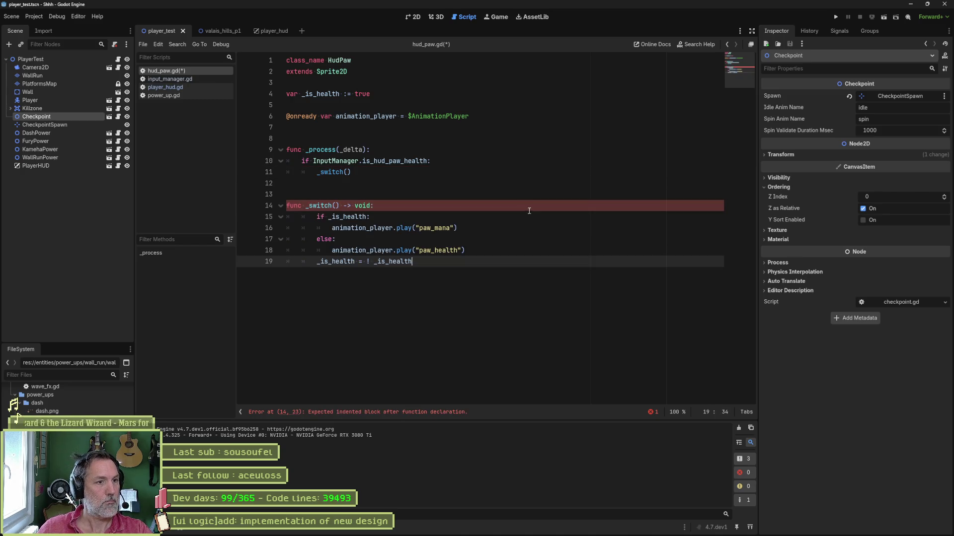
left_click_drag(298, 217, 418, 261)
key("shift+Tab")
left_click(446, 184)
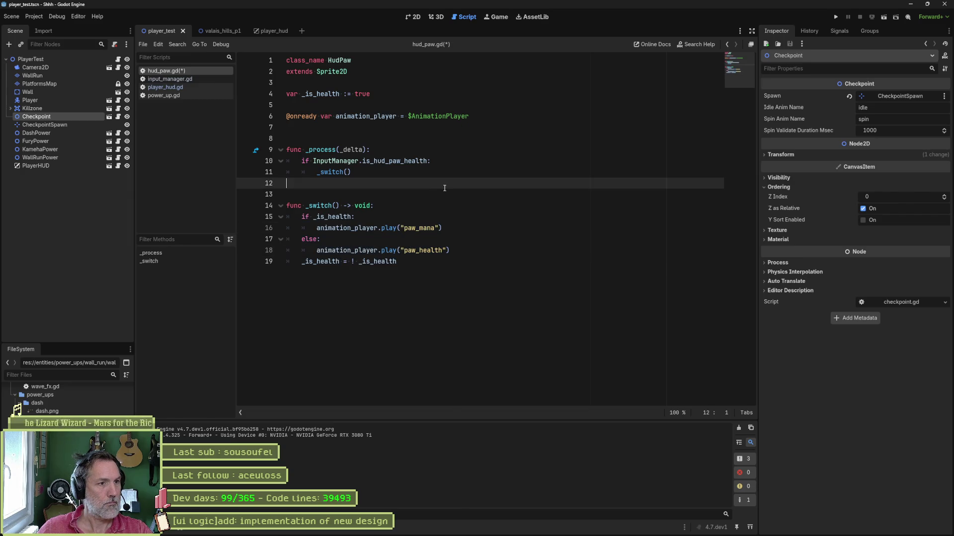
key("ctrl+s")
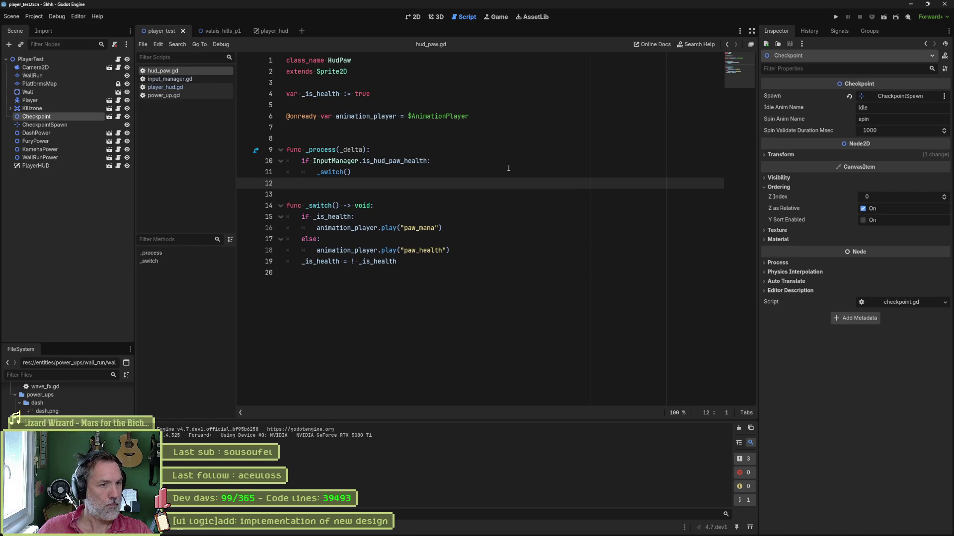
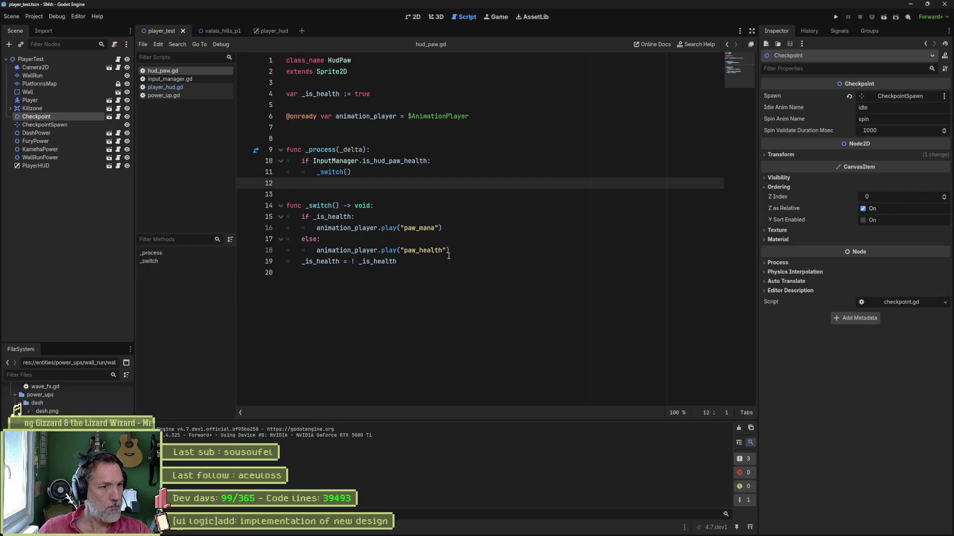
Step: Add print("mana") under the paw_mana play call in hud_paw.gd's _switch
left_click(451, 255)
key("Return")
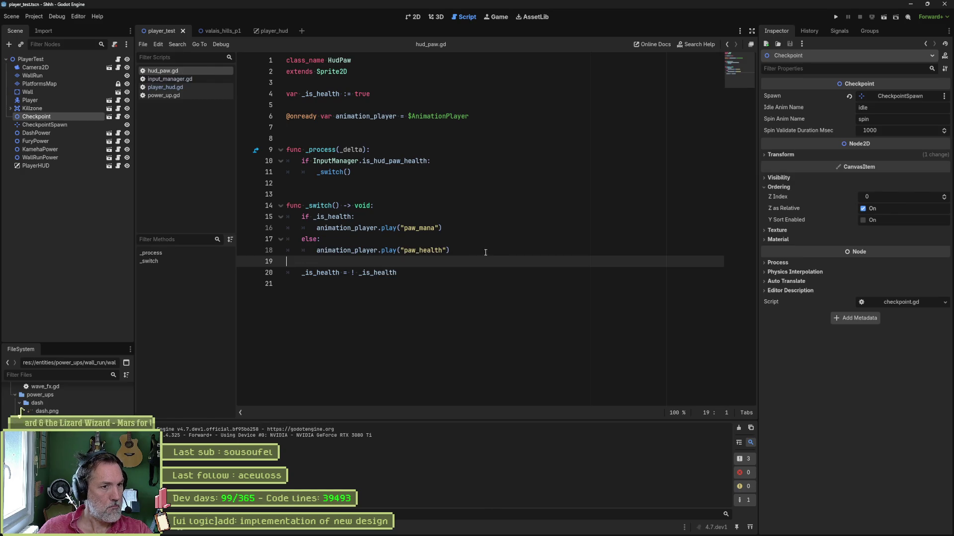
left_click(454, 229)
key("Return")
type("print(\"mana")
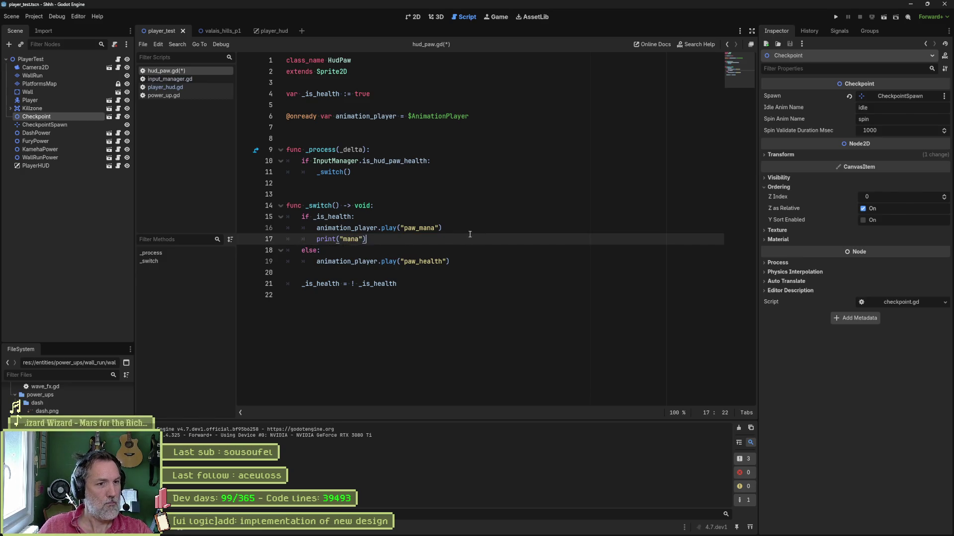
Step: Copy the print line into the health branch and change it to print("health")
triple_click(348, 239)
key("ctrl+c")
left_click(388, 261)
key("Return")
key("ctrl+v")
double_click(356, 273)
type("health")
Step: Save hud_paw.gd, test-run the game, stop it, and switch to input_manager.gd
key("ctrl+s")
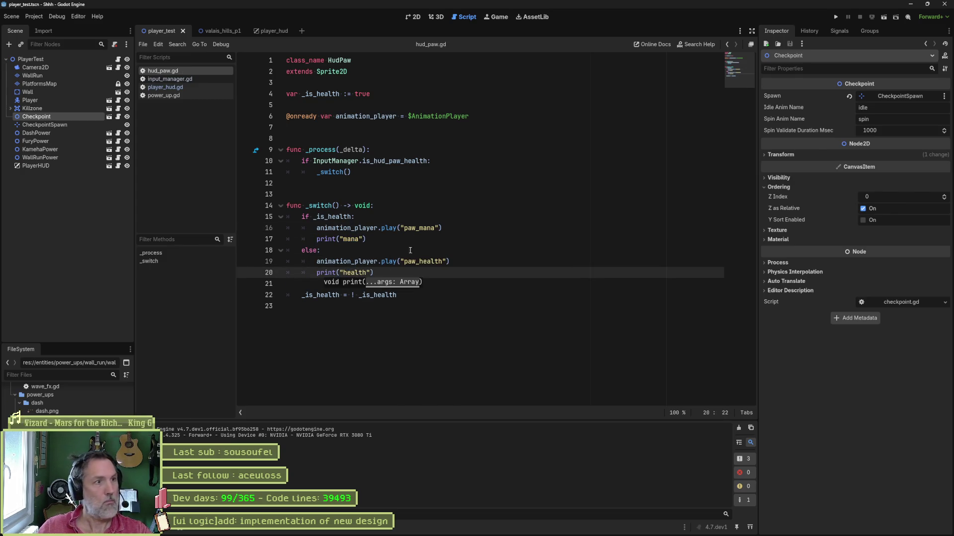
key("F6")
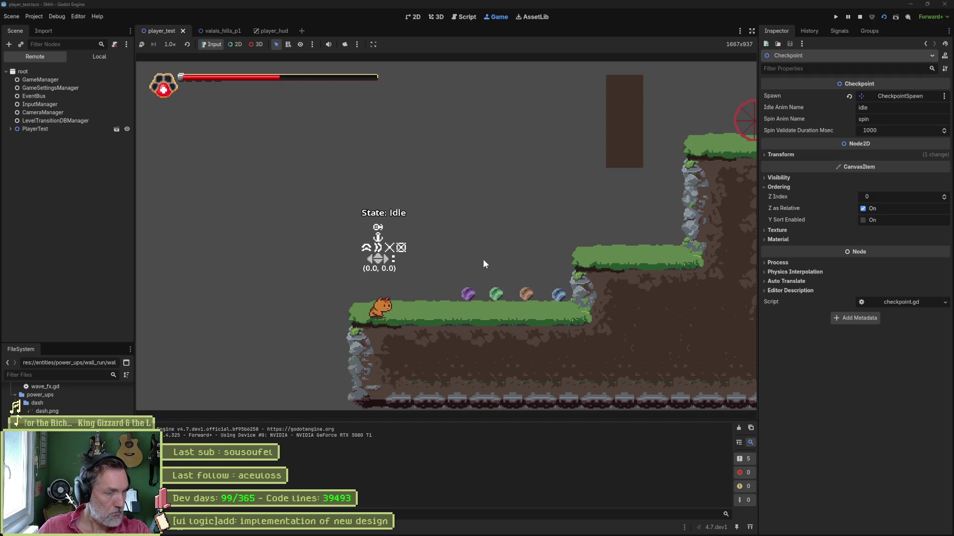
key("F8")
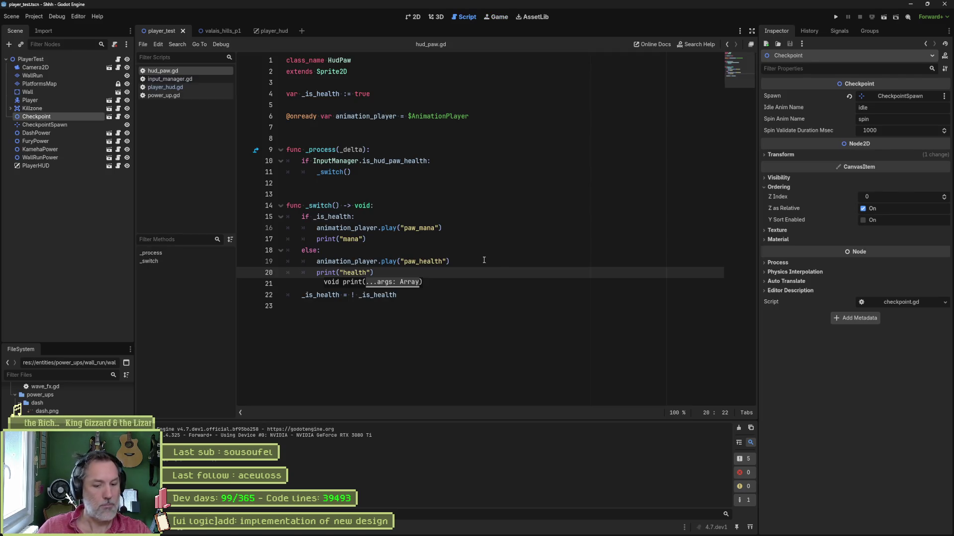
left_click(183, 79)
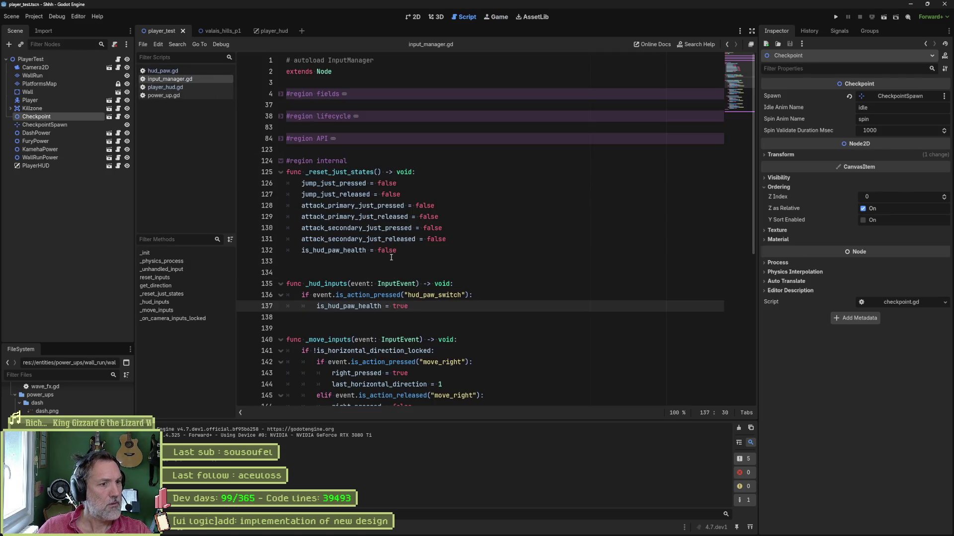
Step: Add print(event) above the if check in _hud_inputs, then test-run while toggling the HUD paw with Tab
left_click(426, 295)
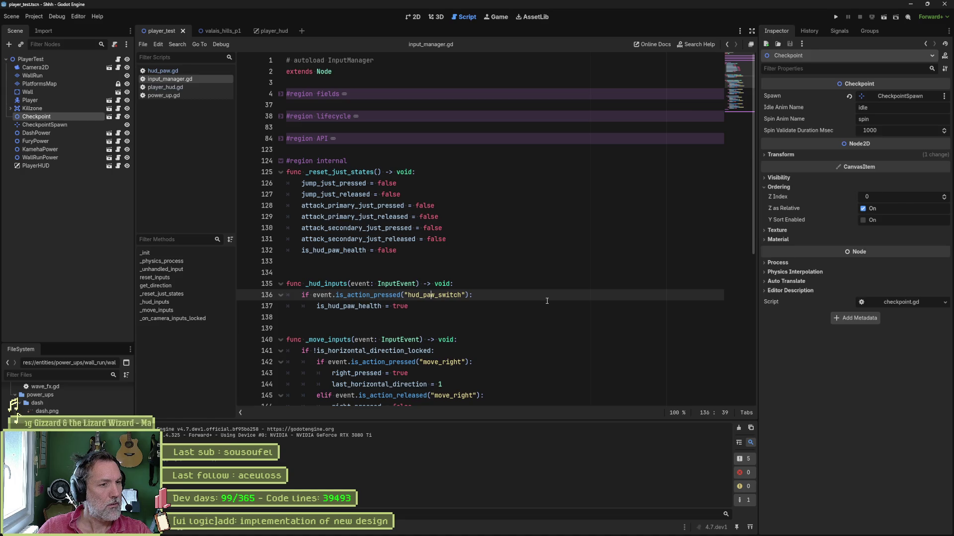
key("ctrl+shift+Return")
type("pr")
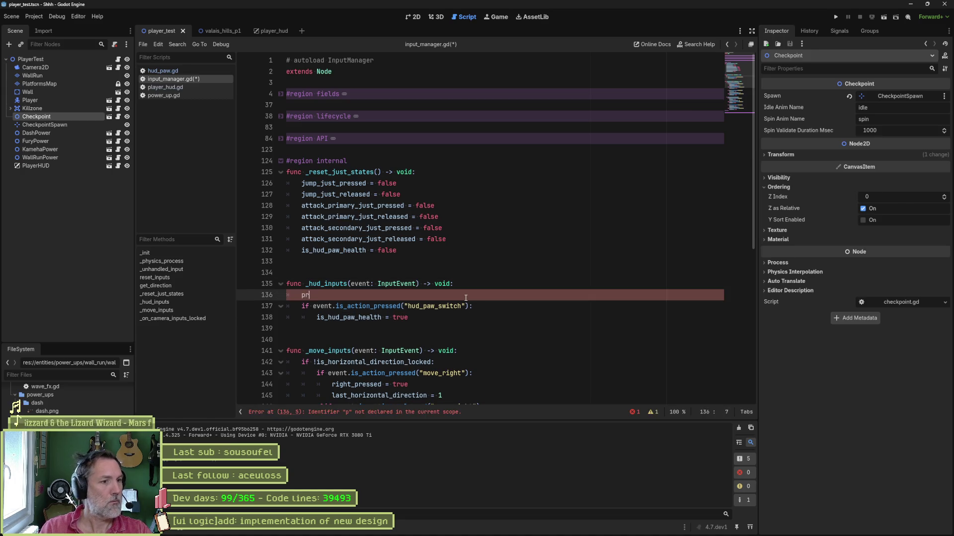
type("int()event")
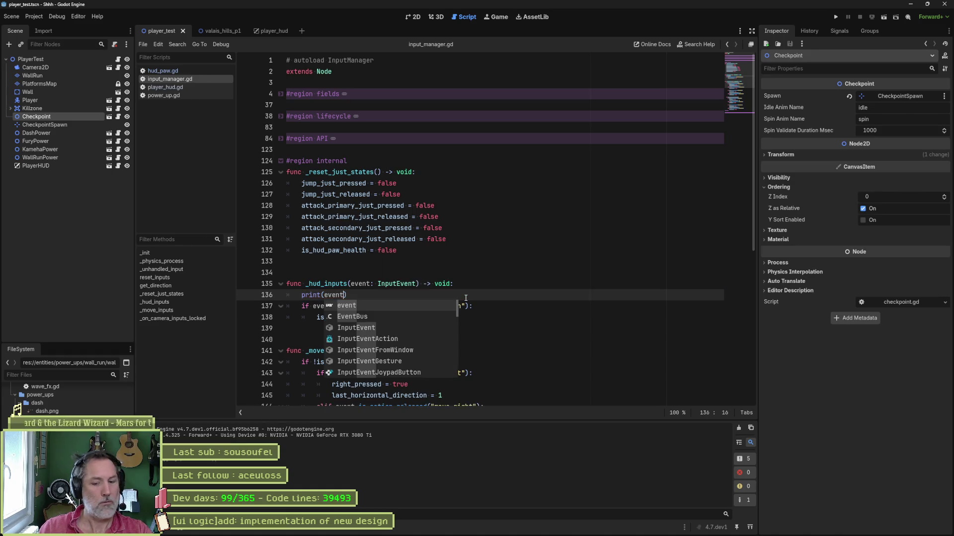
key("F6")
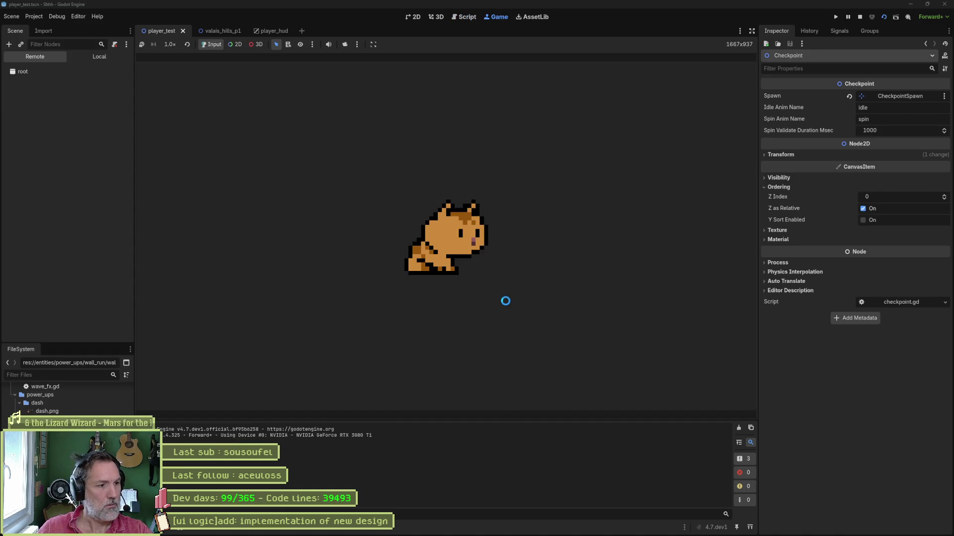
key("Tab")
key("Tab")
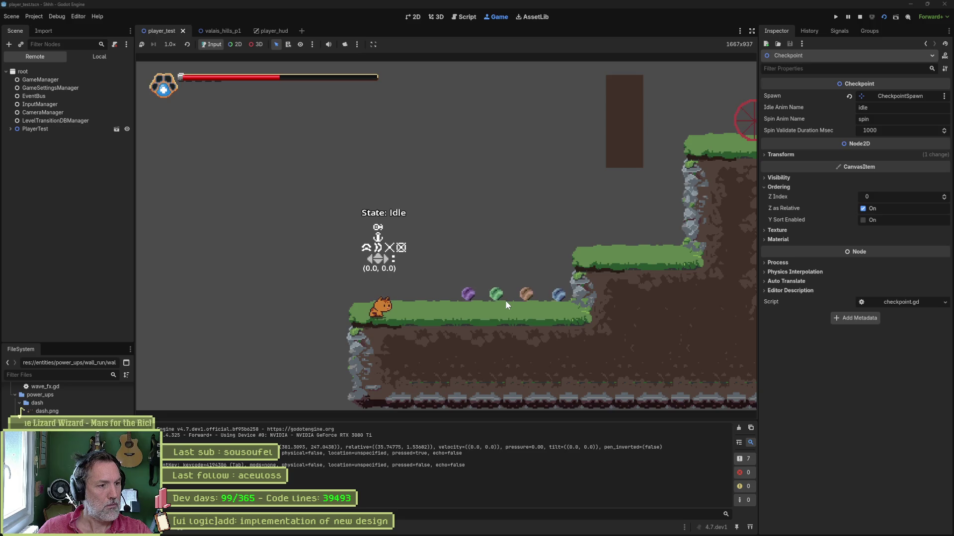
key("Tab")
key("Tab")
key("Tab")
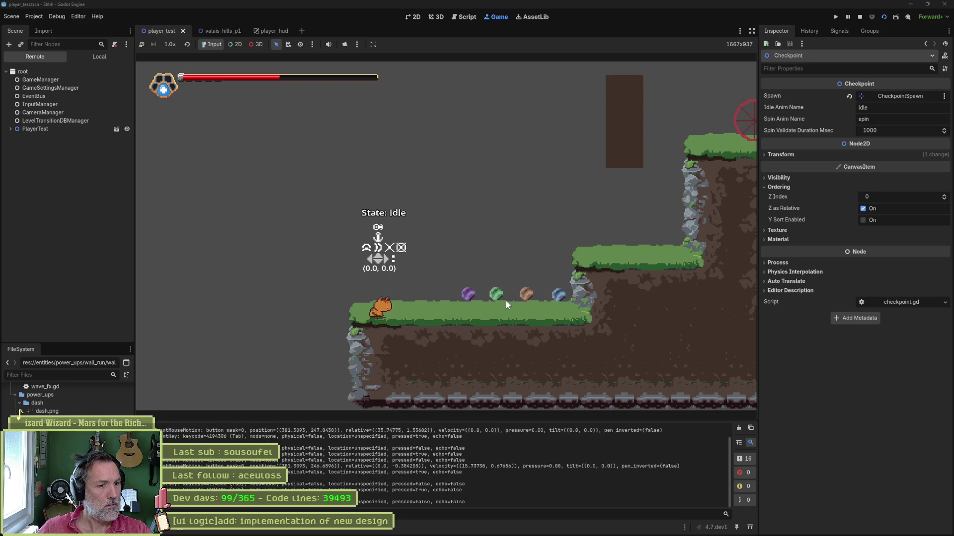
key("Tab")
key("Tab")
key("Tab")
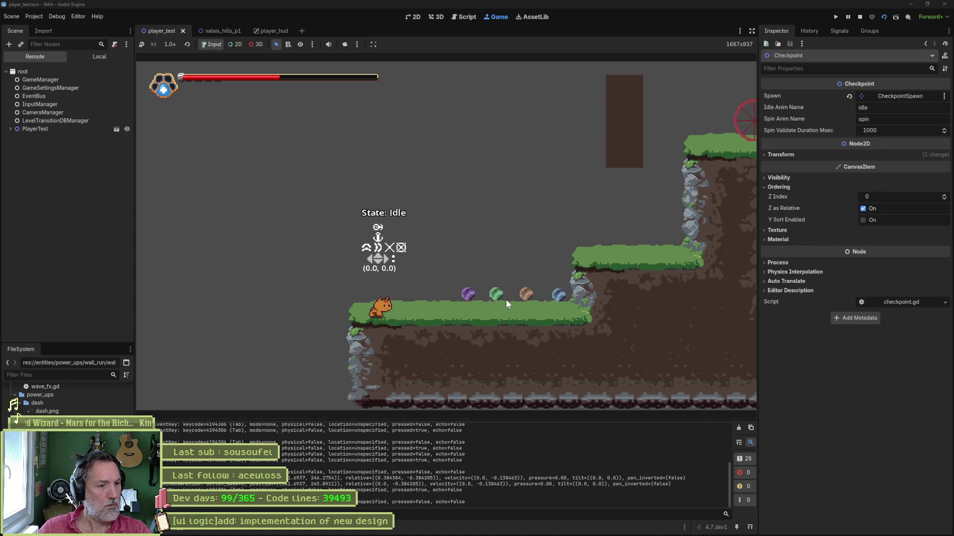
key("Tab")
key("Tab")
key("Tab")
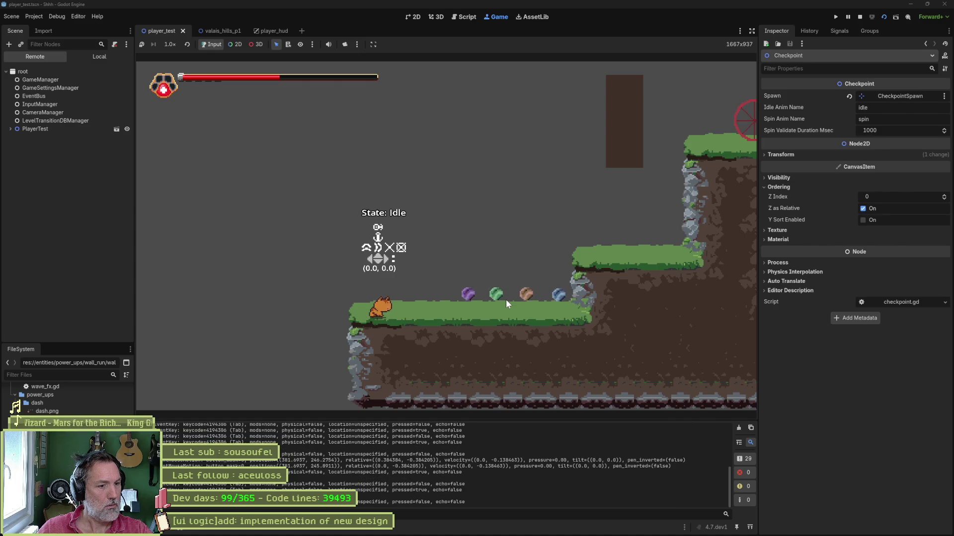
key("Tab")
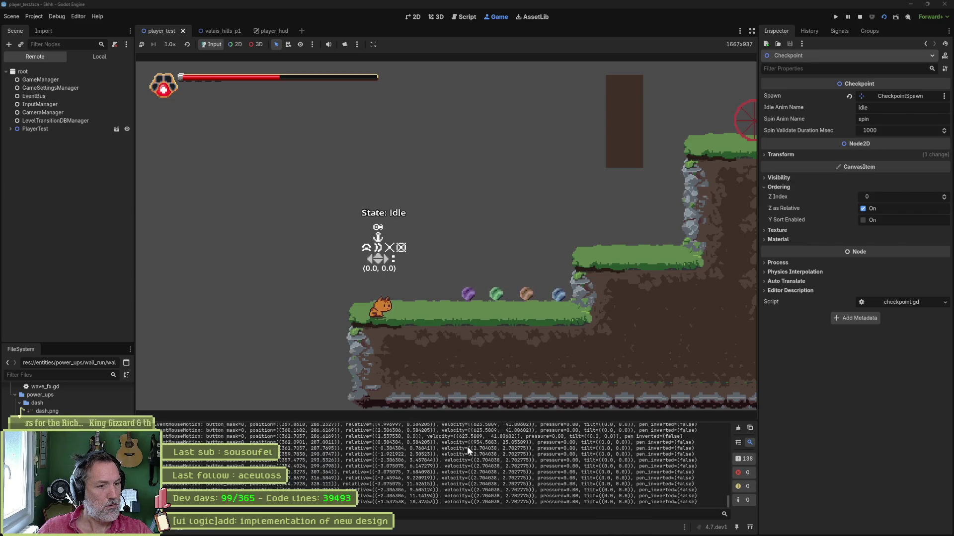
key("Tab")
key("Tab")
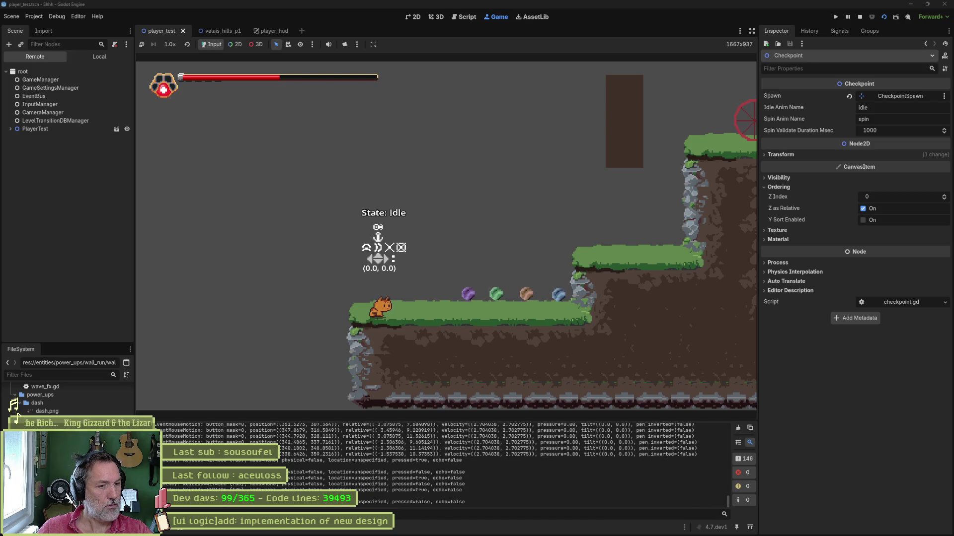
key("F8")
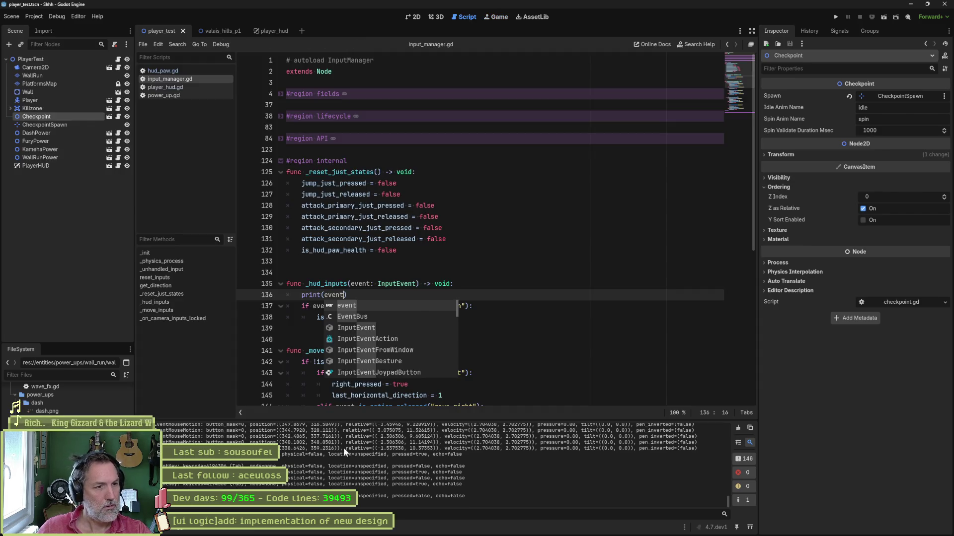
Step: Move print(event) inside the hud_paw_switch if block and rerun the game
left_click(415, 296)
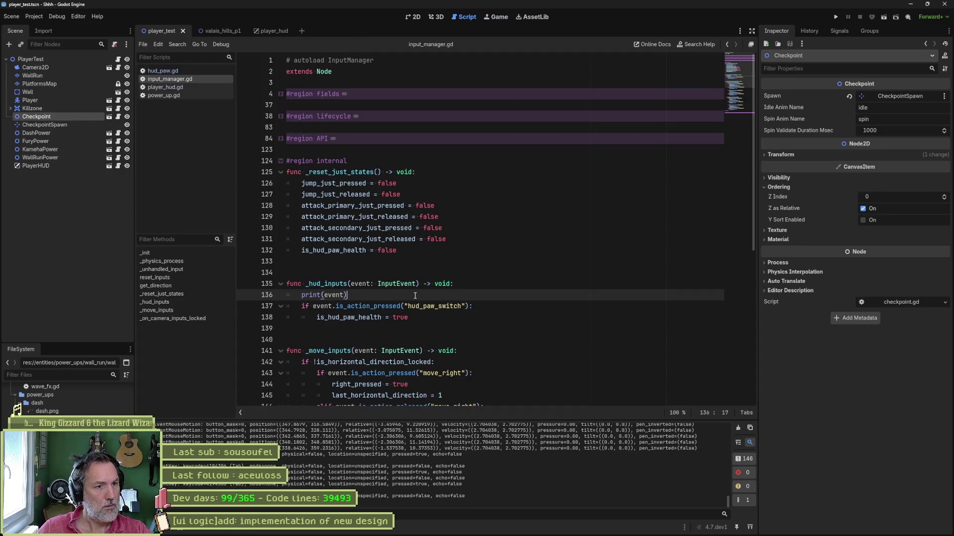
key("alt+Down")
key("Tab")
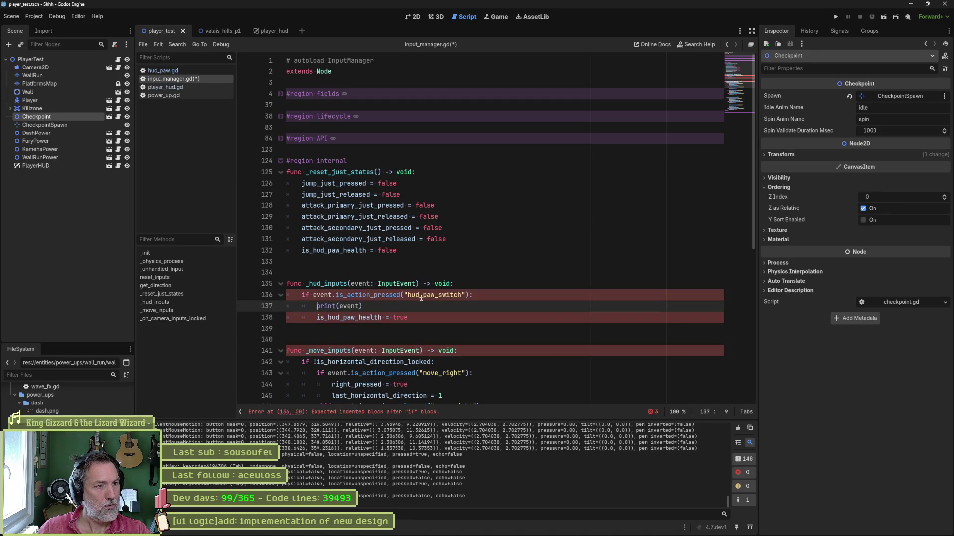
key("F6")
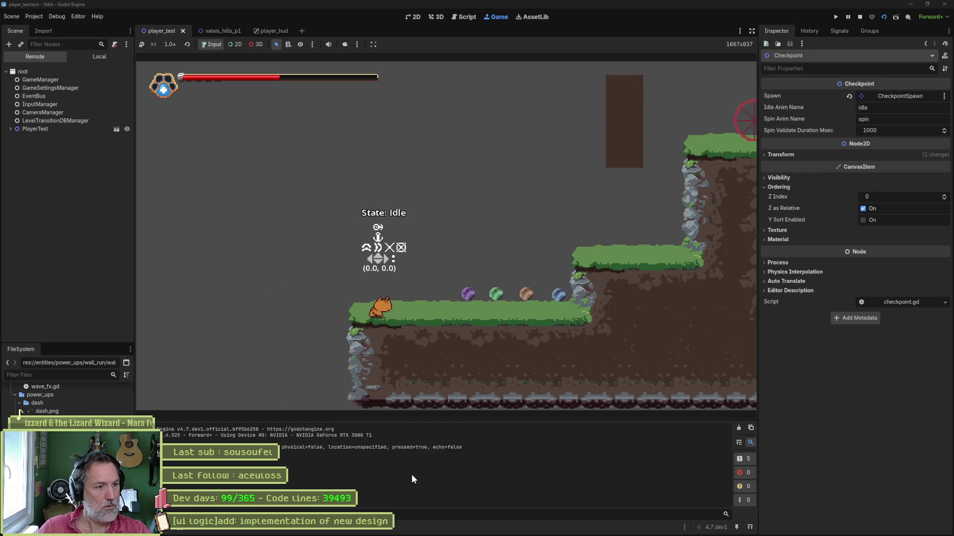
key("e")
key("e")
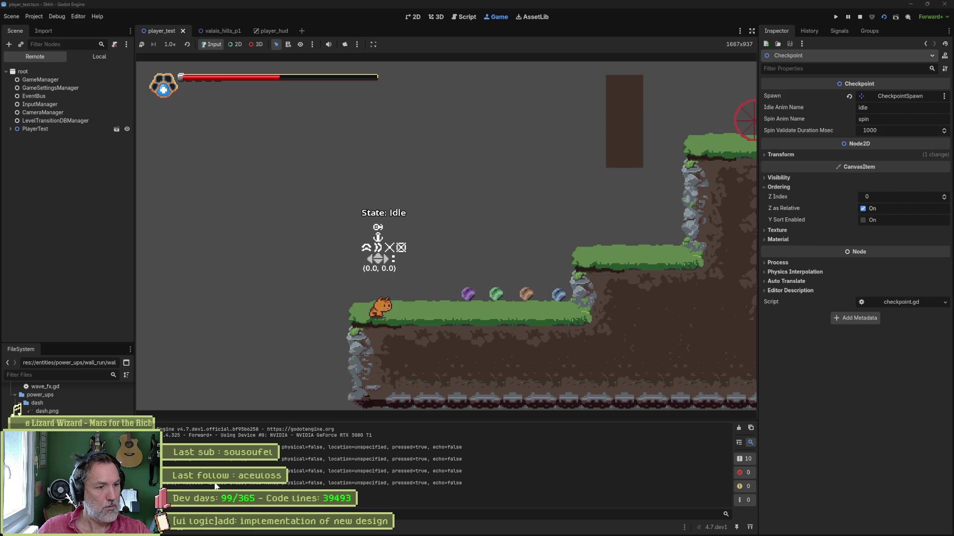
key("F8")
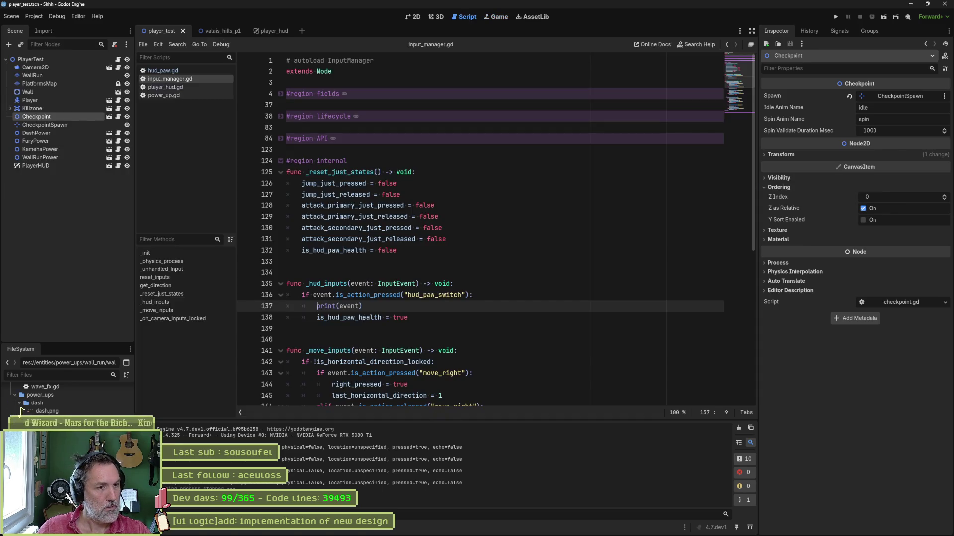
Step: Expand the lifecycle region and delete both French reset comments from _physics_process
double_click(349, 317)
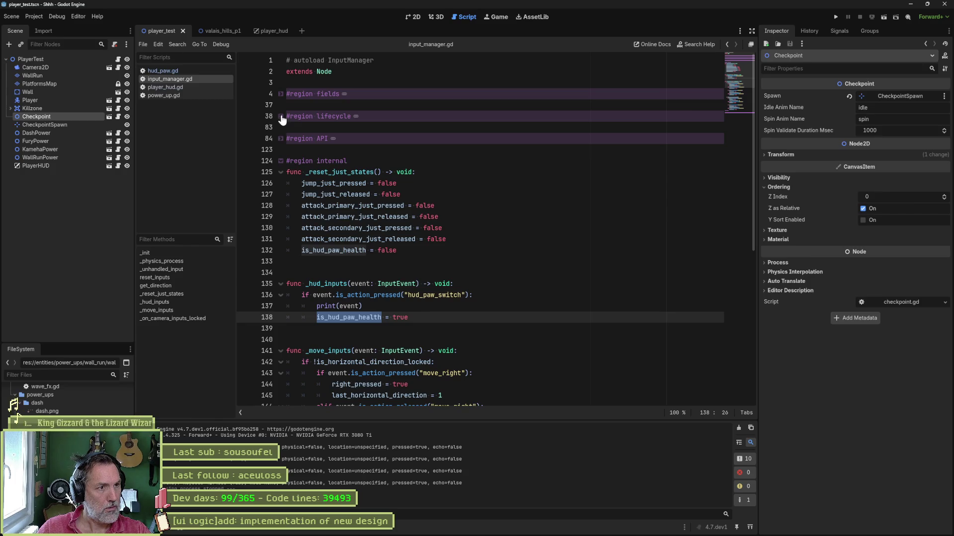
left_click(281, 117)
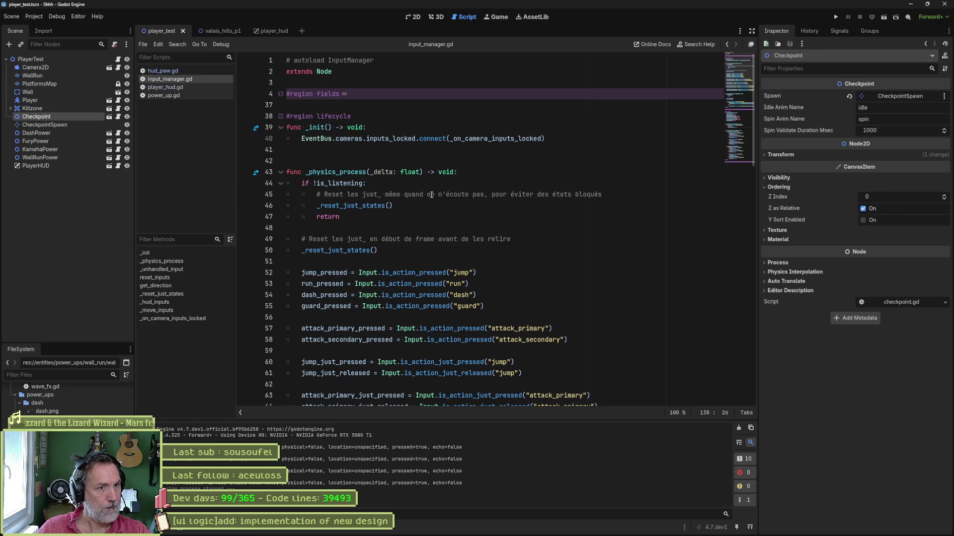
left_click(431, 194)
key("ctrl+shift+k")
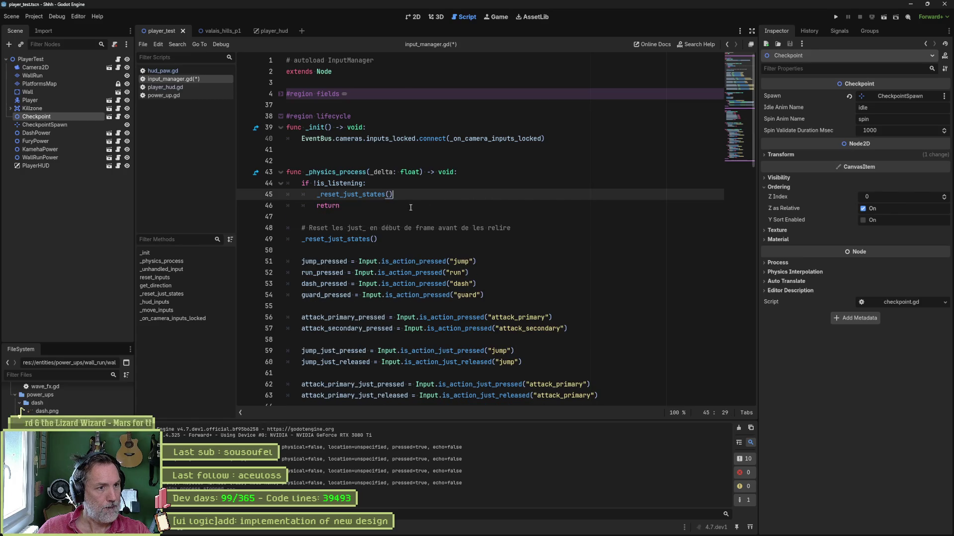
left_click(408, 229)
key("ctrl+shift+k")
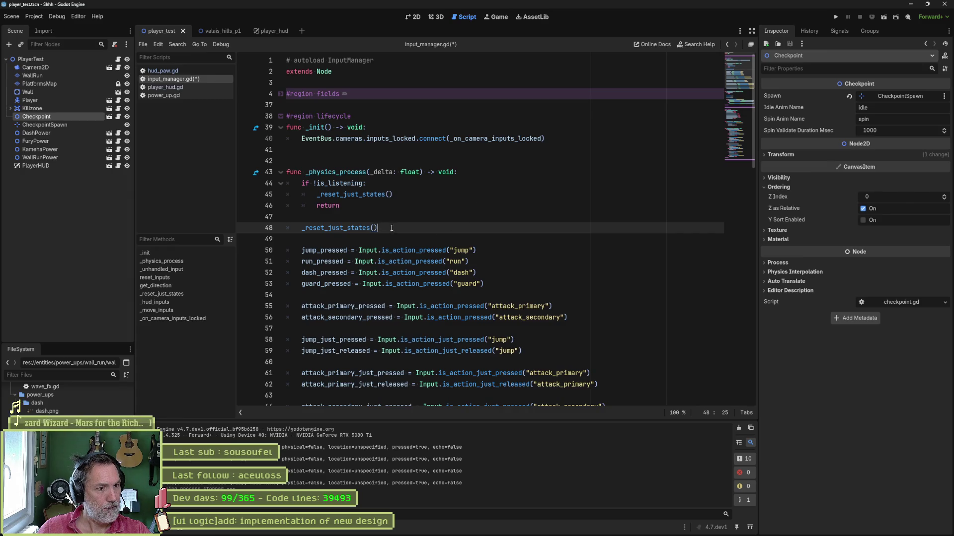
Step: Scroll down to review how _unhandled_input routes events through _move_inputs and _hud_inputs
scroll(380, 237, "down", 3)
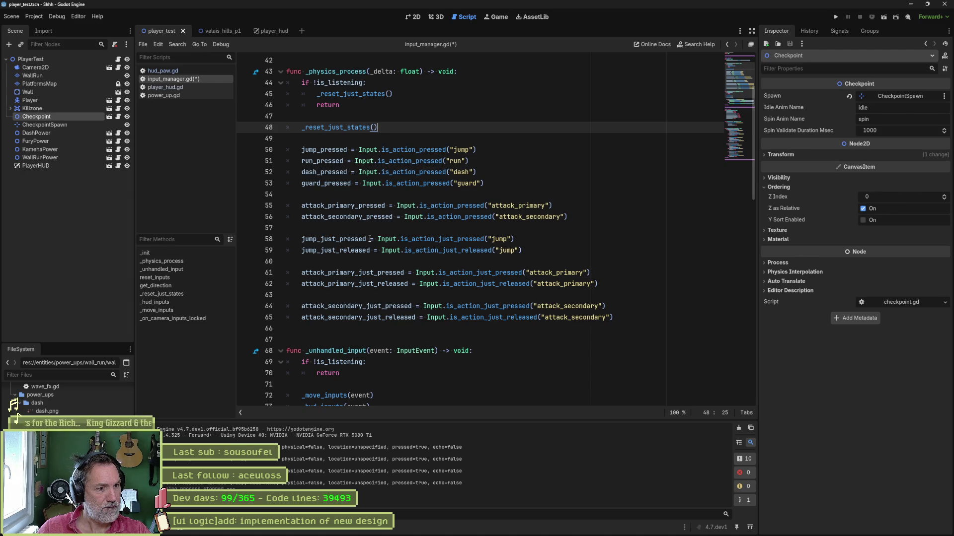
mouse_move(369, 241)
scroll(369, 241, "down", 2)
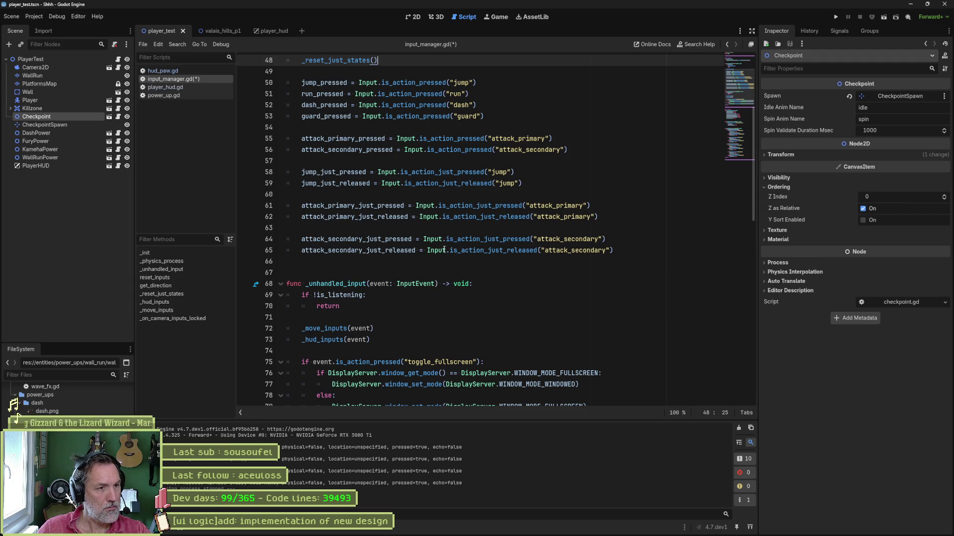
scroll(430, 292, "down", 4)
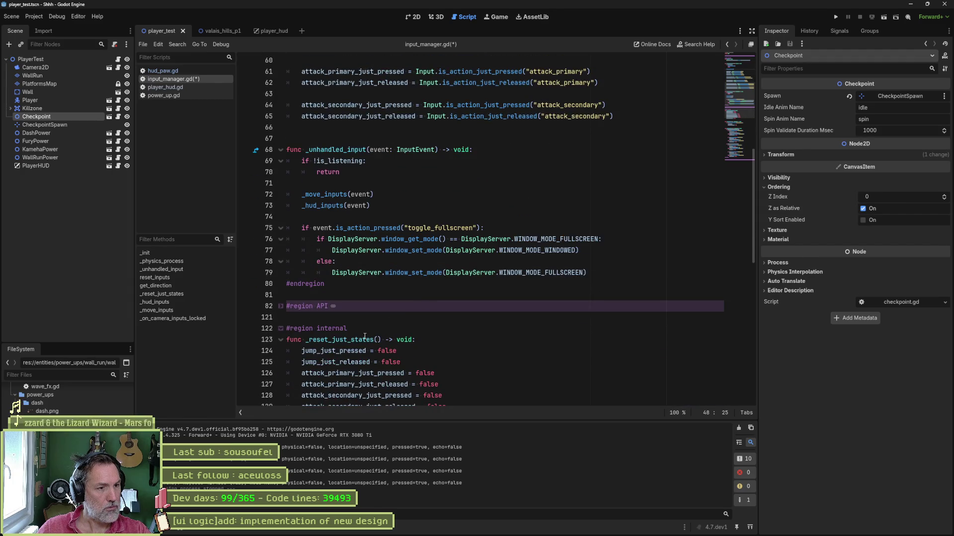
scroll(366, 335, "down", 1)
Step: Paste the copied hud_paw_switch check into _physics_process after _reset_just_states(), with a blank line above
left_click(281, 307)
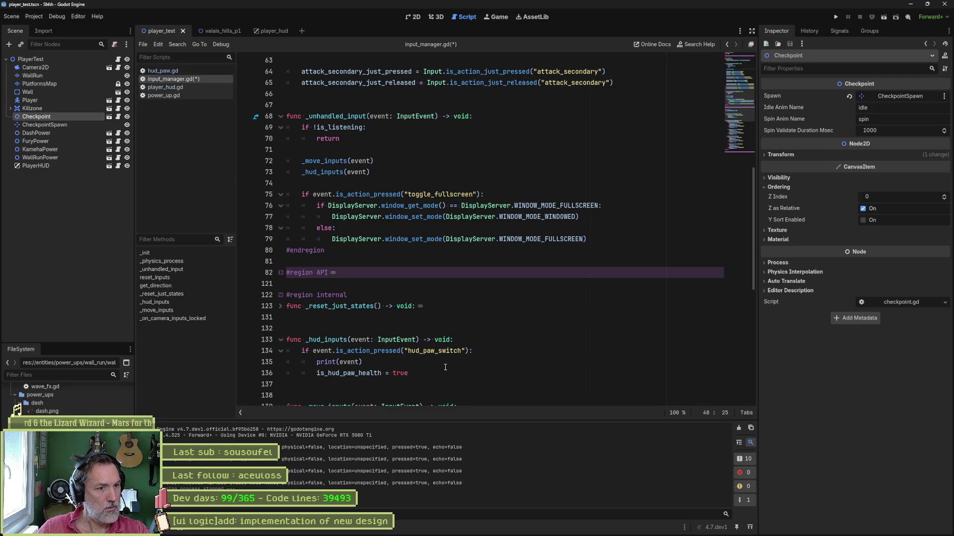
left_click_drag(491, 375, 481, 341)
key("ctrl+c")
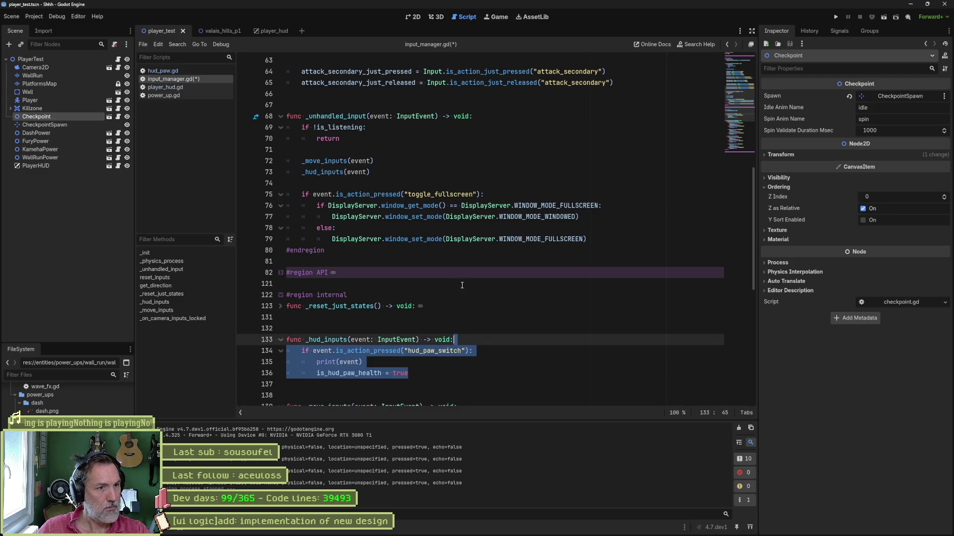
scroll(629, 220, "up", 4)
left_click(629, 220)
scroll(389, 180, "up", 4)
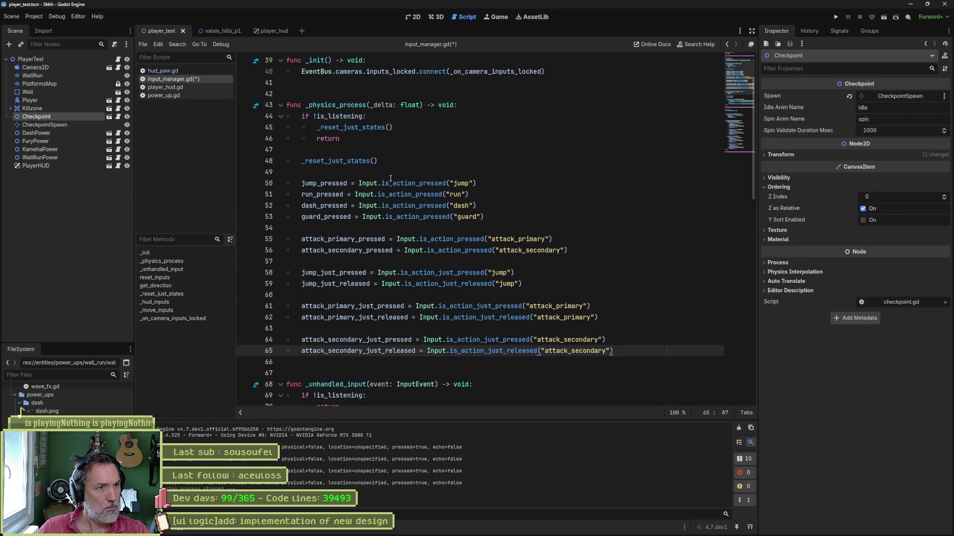
left_click(438, 165)
key("Return")
key("ctrl+v")
left_click(435, 166)
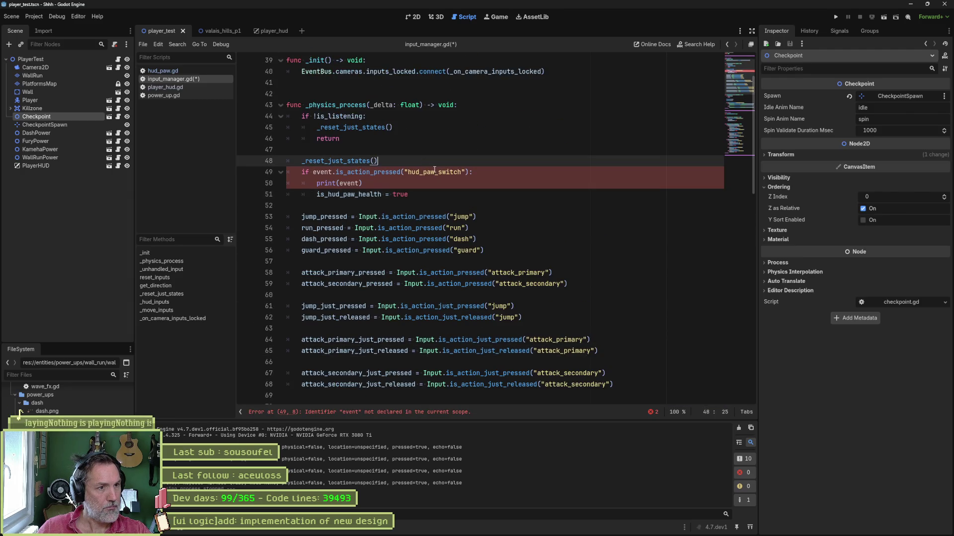
key("Return")
Step: Turn the if into an is_hud_paw_health = assignment using is_action_just_pressed, deleting the lines below it
left_click_drag(299, 184, 314, 184)
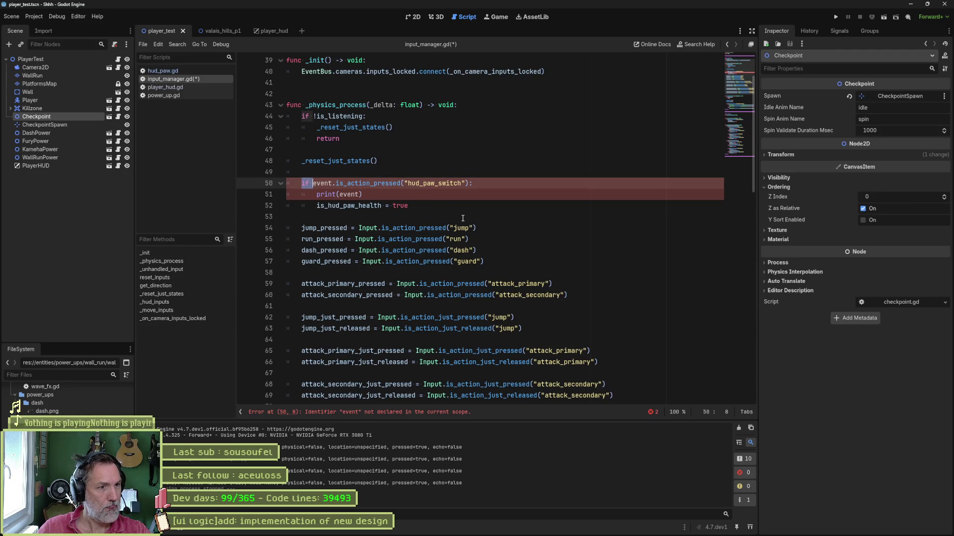
key("BackSpace")
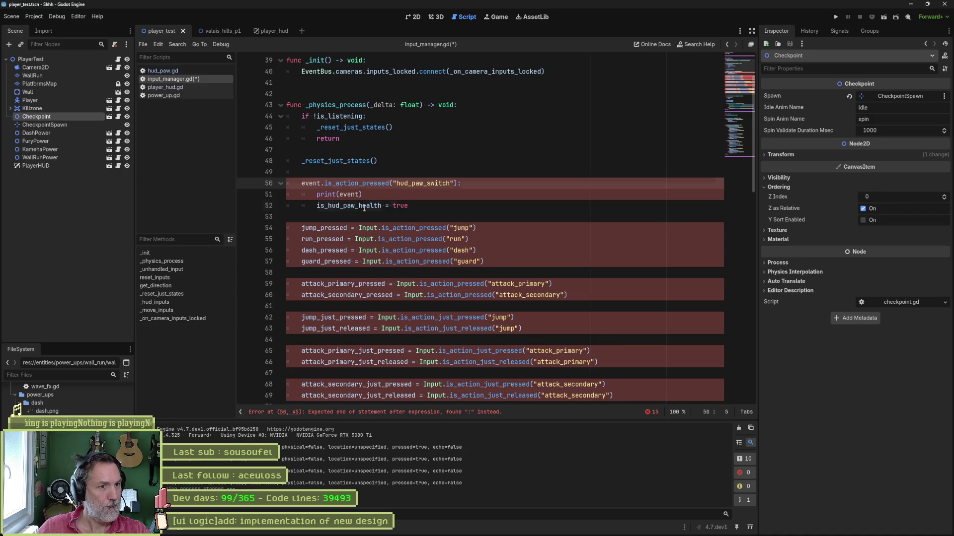
type("is_hud_paw_health =")
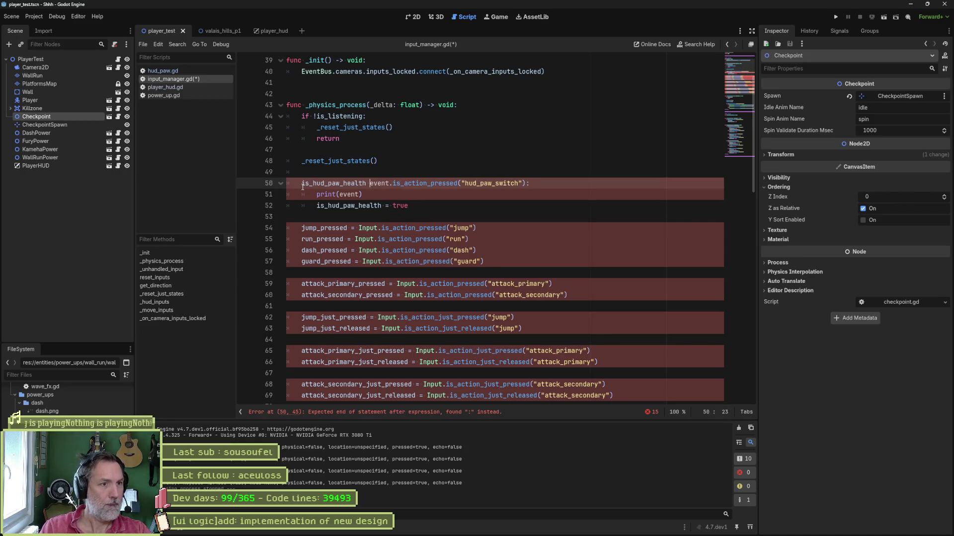
left_click(415, 274)
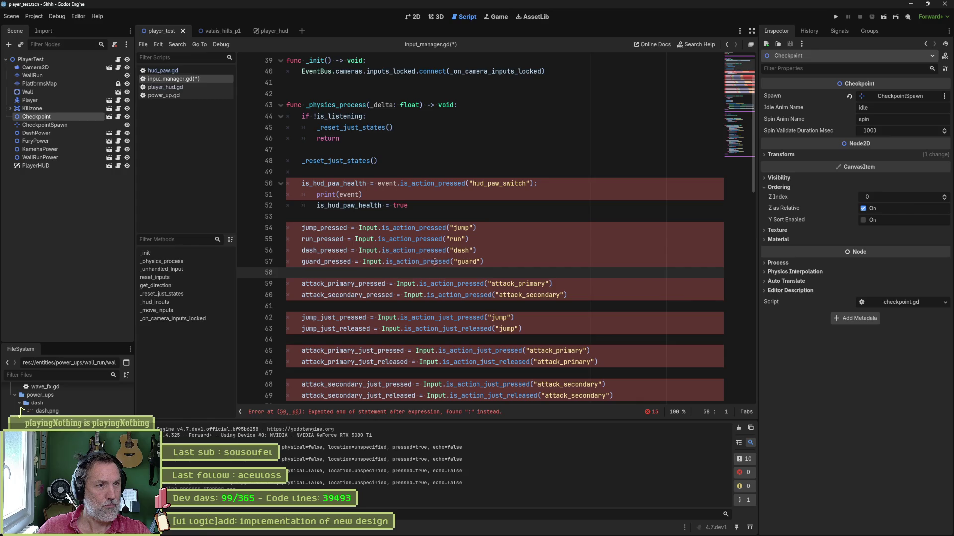
double_click(480, 350)
key("ctrl+c")
double_click(437, 185)
key("ctrl+v")
left_click(423, 194)
key("ctrl+shift+k")
key("ctrl+shift+k")
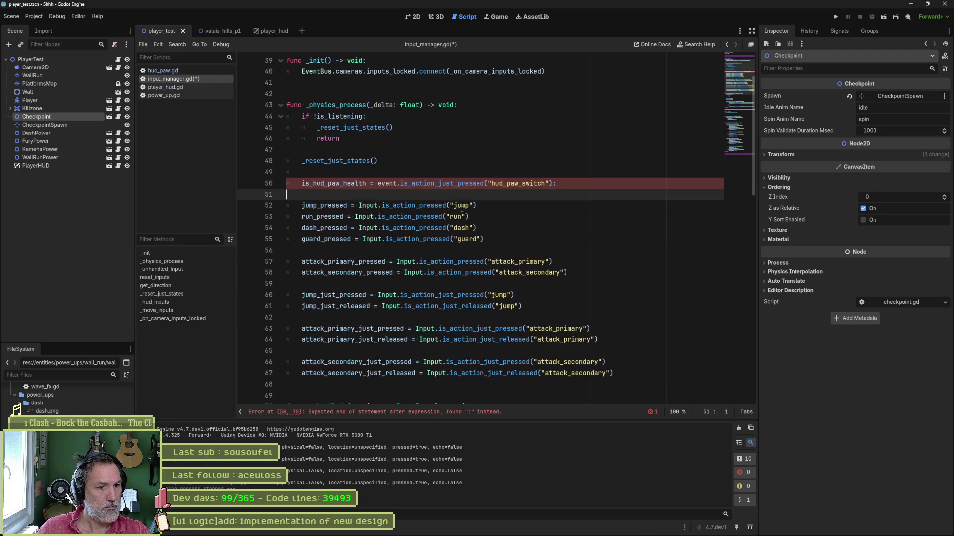
Step: Remove the trailing colon, replace event with Input, and select the _hud_inputs(event) line
left_click(569, 185)
key("BackSpace")
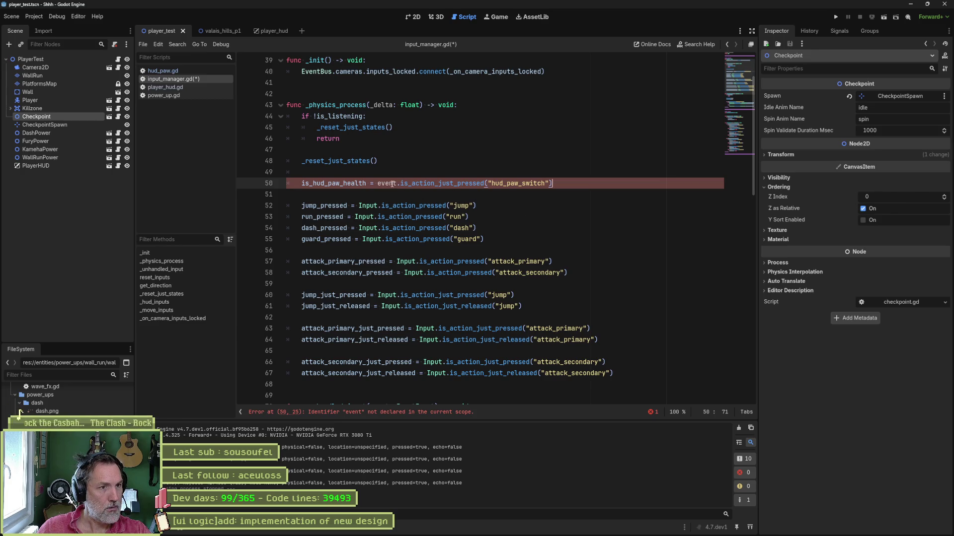
double_click(368, 206)
key("ctrl+c")
double_click(387, 183)
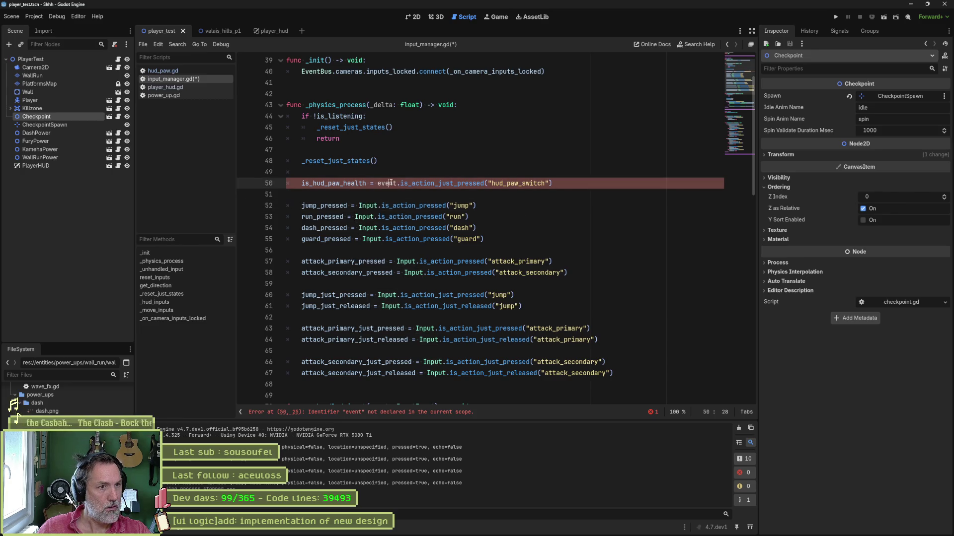
key("ctrl+v")
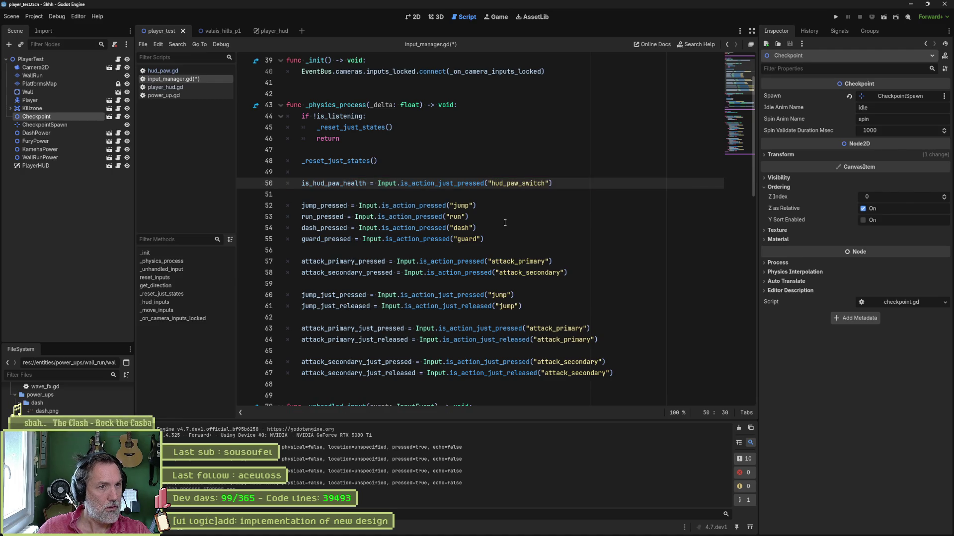
scroll(495, 227, "down", 3)
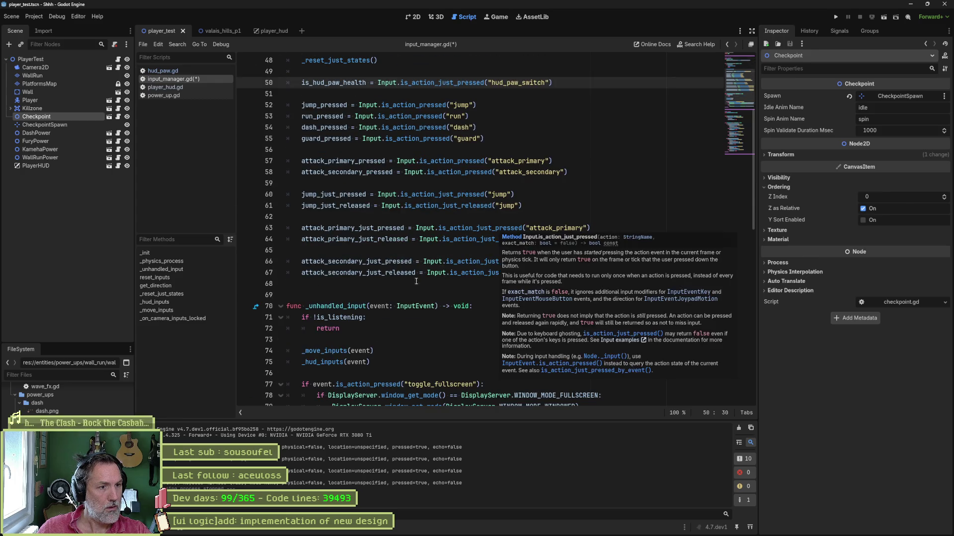
triple_click(386, 360)
Step: Delete the _hud_inputs(event) call and test-run the scene
key("BackSpace")
key("BackSpace")
scroll(388, 323, "down", 4)
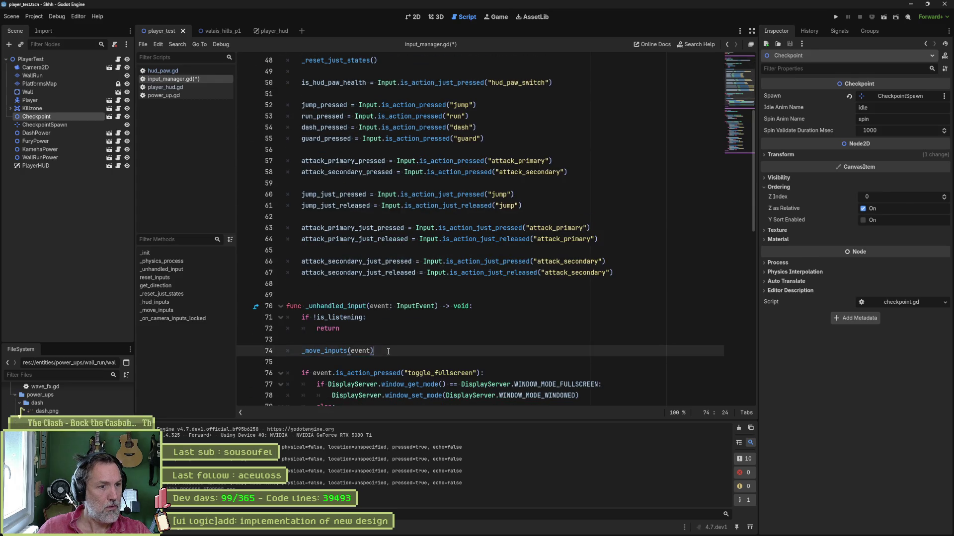
key("F6")
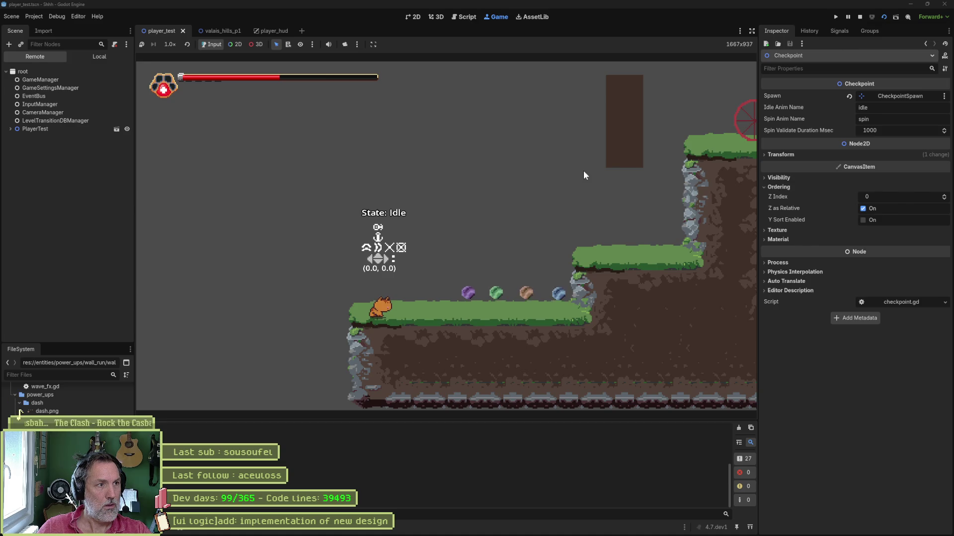
left_click(859, 17)
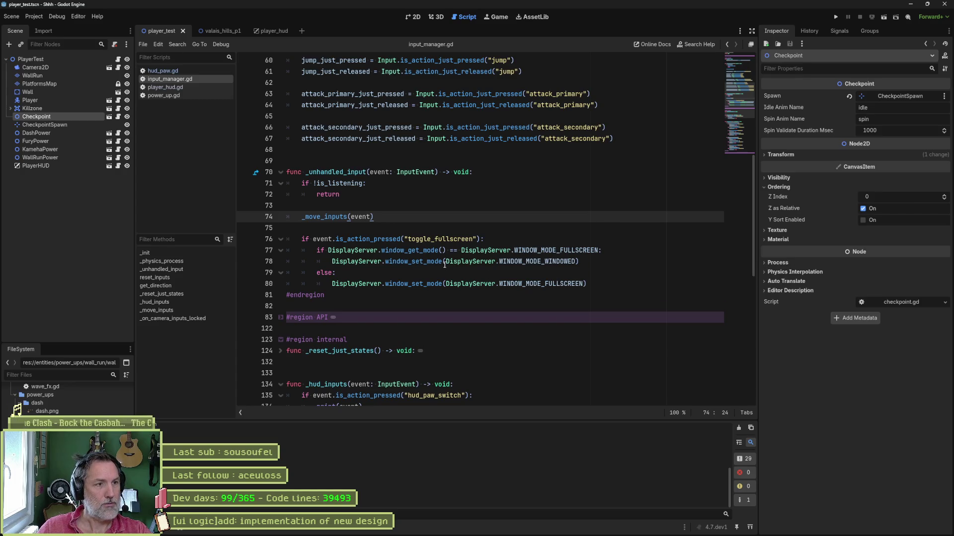
Step: Jump from the _reset_just_states() call on line 48 to its definition
scroll(357, 130, "up", 6)
double_click(357, 128)
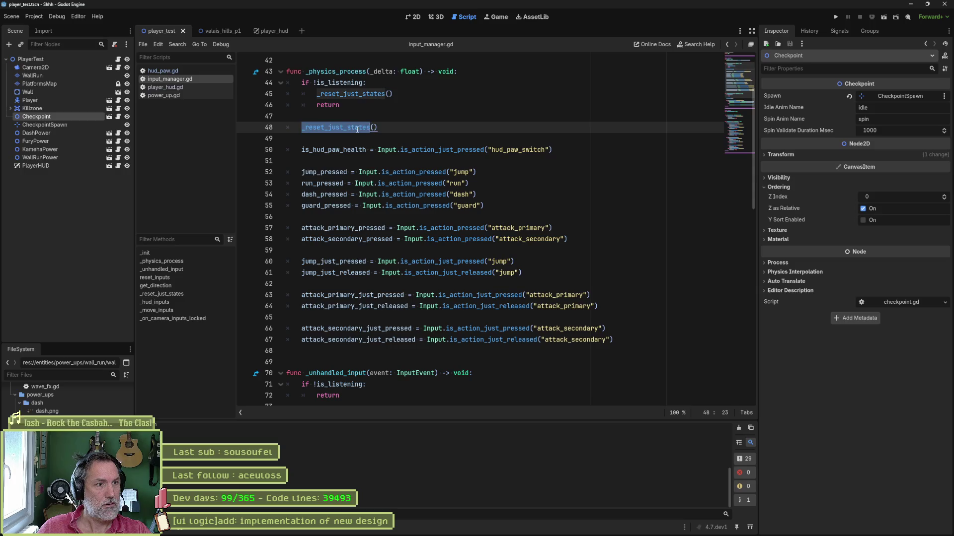
left_click(351, 130, "ctrl")
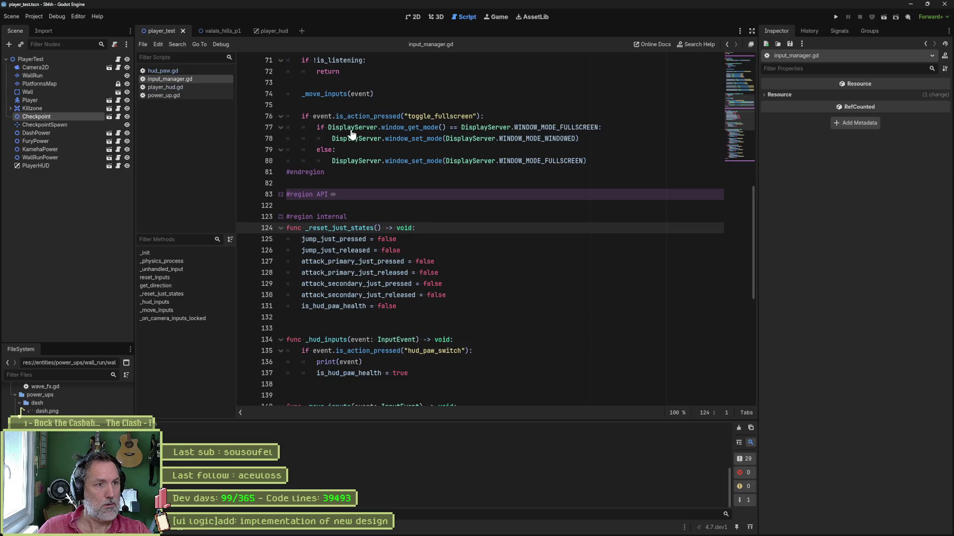
Step: Review the resets in _reset_just_states, then switch to the valais_hills_p1 scene and open hud_paw.gd
left_click_drag(364, 239, 368, 307)
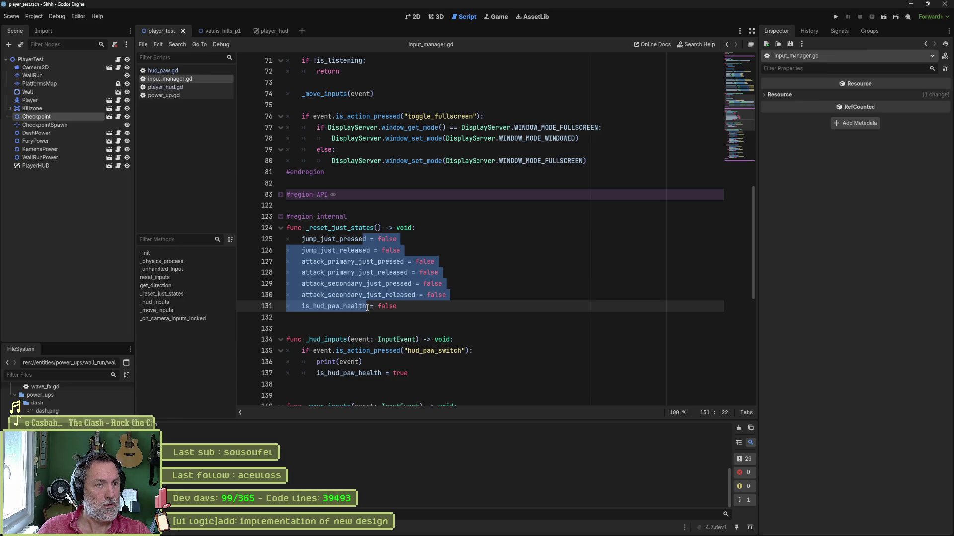
left_click(385, 307)
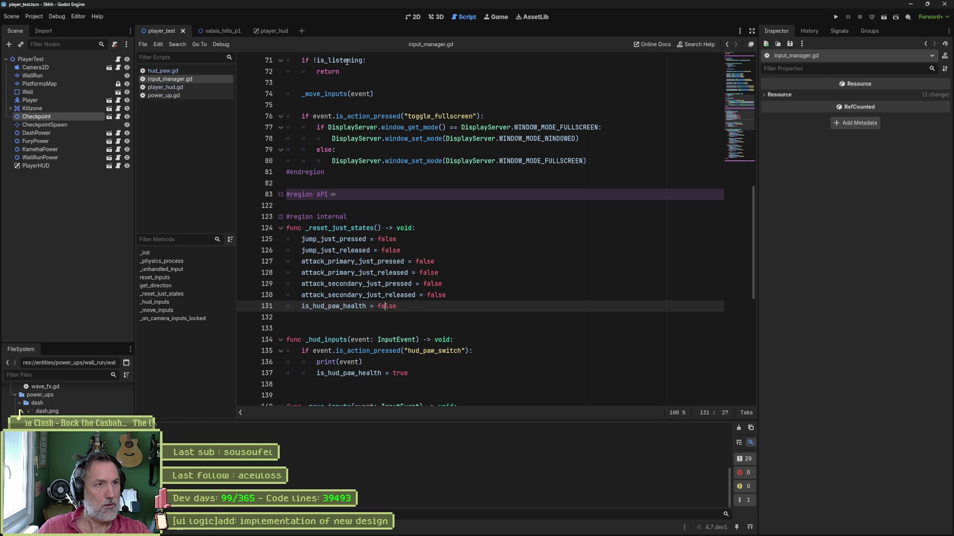
left_click(264, 32)
left_click(219, 31)
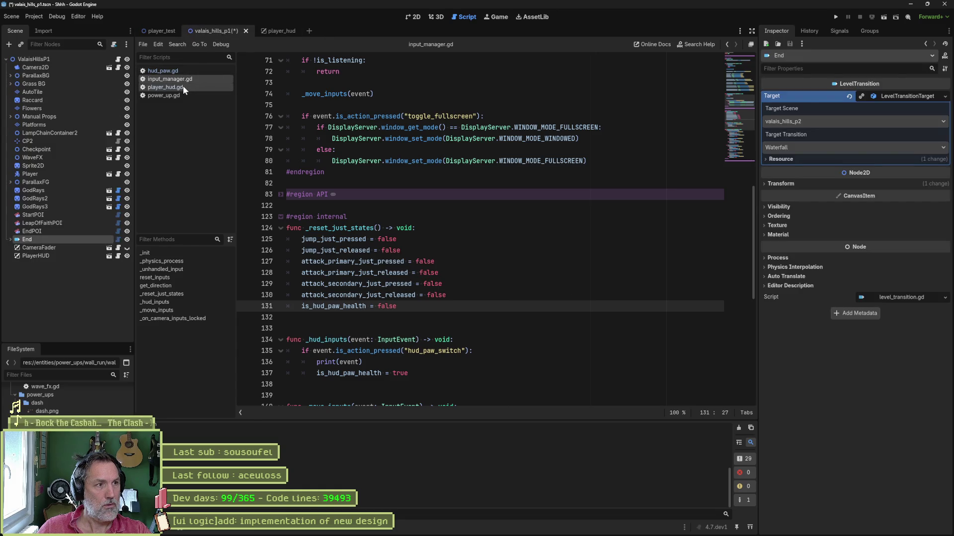
left_click(184, 71)
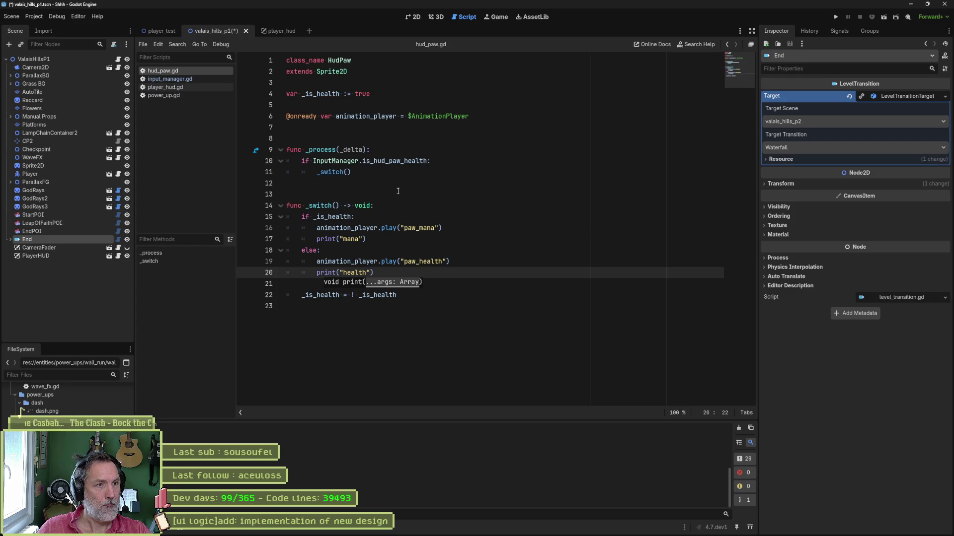
Step: Add print("swiiiiitch") inside the InputManager.is_hud_paw_health check in _process, save, and test-run
left_click(314, 160)
left_click_drag(332, 162, 428, 161)
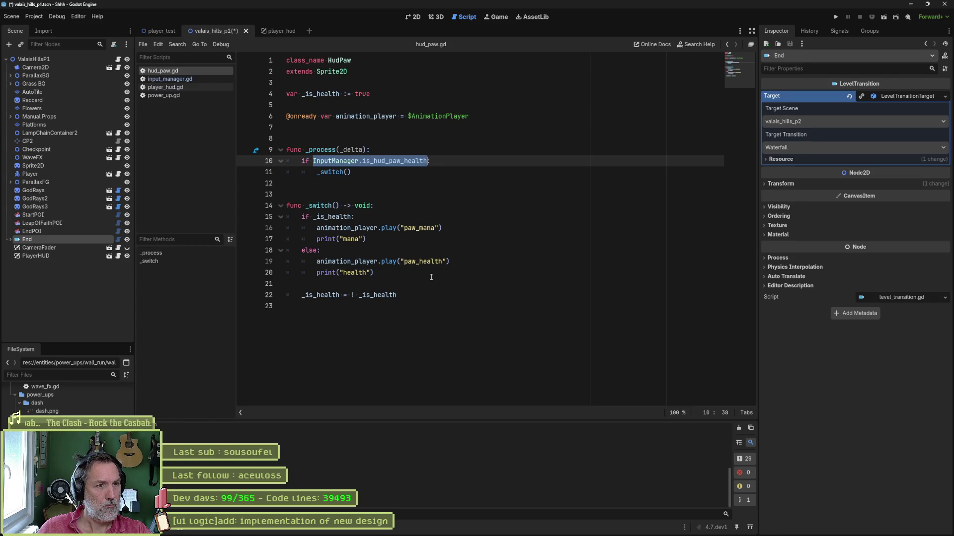
left_click(448, 162)
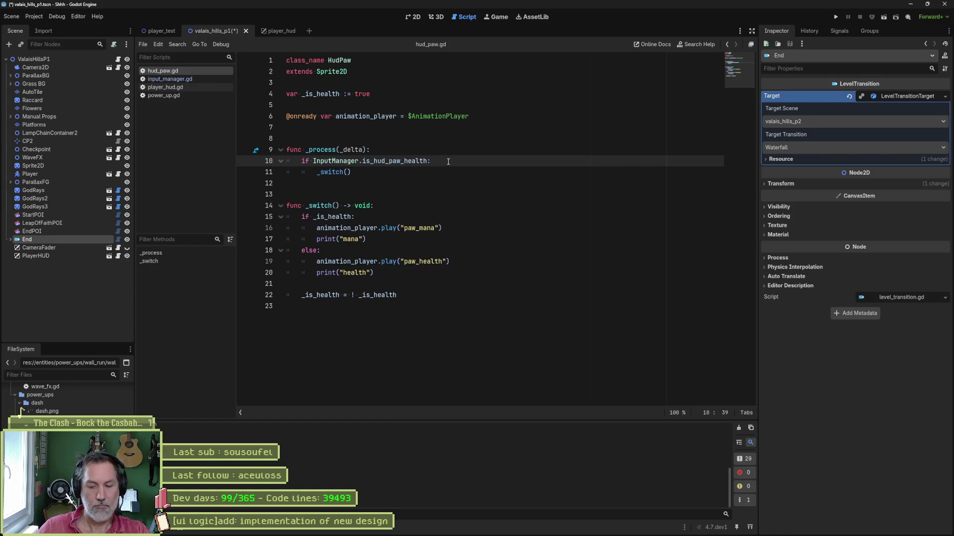
key("Return")
type("print(\"")
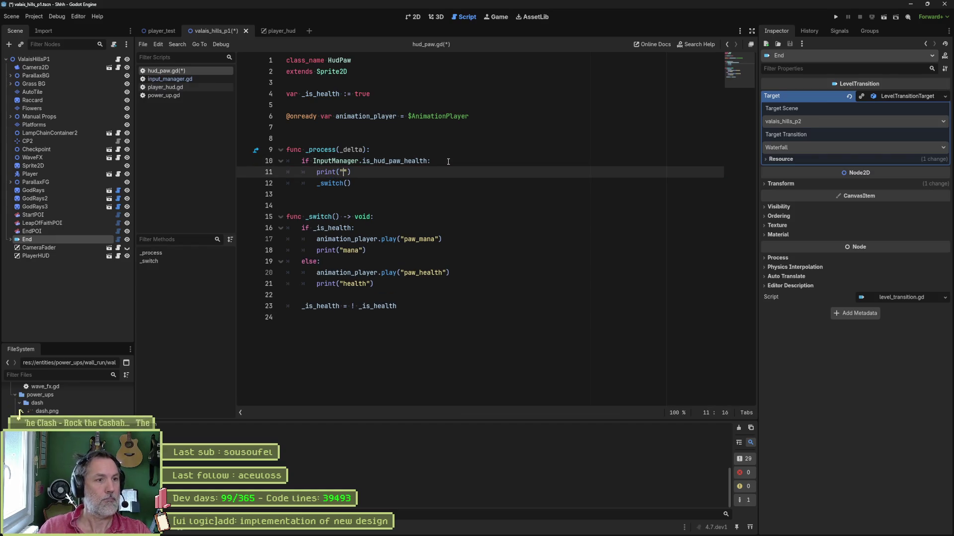
type("swiiiiitch")
key("ctrl+s")
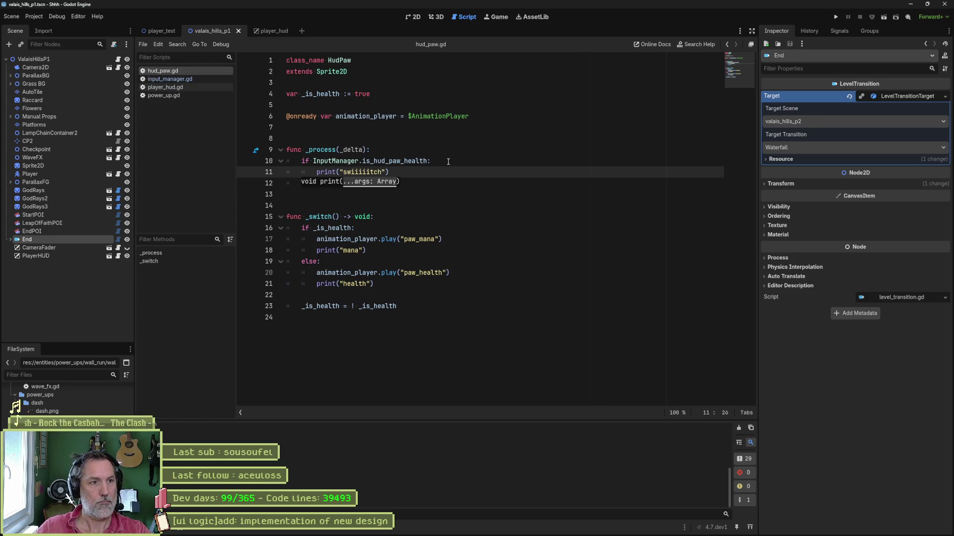
key("F6")
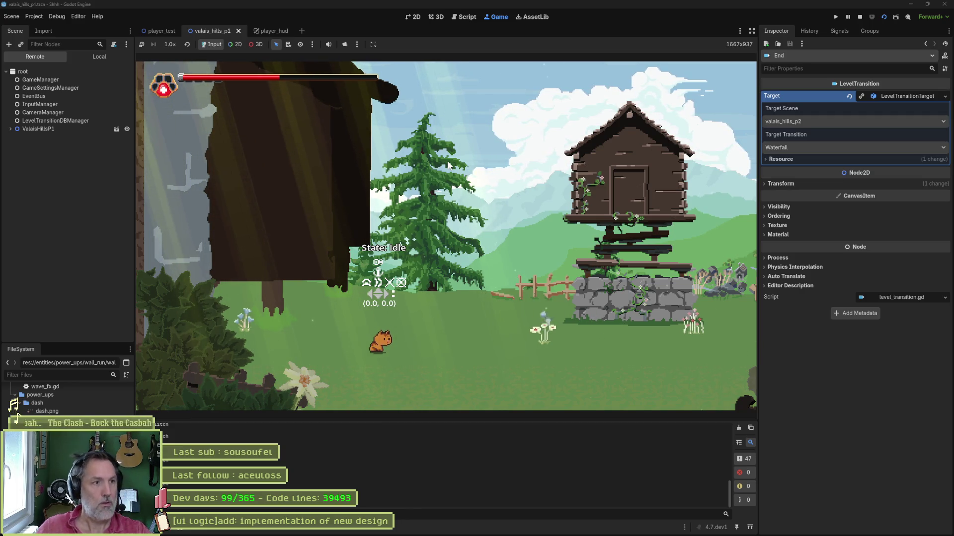
key("F8")
Step: Move the swiiiiitch print line down into _switch and test-run the scene again
left_click(429, 165)
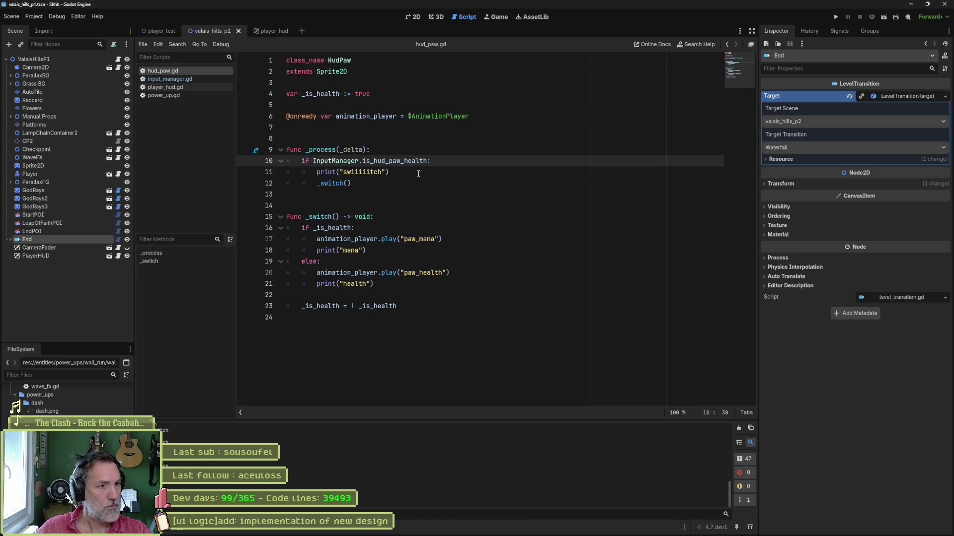
left_click(420, 172)
key("alt+Down")
key("alt+Down")
key("alt+Down")
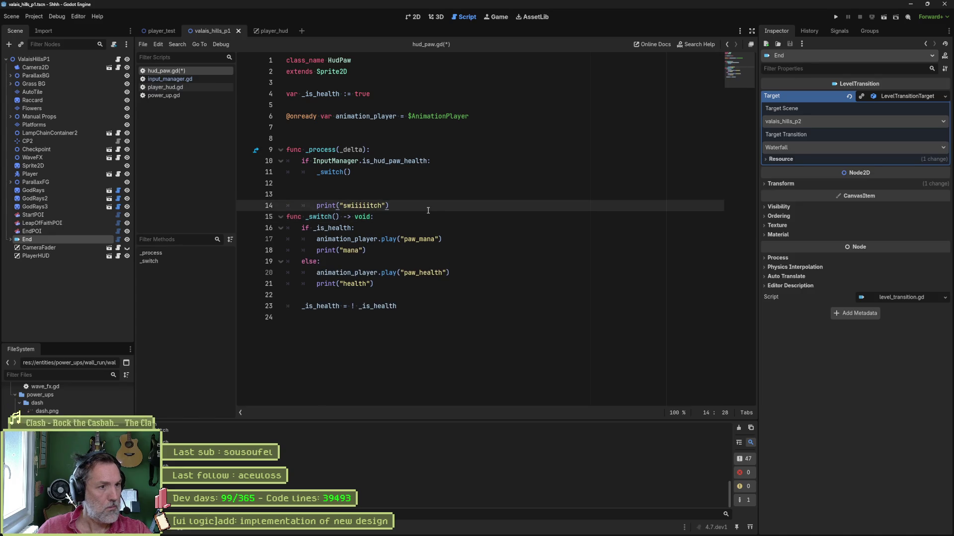
key("alt+Down")
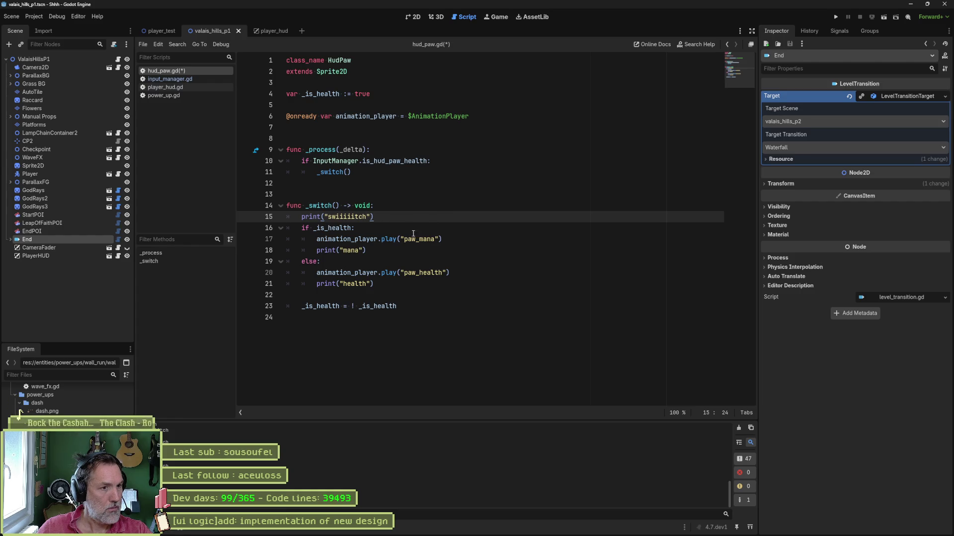
double_click(345, 228)
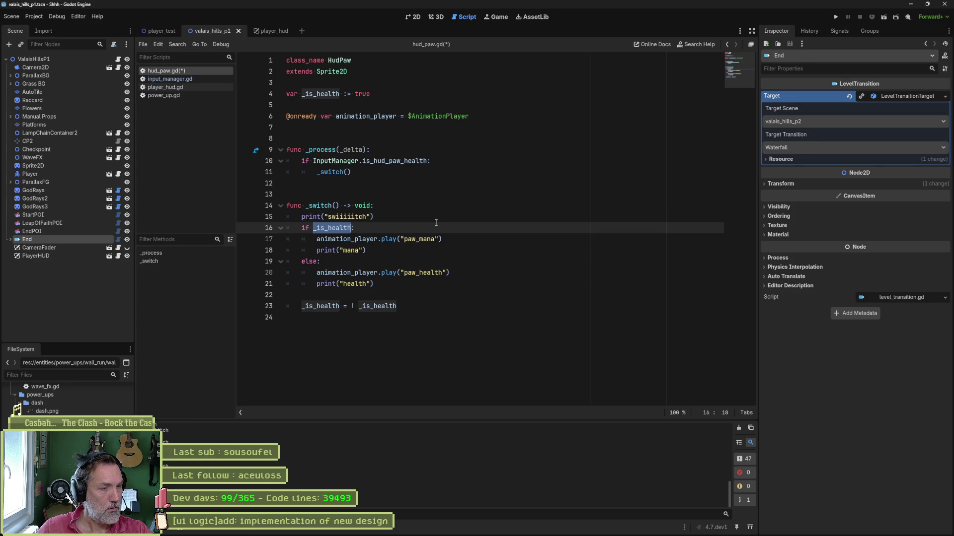
key("F6")
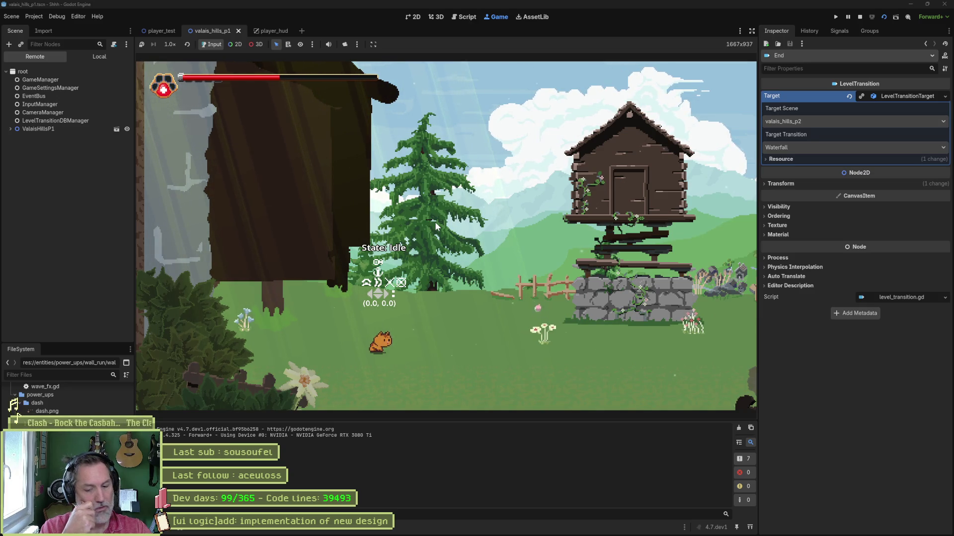
key("F8")
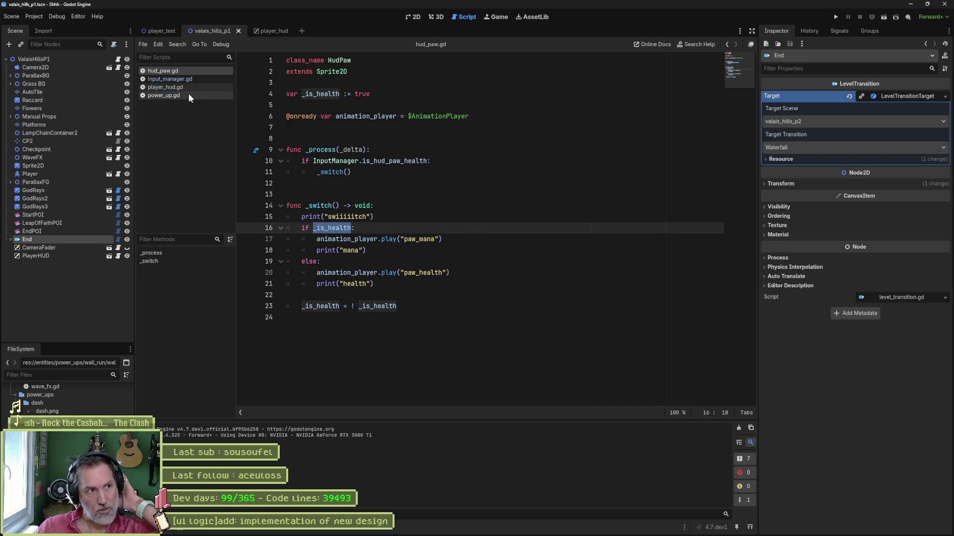
Step: Comment out the _hud_inputs function in input_manager.gd and test-run the scene
left_click(186, 78)
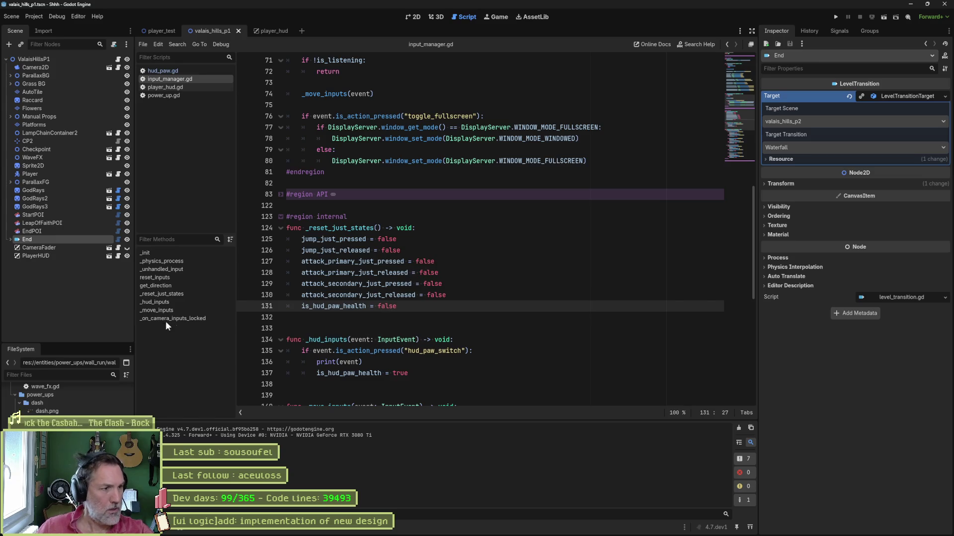
left_click(169, 310)
left_click(172, 303)
left_click_drag(351, 227, 351, 262)
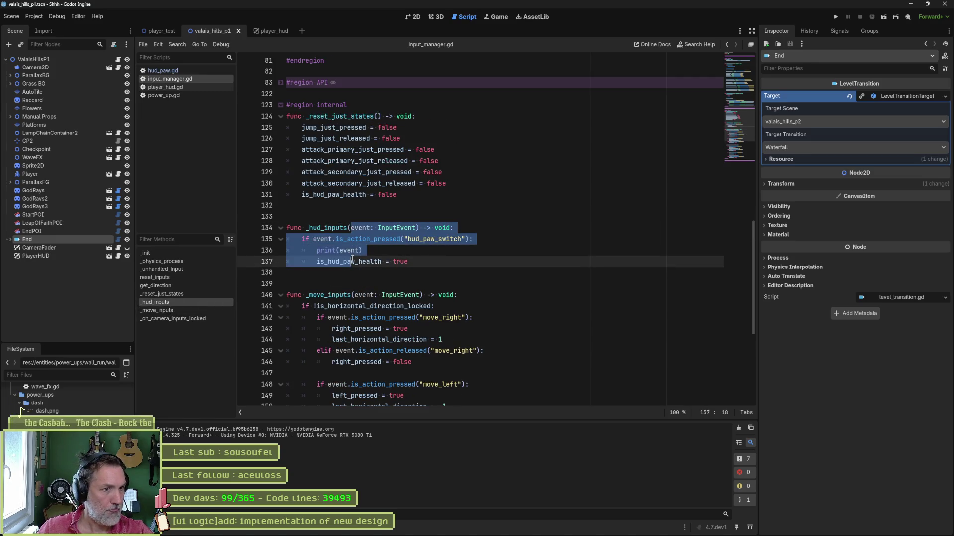
key("ctrl+k")
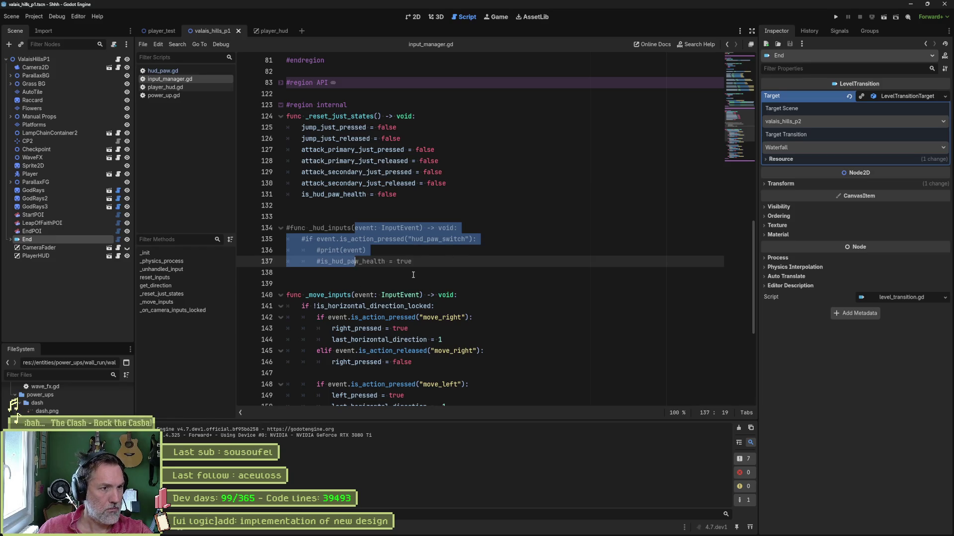
key("F5")
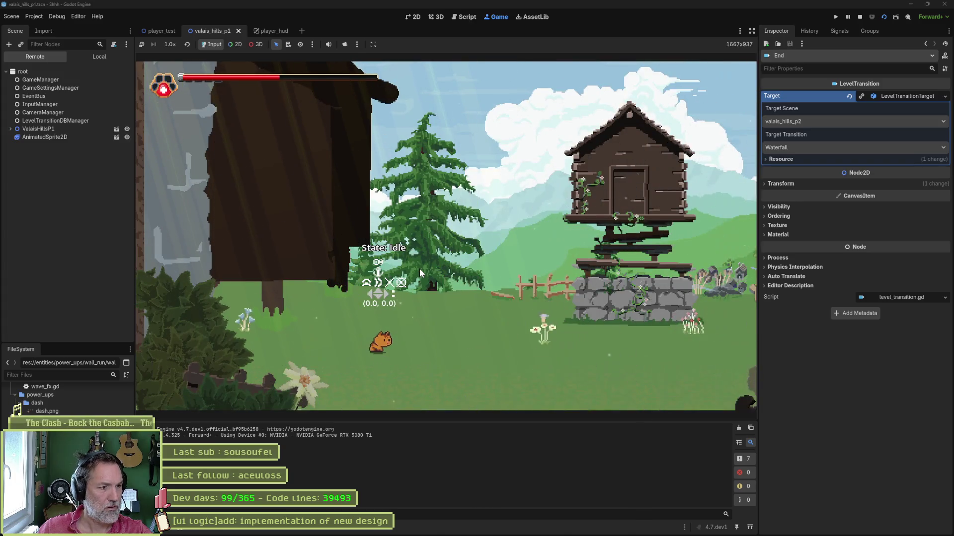
key("F8")
Step: Delete the commented-out _hud_inputs block and save input_manager.gd
mouse_move(412, 261)
left_mouse_down()
mouse_move(438, 226)
mouse_move(438, 199)
left_mouse_up()
key("Delete")
left_click(302, 194)
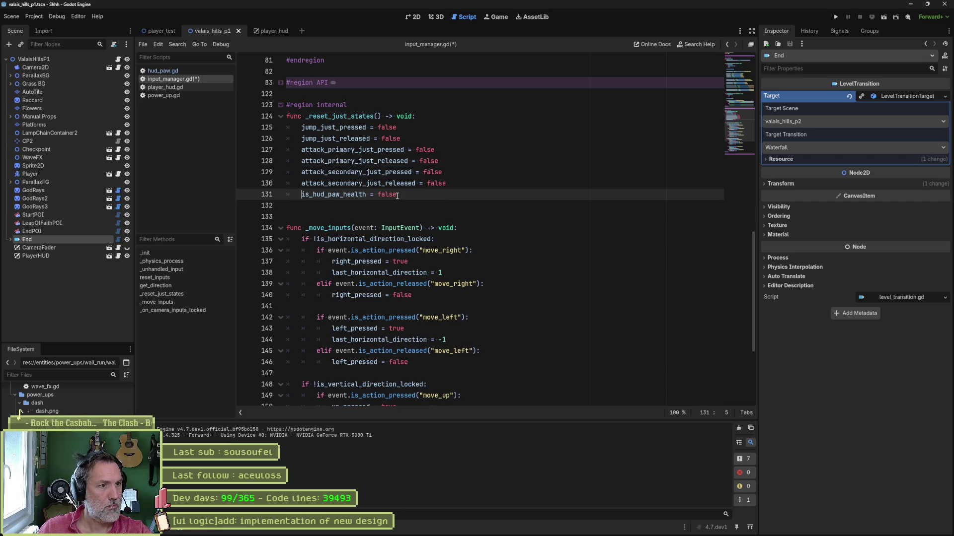
key("ctrl+s")
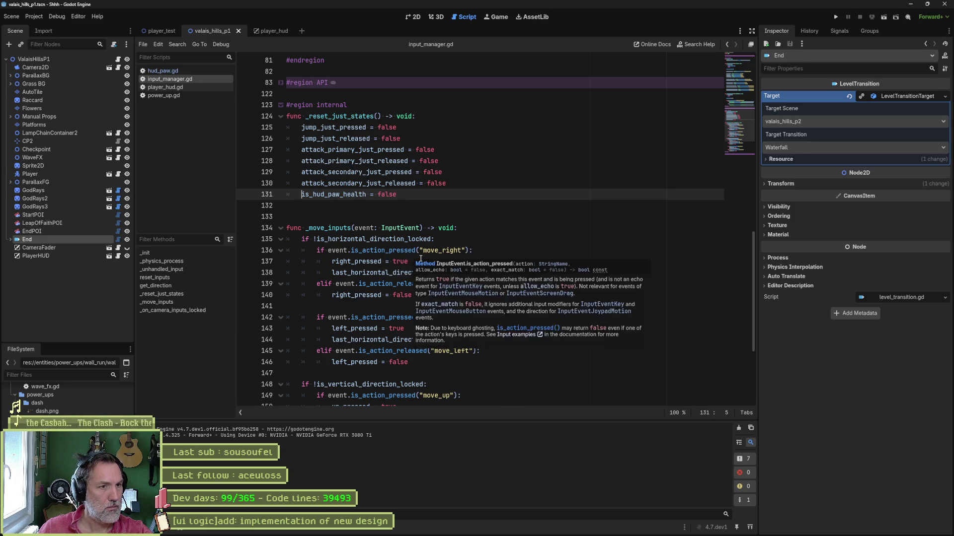
Step: Select the hud_paw_switch action name and start a Find in Files search for it
scroll(415, 257, "up", 7)
scroll(425, 256, "up", 6)
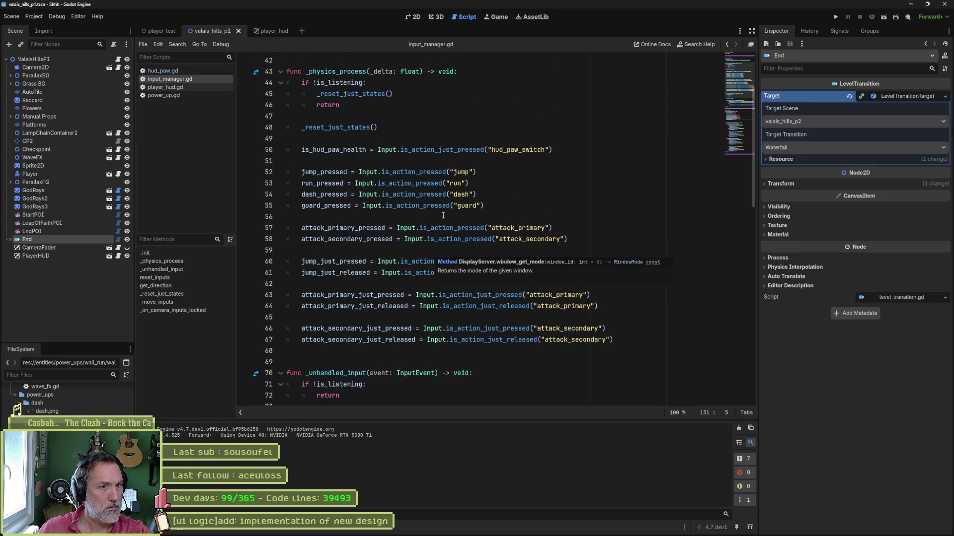
double_click(510, 151)
key("ctrl+shift+f")
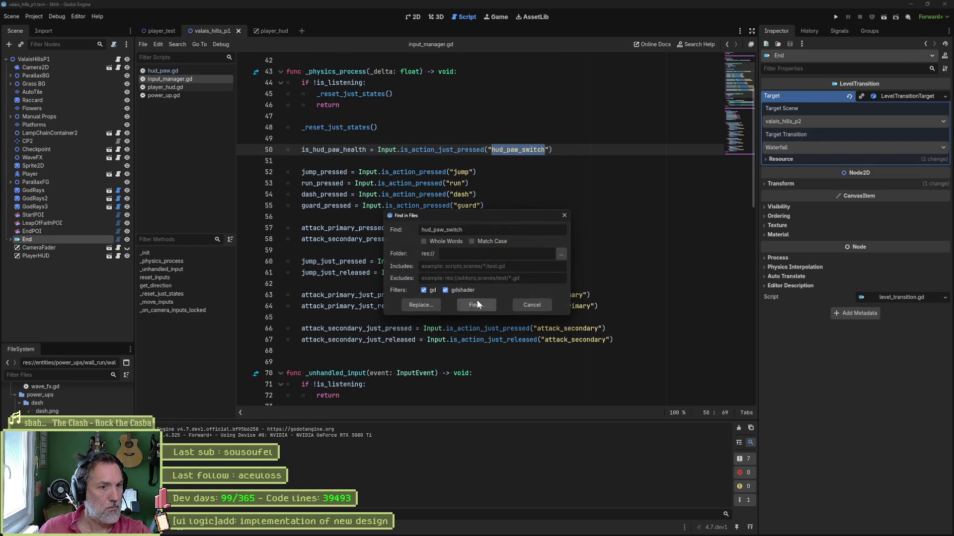
Step: Run the project-wide hud_paw_switch search, which finds only input_manager.gd, then reopen hud_paw.gd
left_click(473, 306)
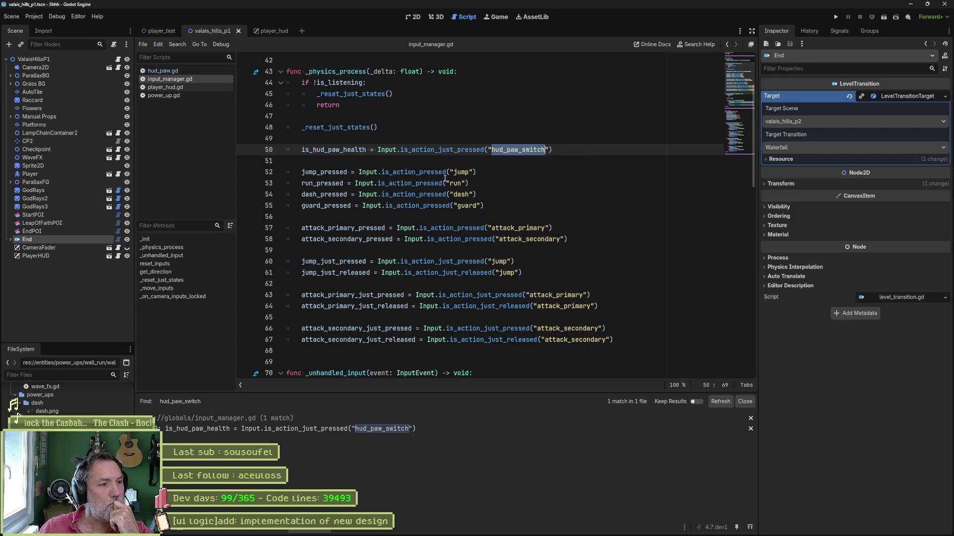
mouse_move(441, 177)
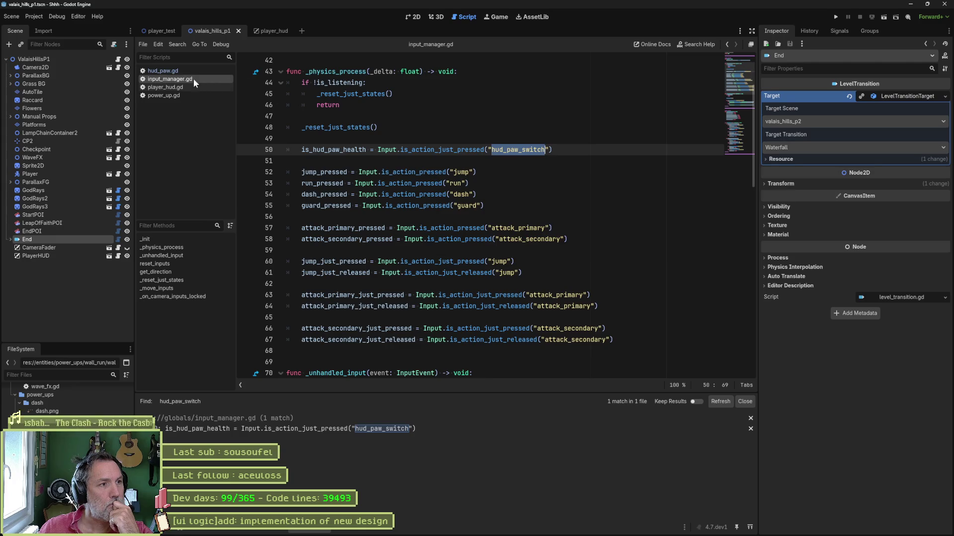
left_click(162, 71)
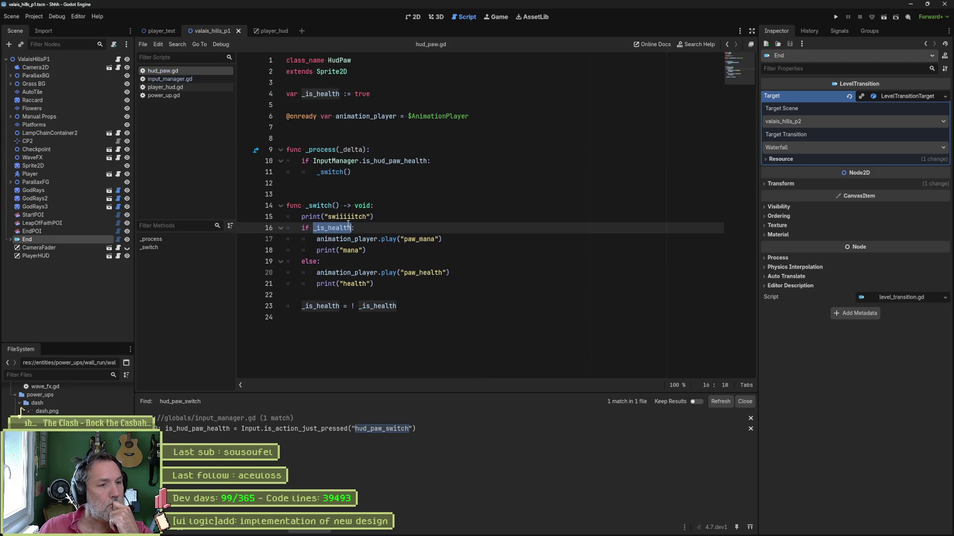
Step: Add print_stack() as the first line of _switch and test-run the scene
mouse_move(347, 225)
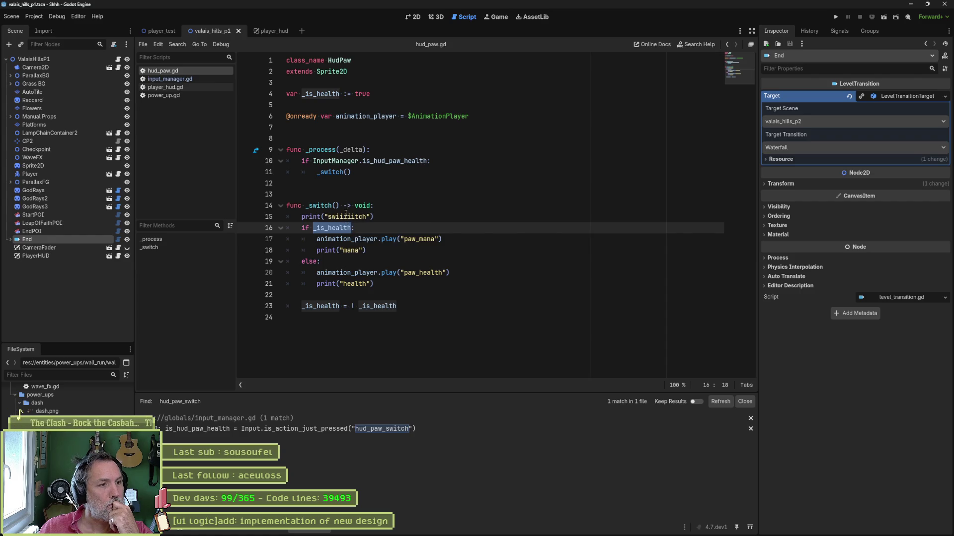
left_click(397, 207)
key("Return")
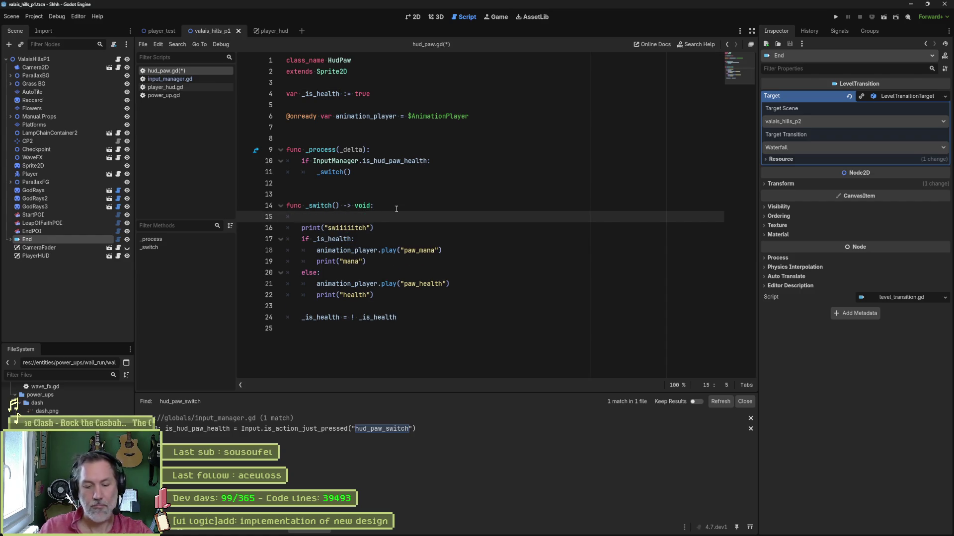
type("stack")
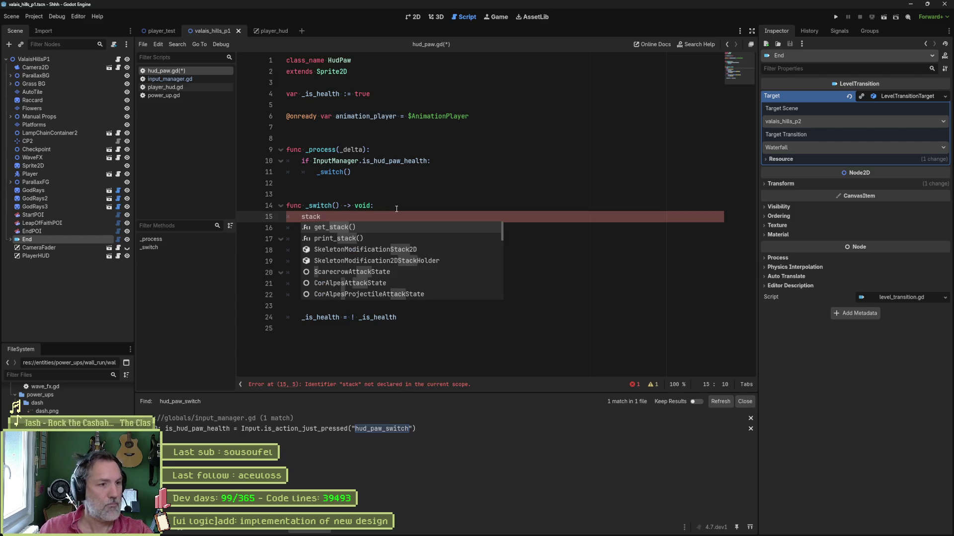
key("Return")
key("F6")
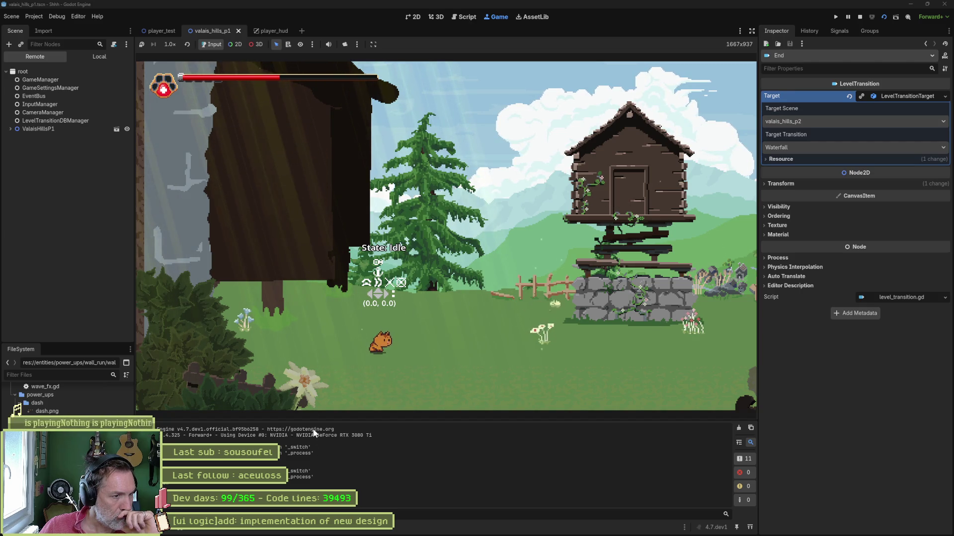
left_click(859, 17)
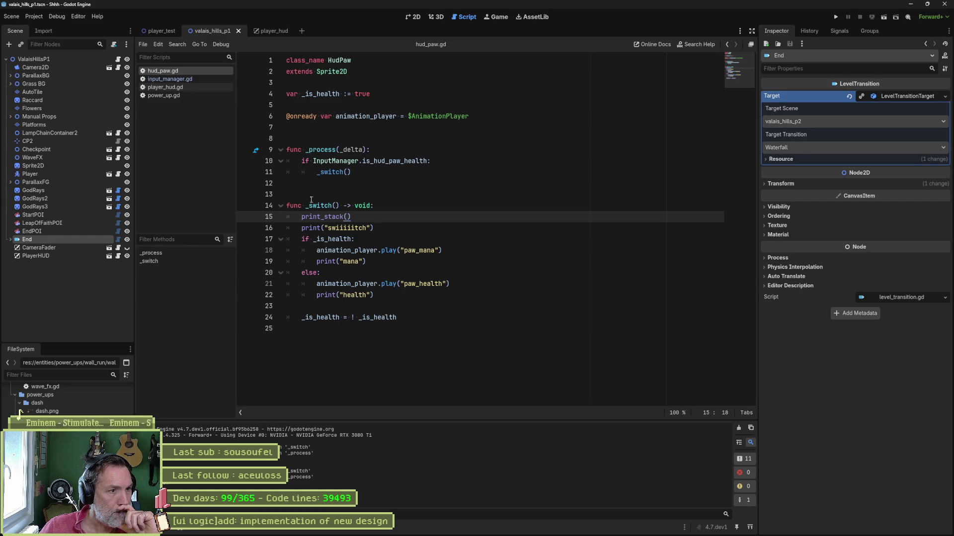
Step: Try '== true' after is_hud_paw_health on line 10, test-run, then remove it
left_click(335, 219)
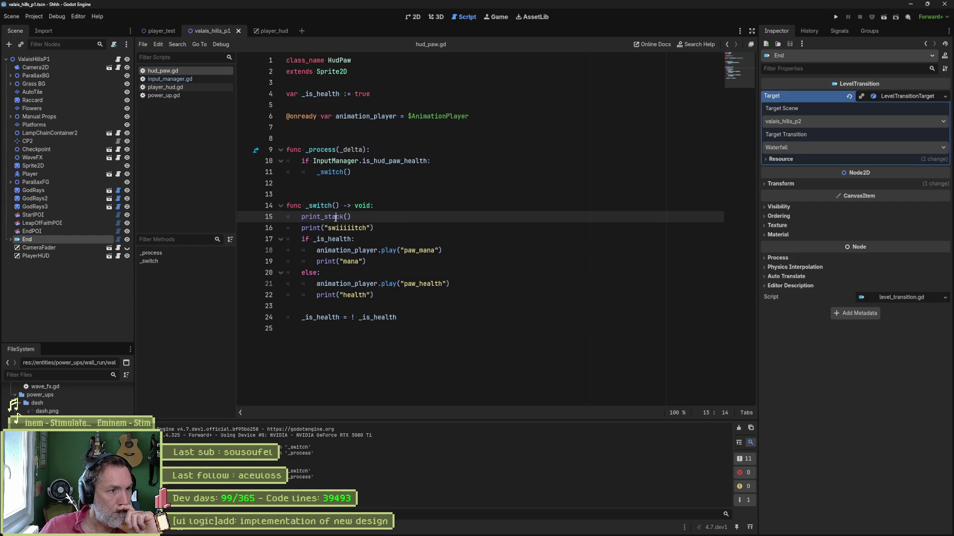
left_click(412, 175)
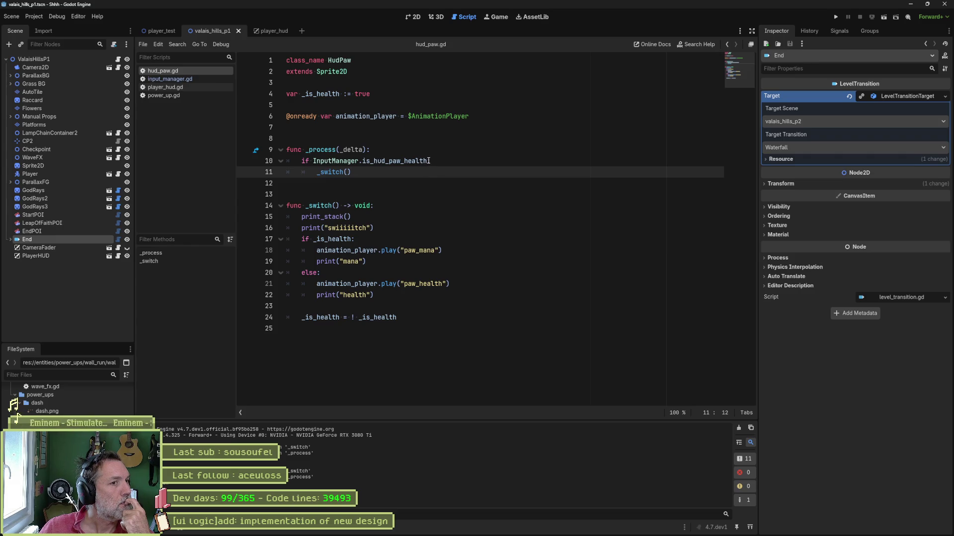
mouse_move(428, 161)
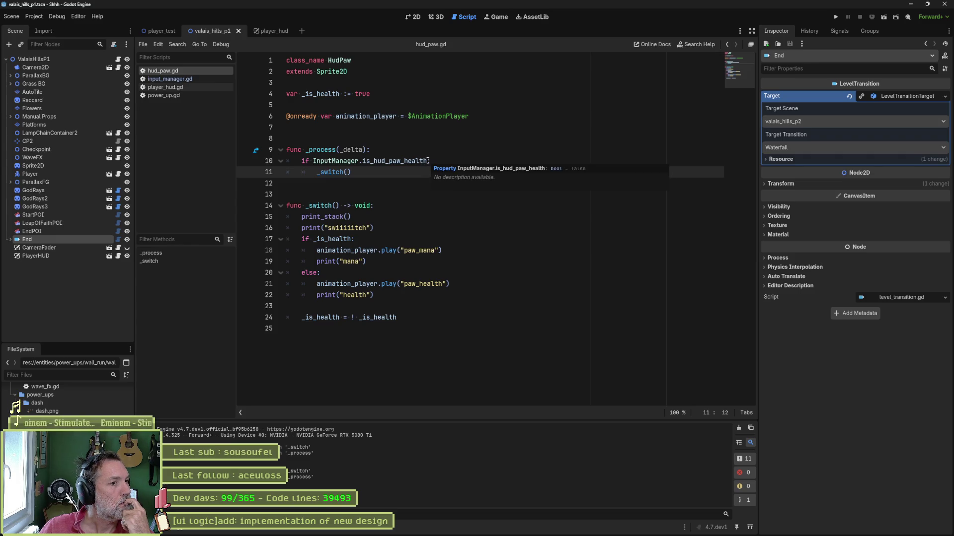
left_click(428, 161)
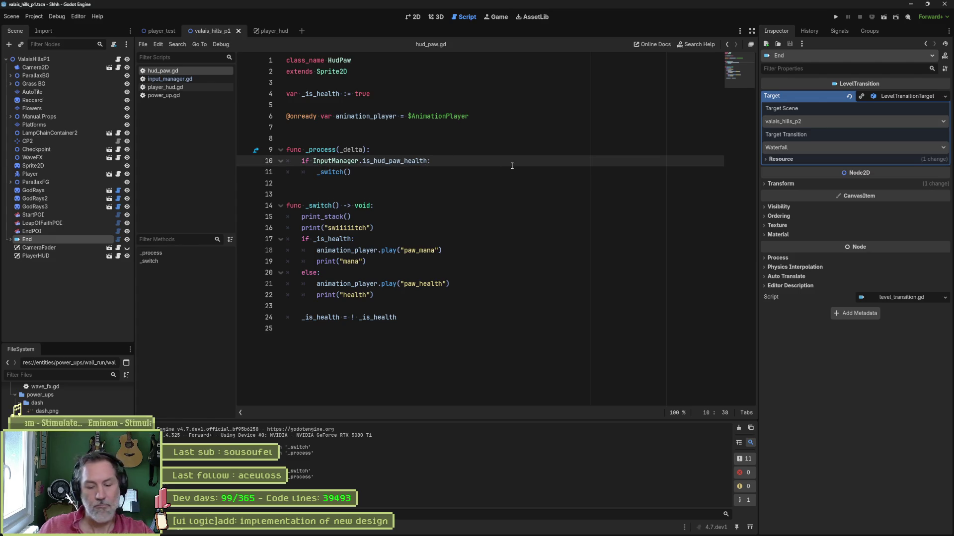
type("== true")
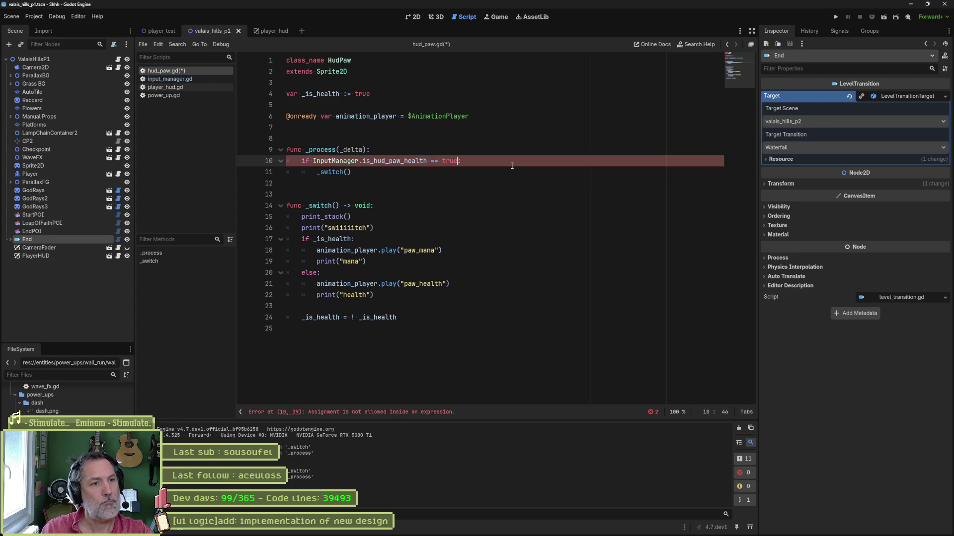
key("F6")
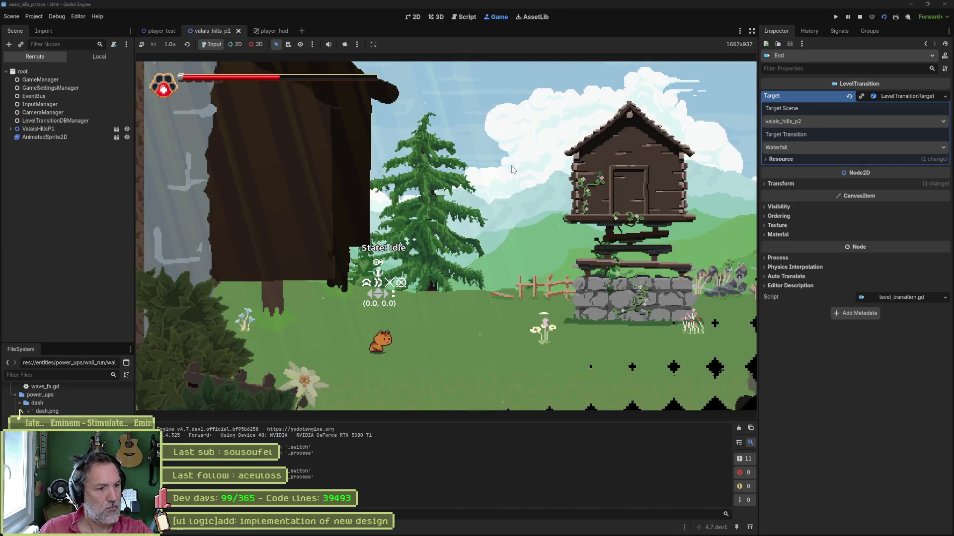
key("F8")
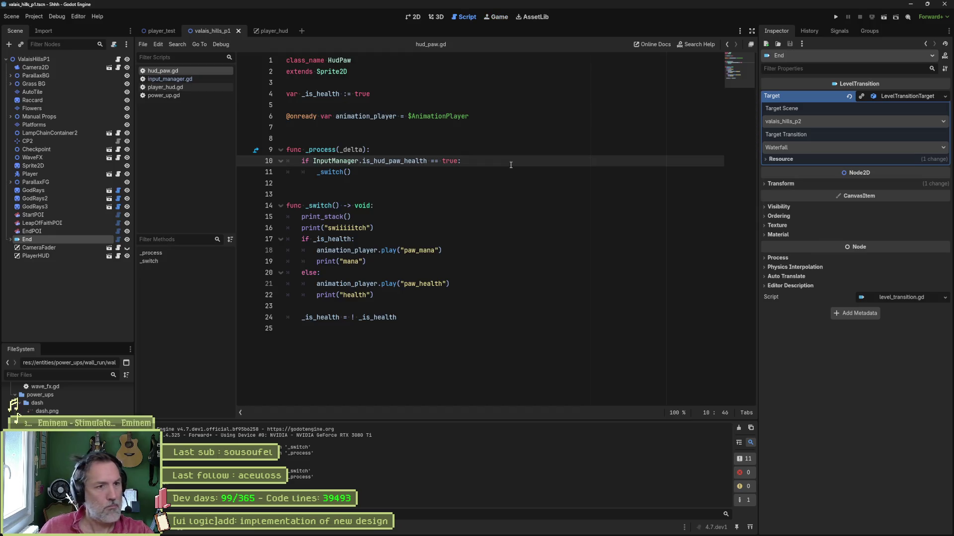
key("BackSpace")
key("BackSpace")
key("BackSpace")
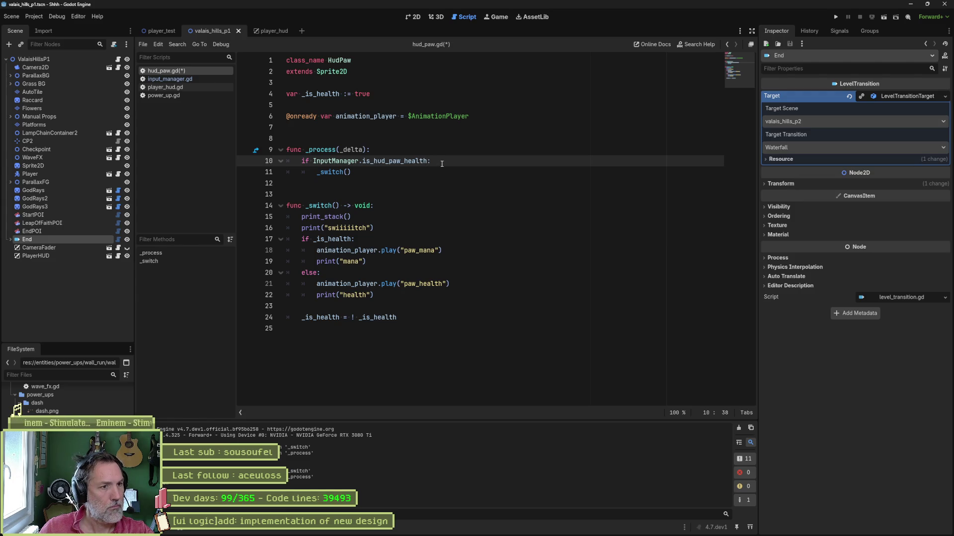
Step: Delete the print_stack and debug print lines from hud_paw.gd's _switch and save
mouse_move(325, 205)
left_mouse_down()
mouse_move(338, 227)
mouse_move(335, 316)
left_mouse_up()
left_click(385, 217)
key("ctrl+shift+k")
key("ctrl+shift+k")
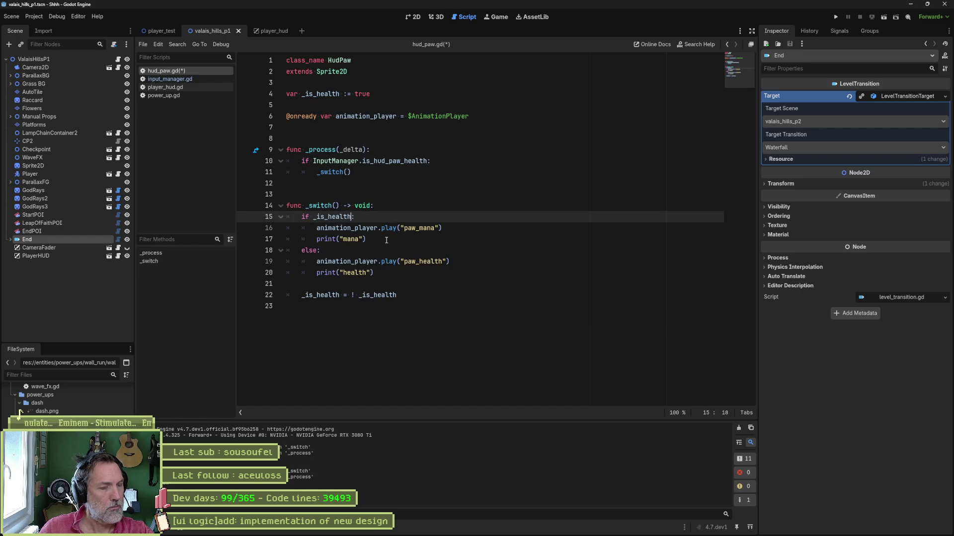
key("ctrl+s")
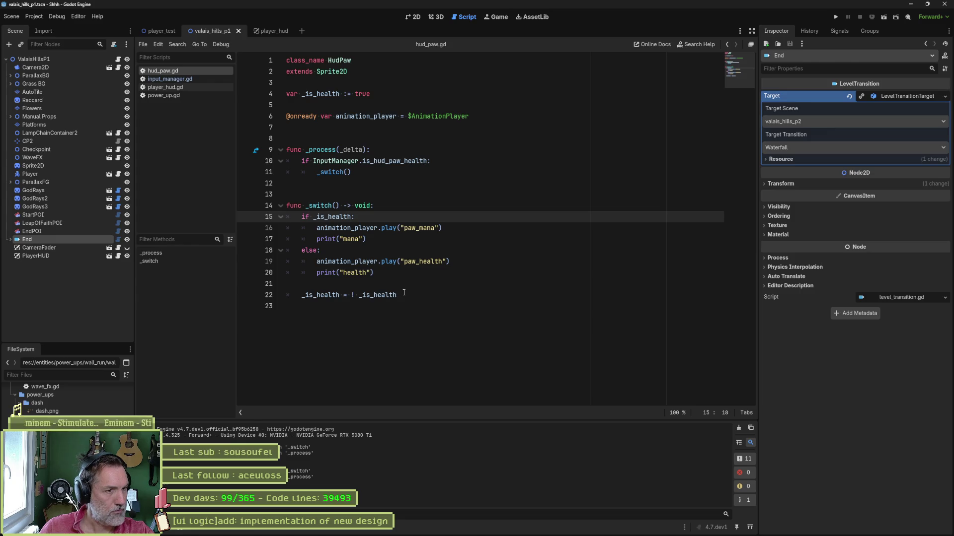
Step: Keep the is_hud_paw_health = false reset in _reset_just_states after a test run, then highlight _is_health in hud_paw.gd
left_click(177, 81)
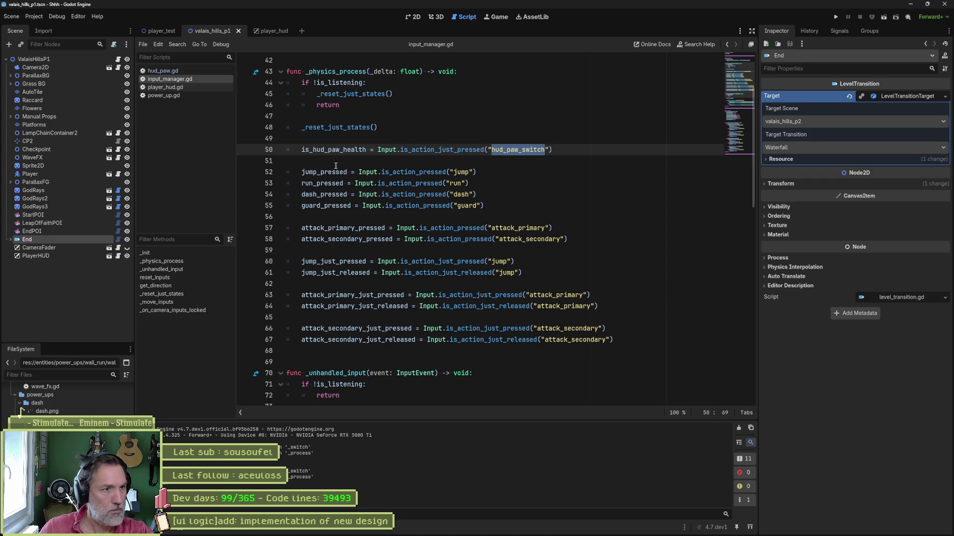
left_click(352, 128, "ctrl")
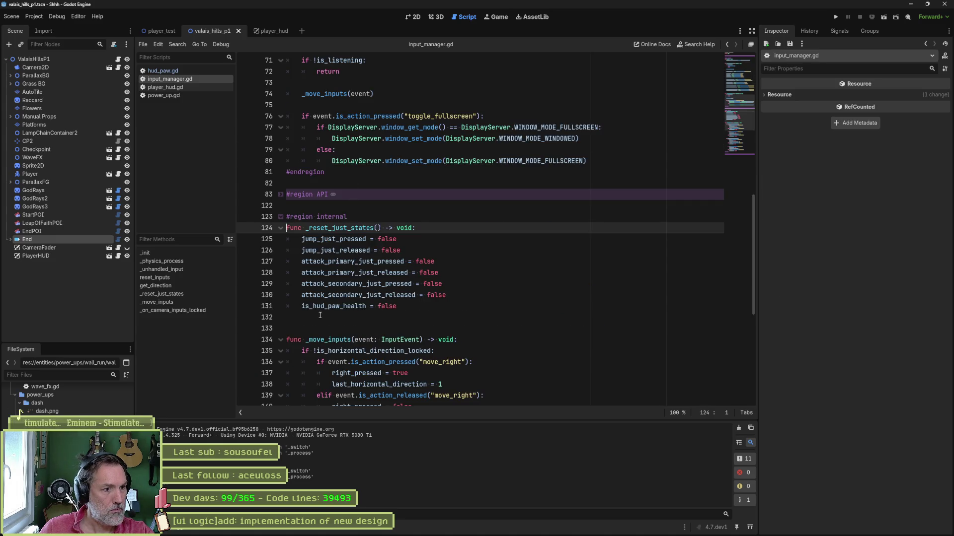
left_click(303, 306)
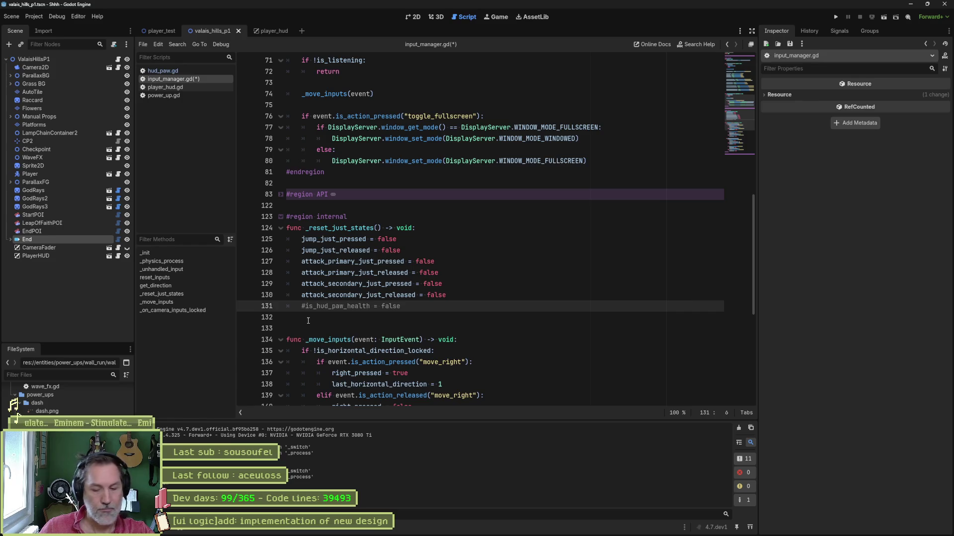
key("F5")
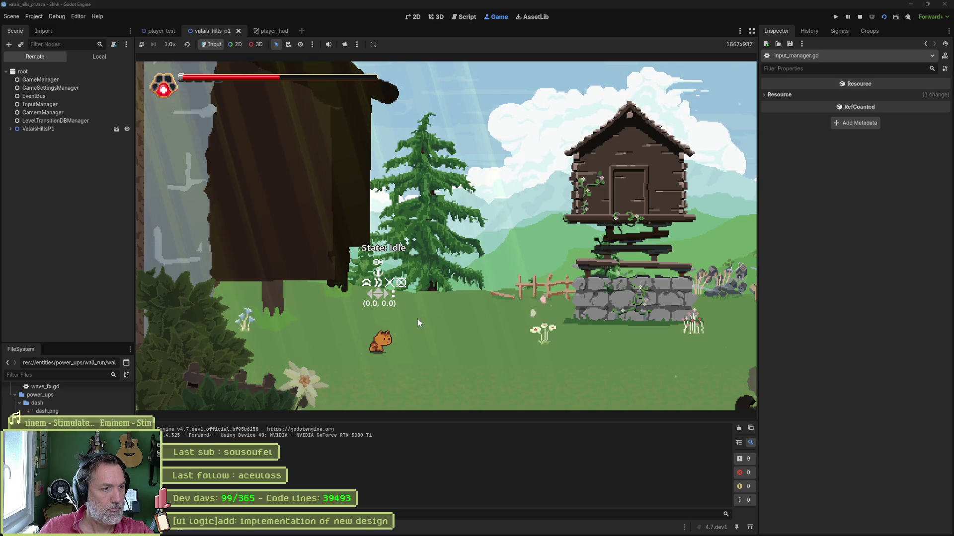
key("F8")
key("BackSpace")
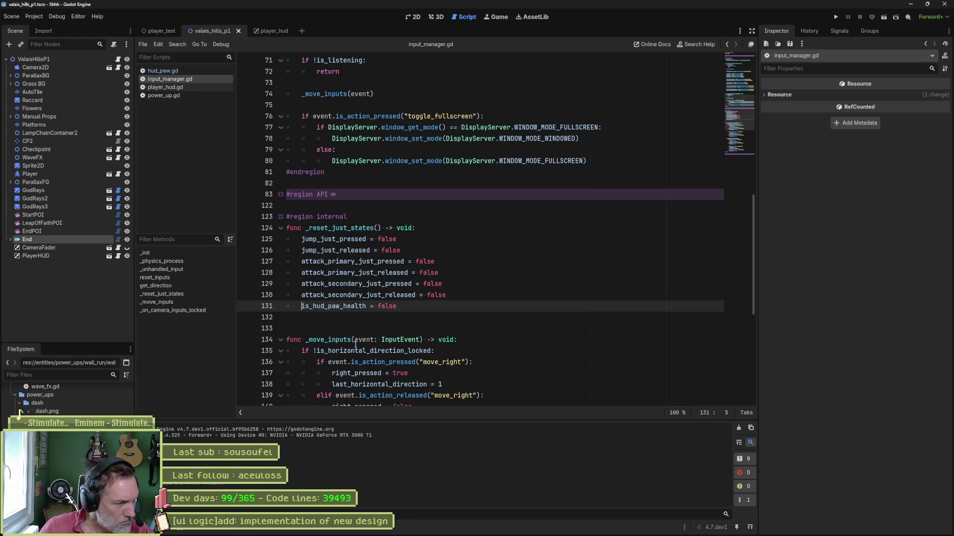
left_click(181, 73)
double_click(343, 215)
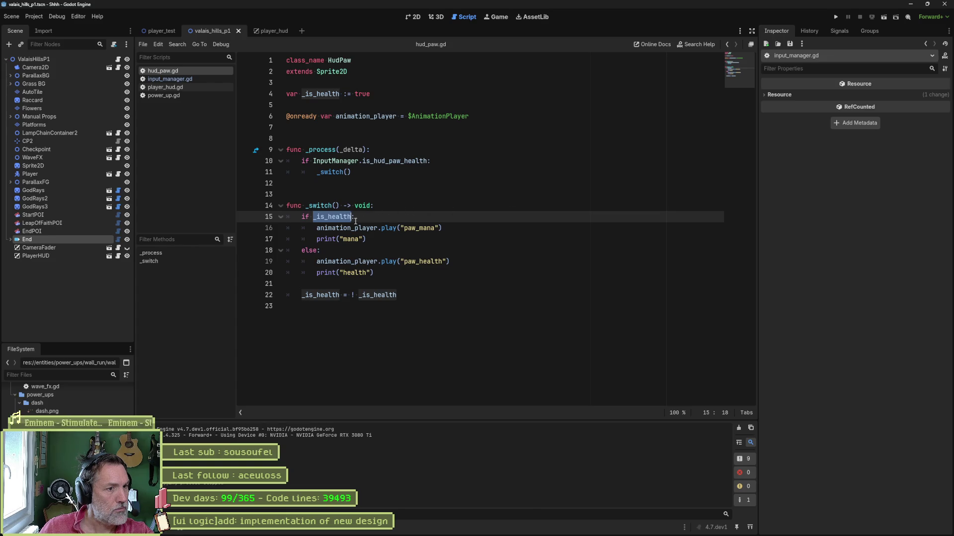
Step: Comment out the _is_health = !_is_health toggle on line 22 and test-run the scene
left_click(359, 295)
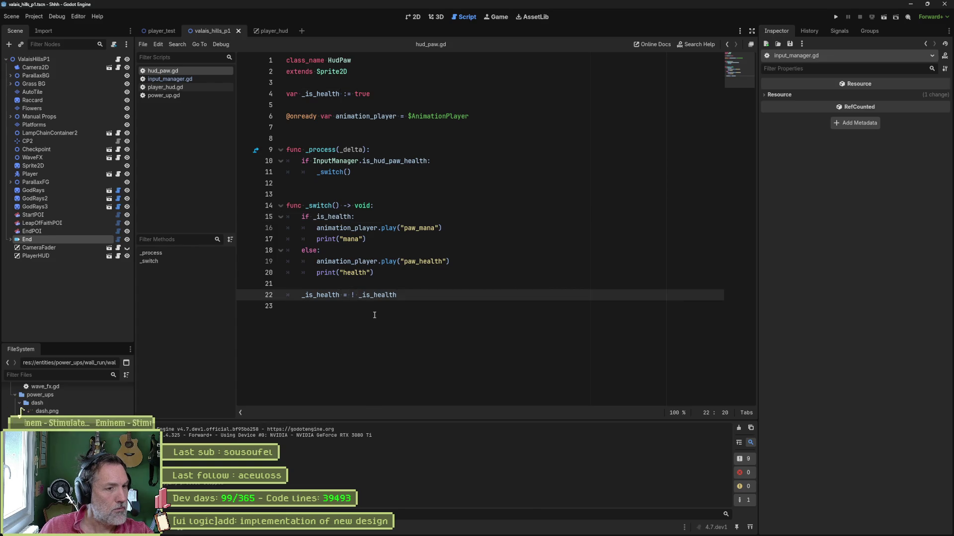
key("BackSpace")
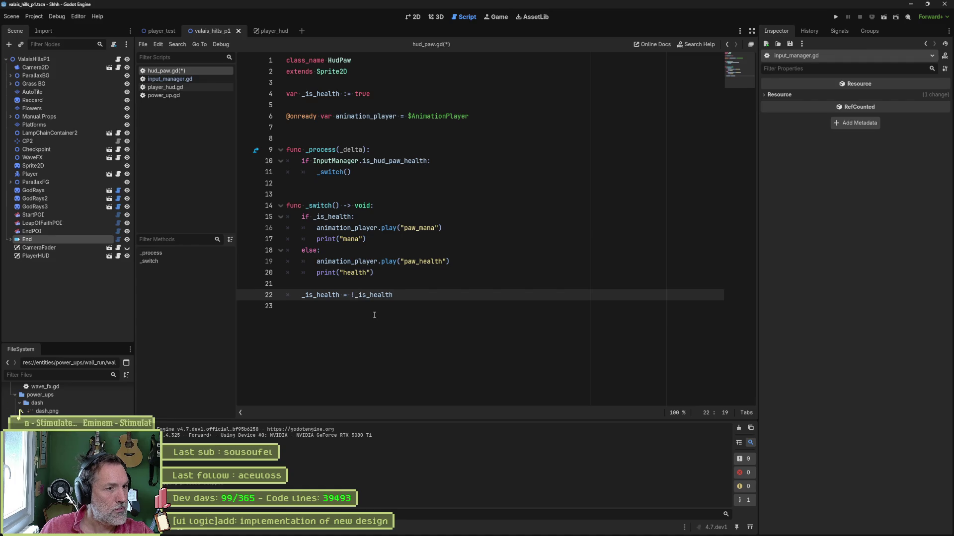
left_click(299, 295)
type("#")
key("F6")
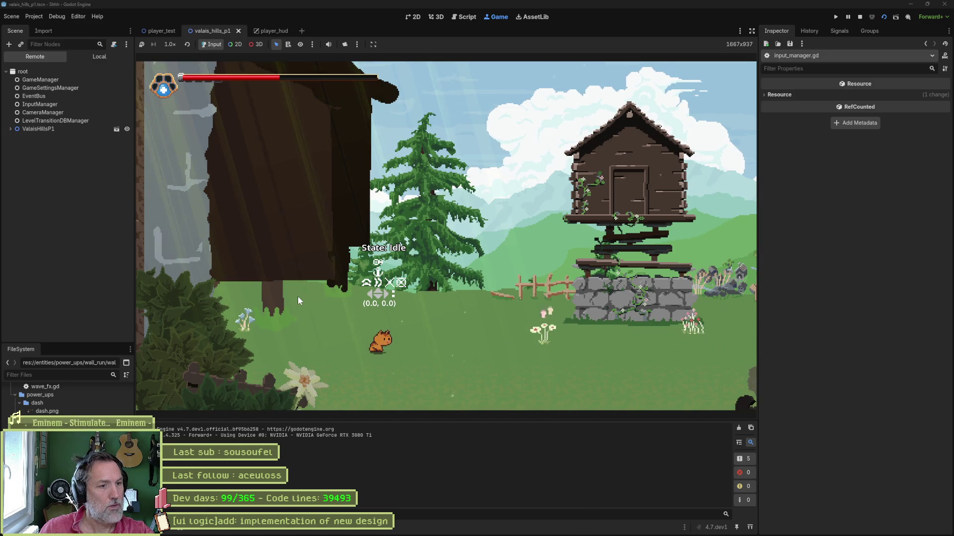
key("F8")
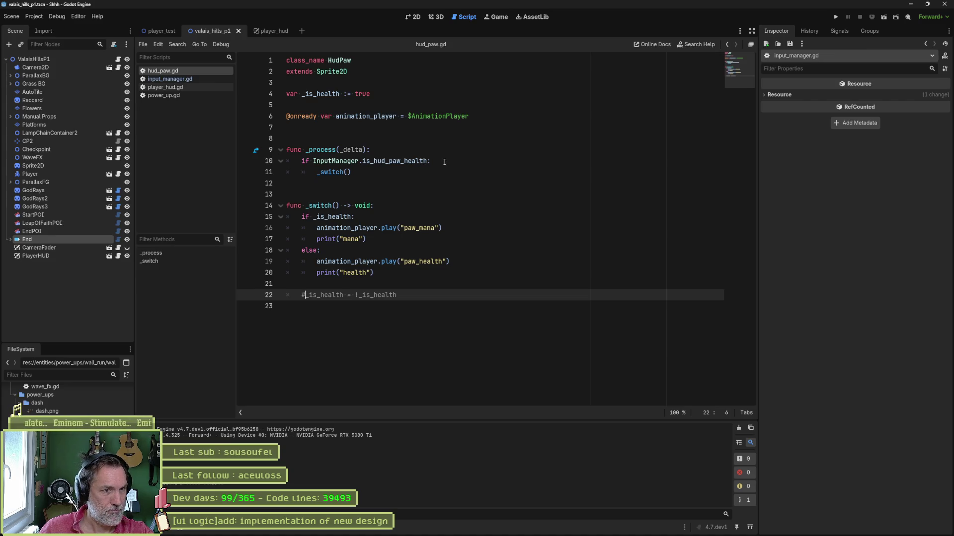
Step: Add print_debug("switch @ ", Time.get_ticks_msec()) under the is_hud_paw_health check in _process
mouse_move(416, 159)
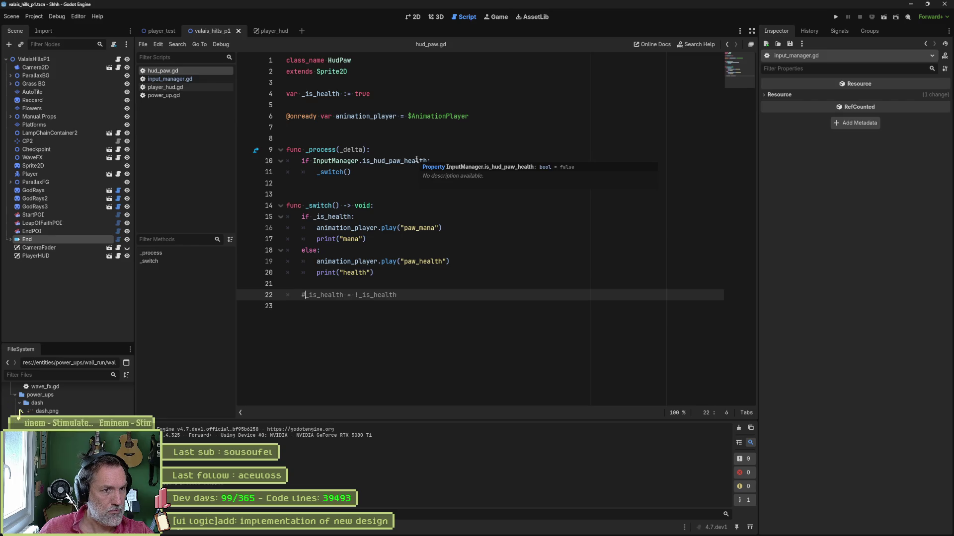
left_click(493, 159)
key("Return")
type("print_debug(")
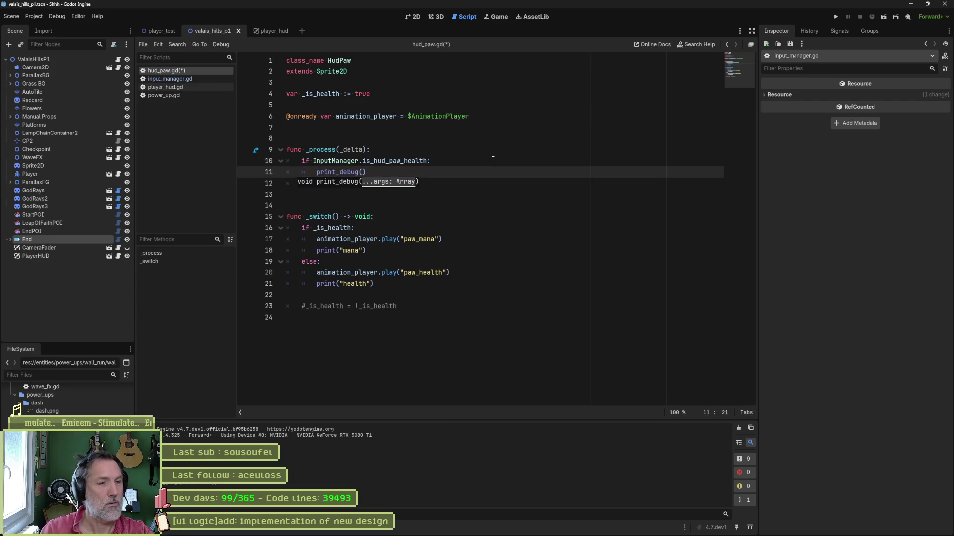
type("Time.get_ticks_mse")
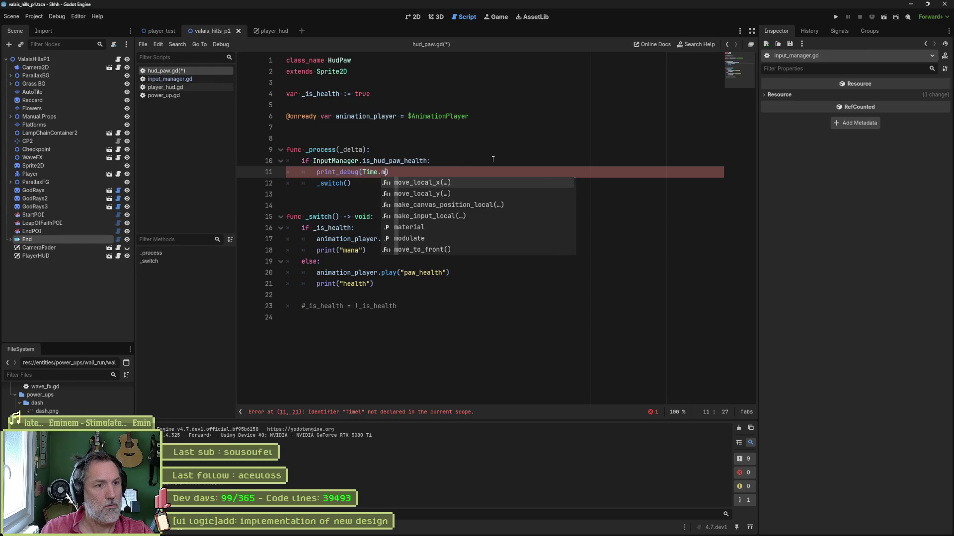
type("c")
key("Return")
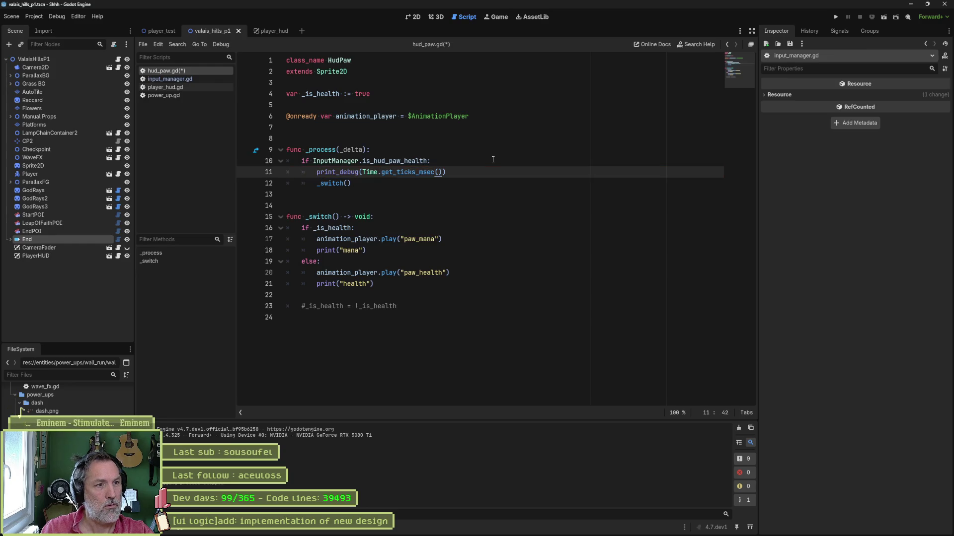
key("ctrl+Left")
key("ctrl+Left")
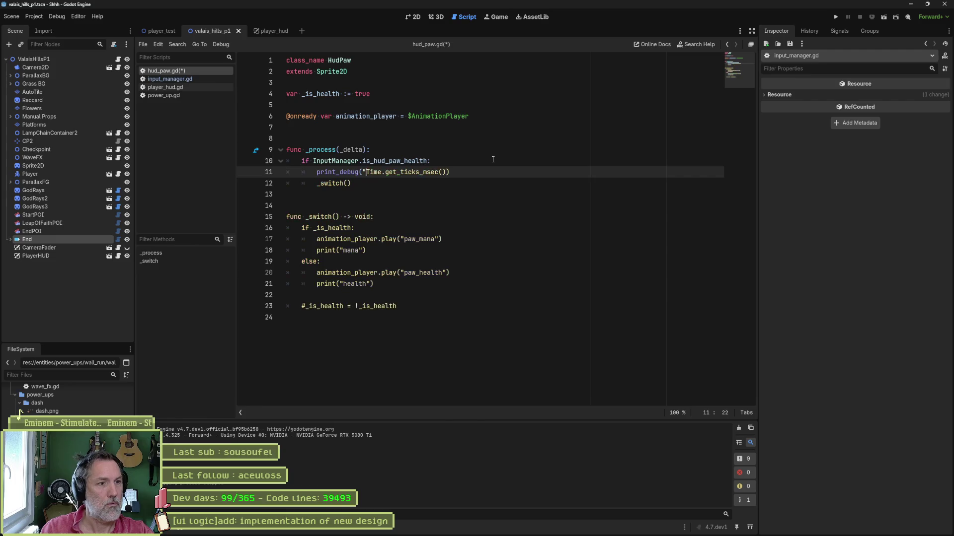
type("\"switch @ \",")
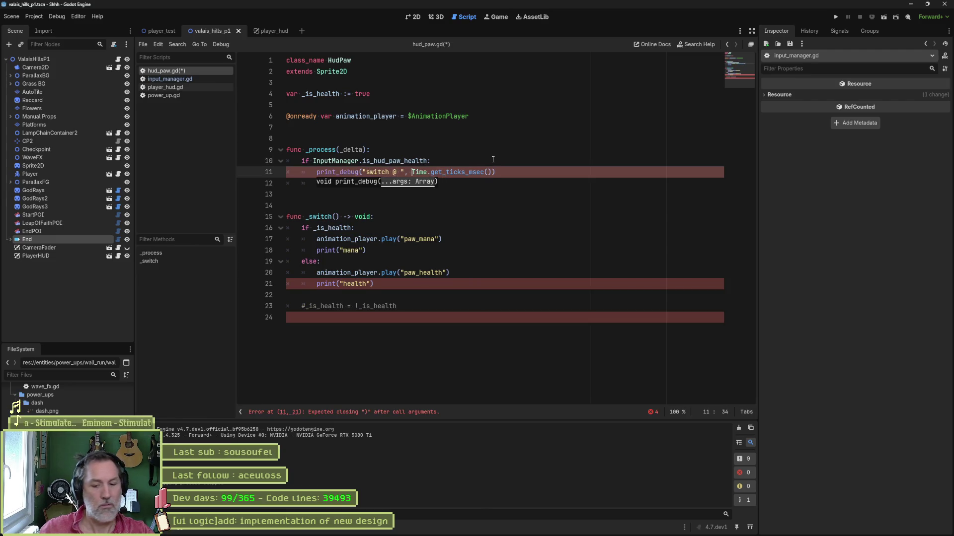
Step: Run the scene to view the timestamped switch output, then stop it
key("F6")
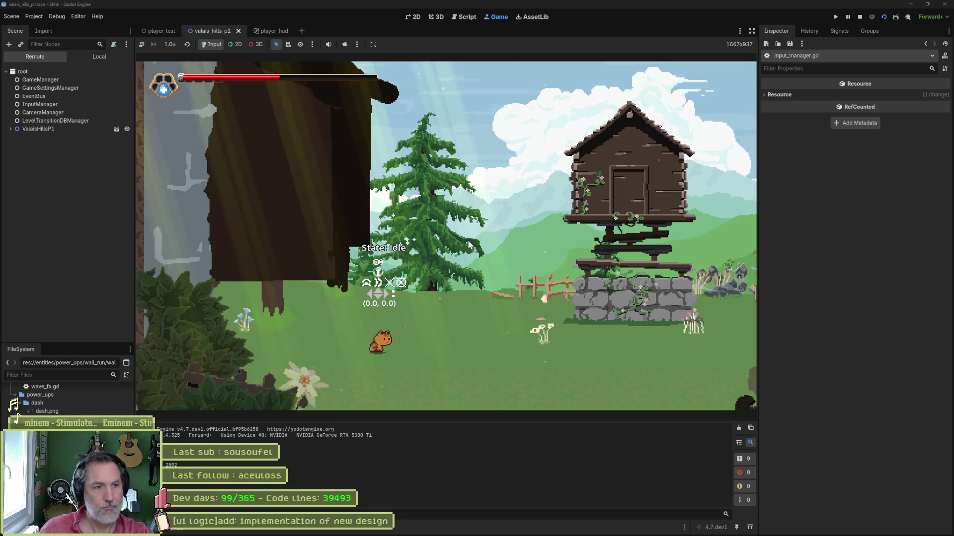
key("F8")
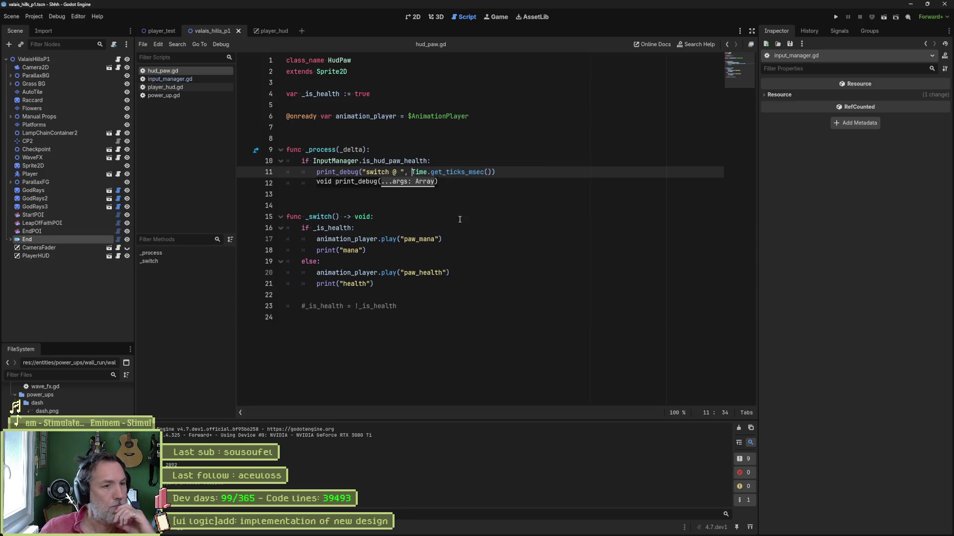
mouse_move(428, 527)
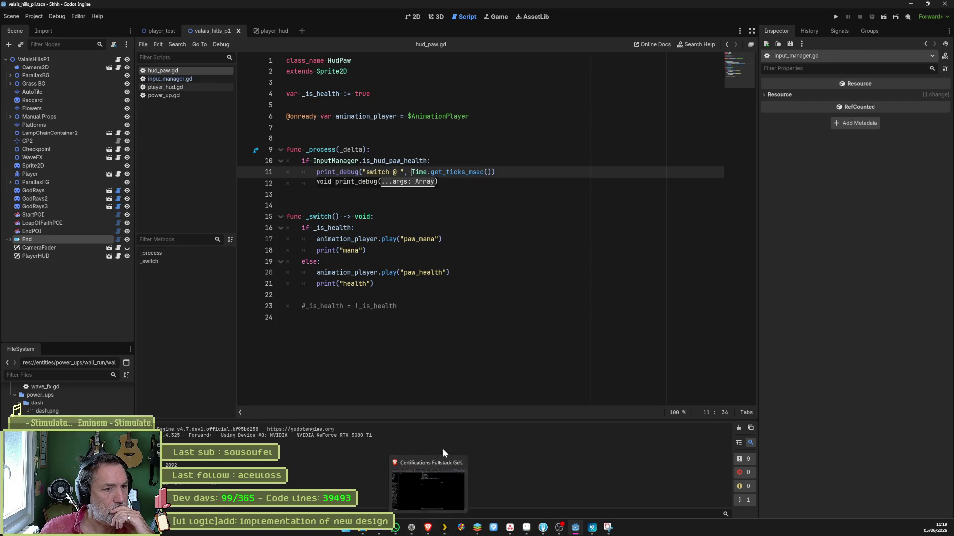
left_click(306, 306)
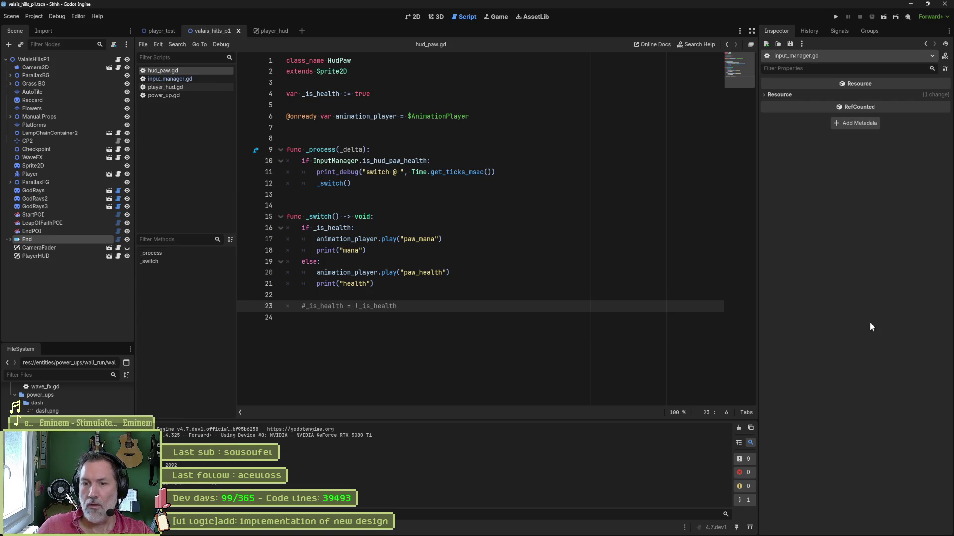
Step: Select the entire hud_paw.gd script for copying
left_click(474, 286)
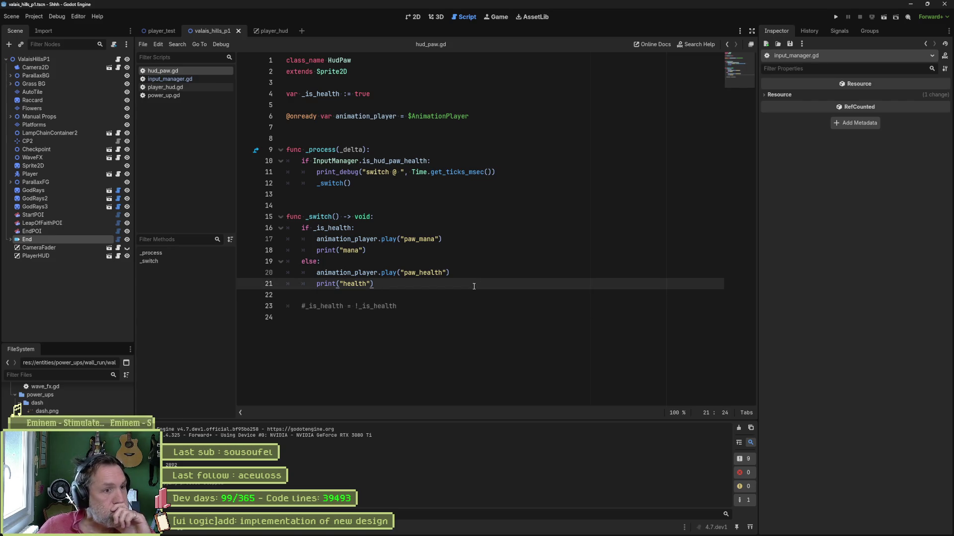
key("ctrl+a")
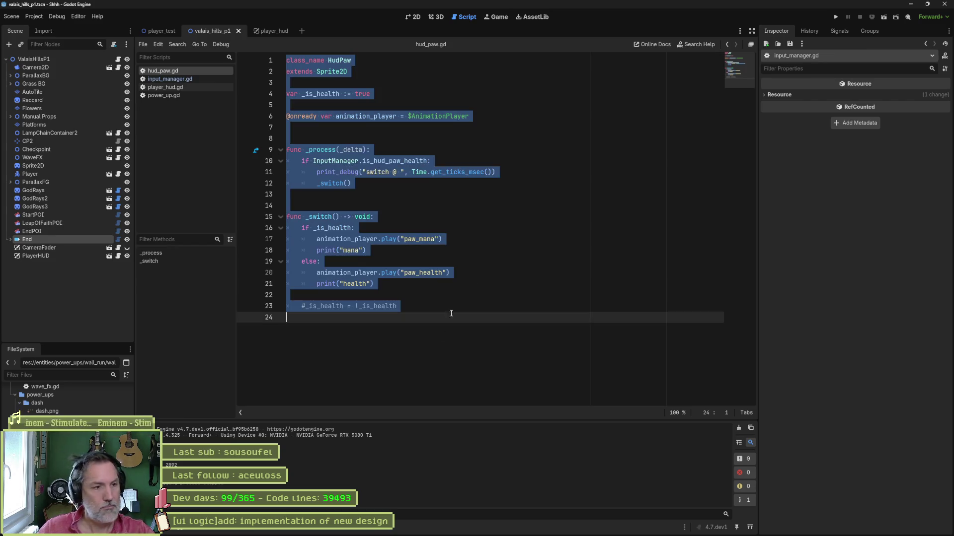
Step: Uncomment the _is_health toggle line in hud_paw.gd and select the whole script again
mouse_move(462, 529)
mouse_move(430, 528)
left_click(441, 501)
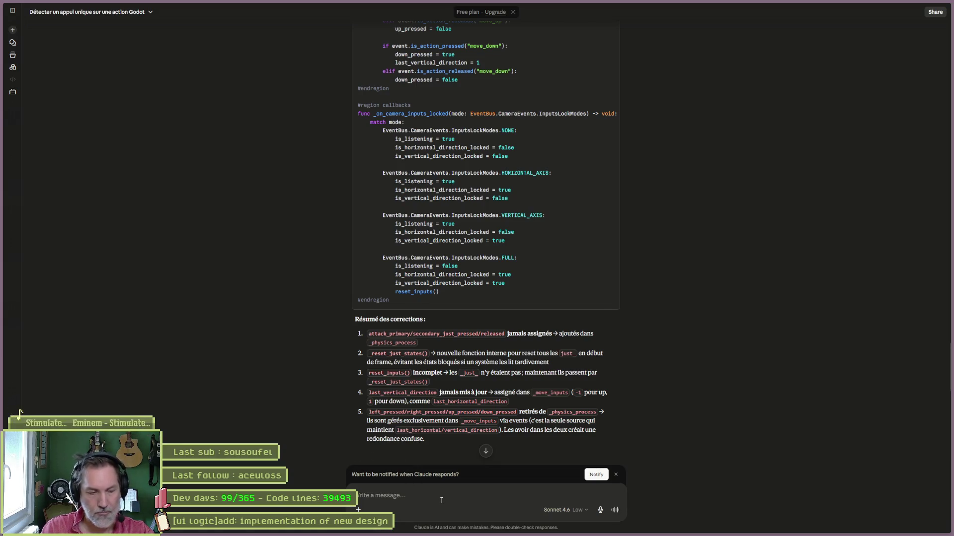
key("alt+Tab")
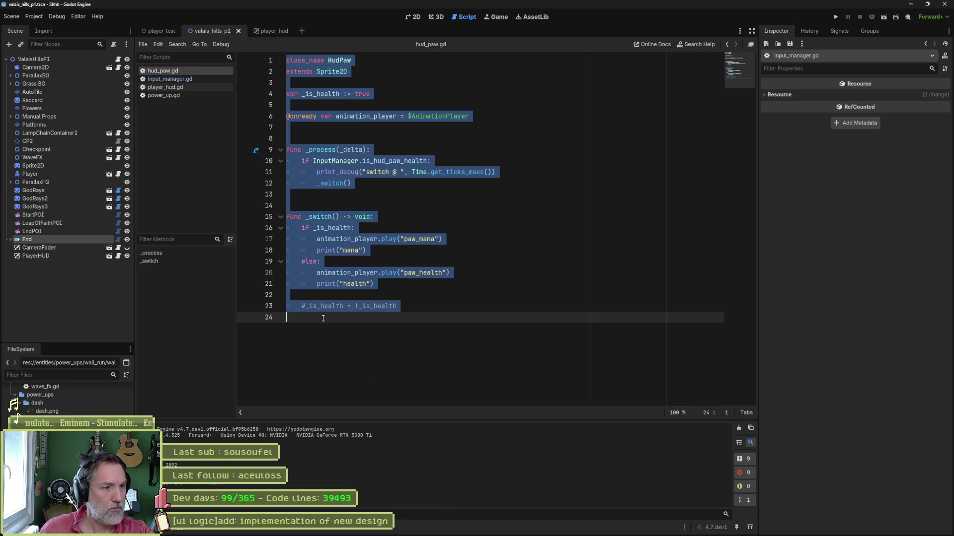
left_click(304, 306)
key("BackSpace")
key("ctrl+a")
key("ctrl+c")
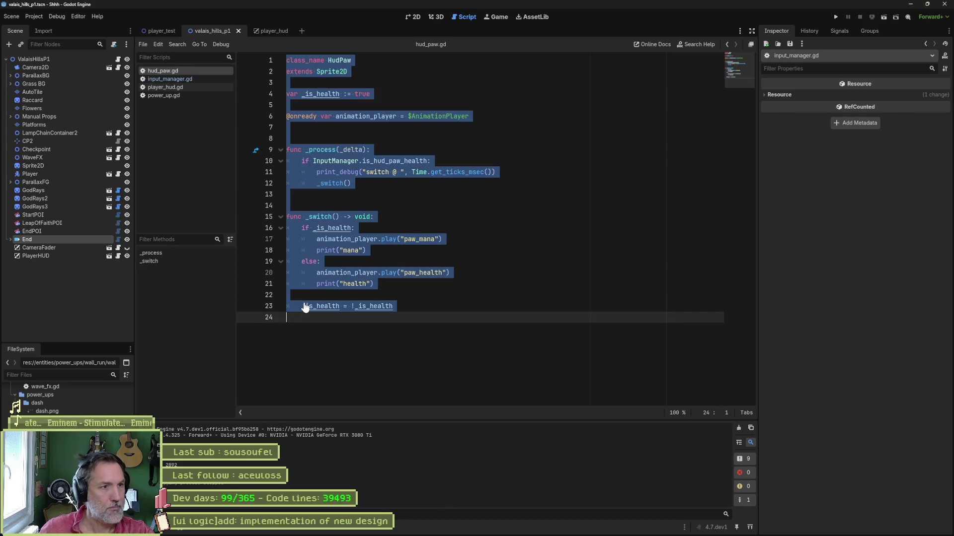
Step: Draft a Claude message 'Avec ce code, vois le debug' with the hud_paw.gd script pasted in
left_click(428, 528)
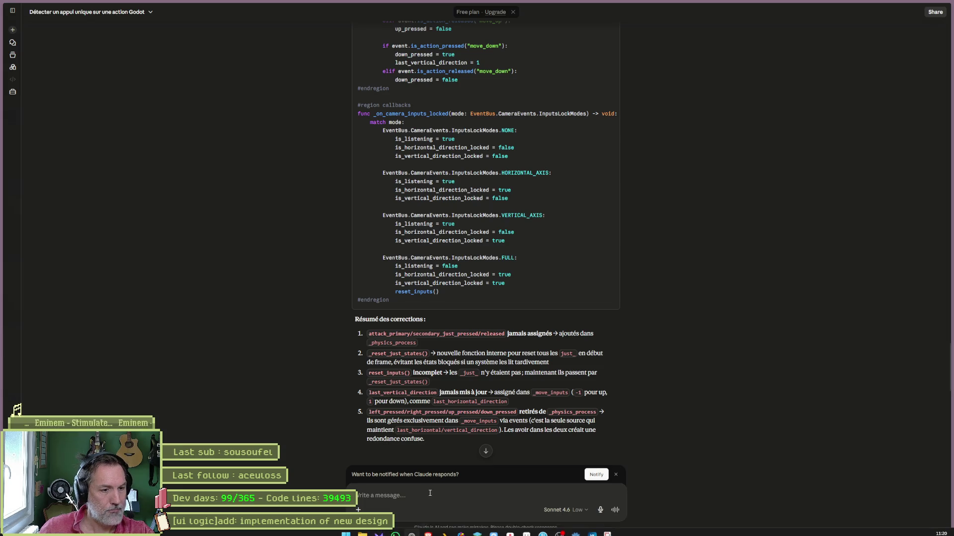
type("Avec ce code")
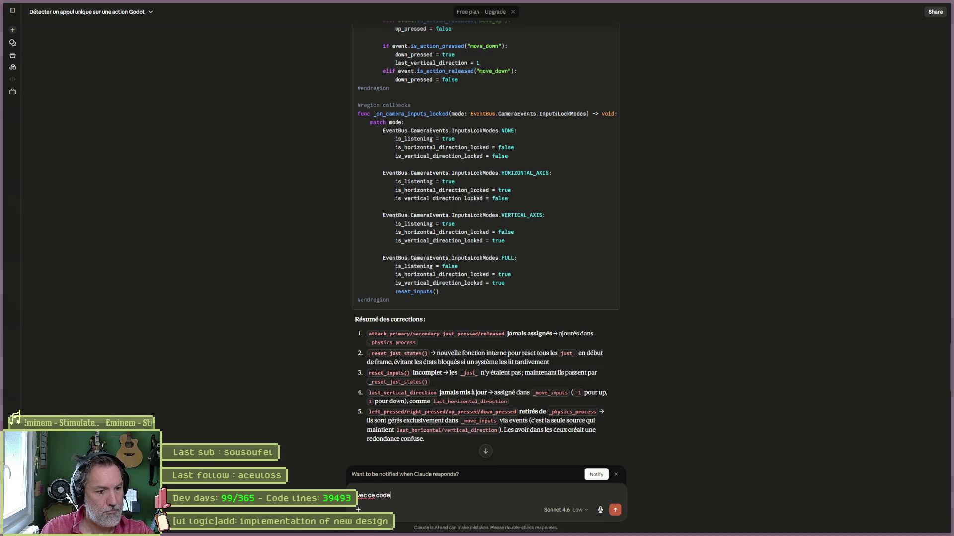
type(", je")
key("BackSpace")
key("BackSpace")
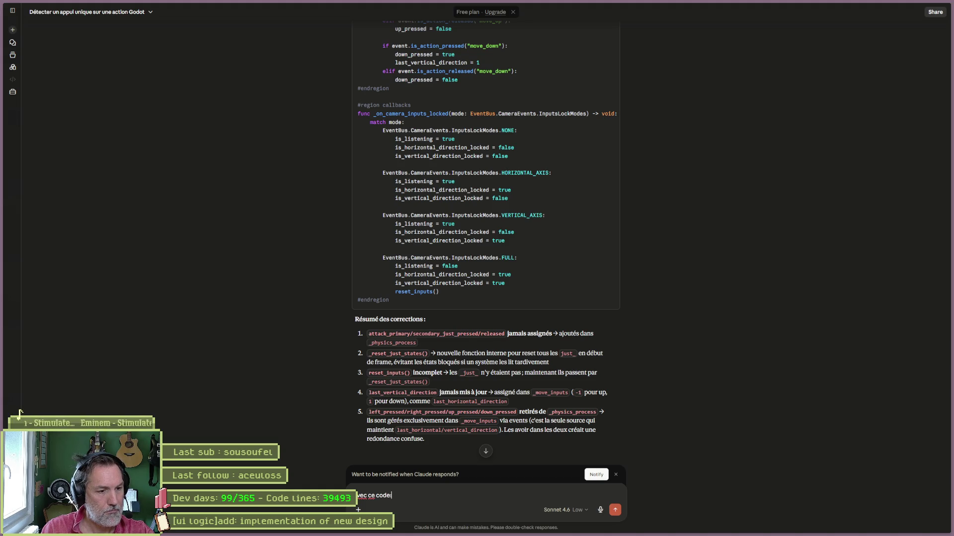
key("shift+Return")
key("ctrl+v")
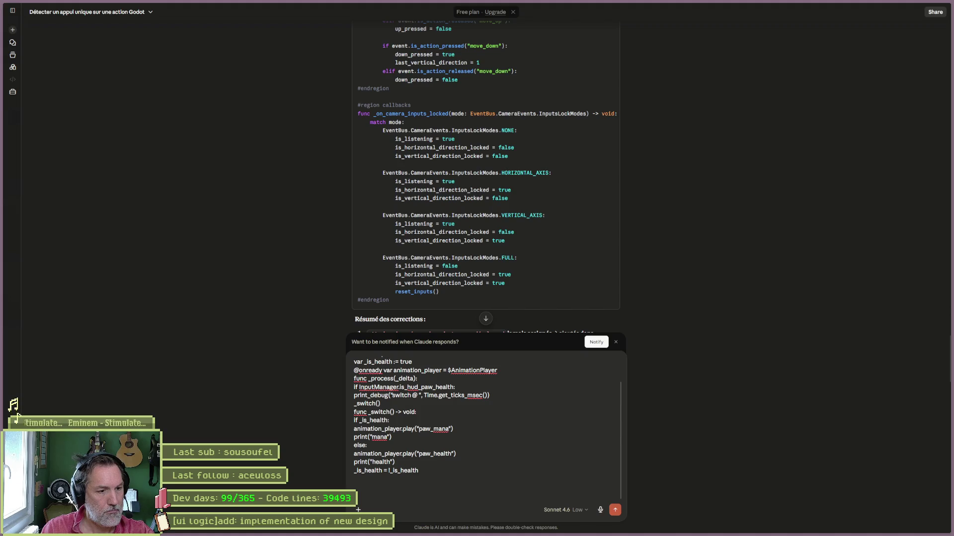
type("vois")
type("le debug")
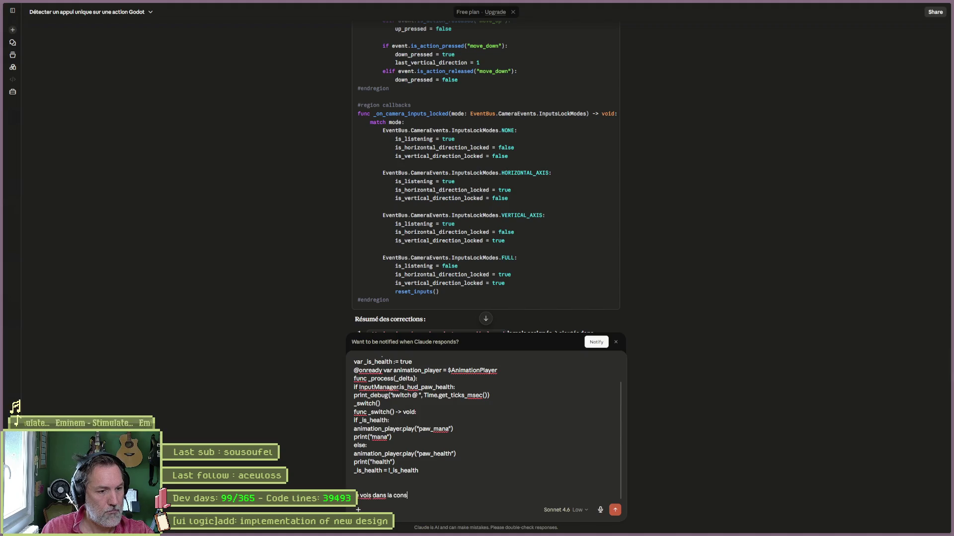
Step: Rerun the game, paste its console output into the message, and send it to Claude
key("alt+Tab")
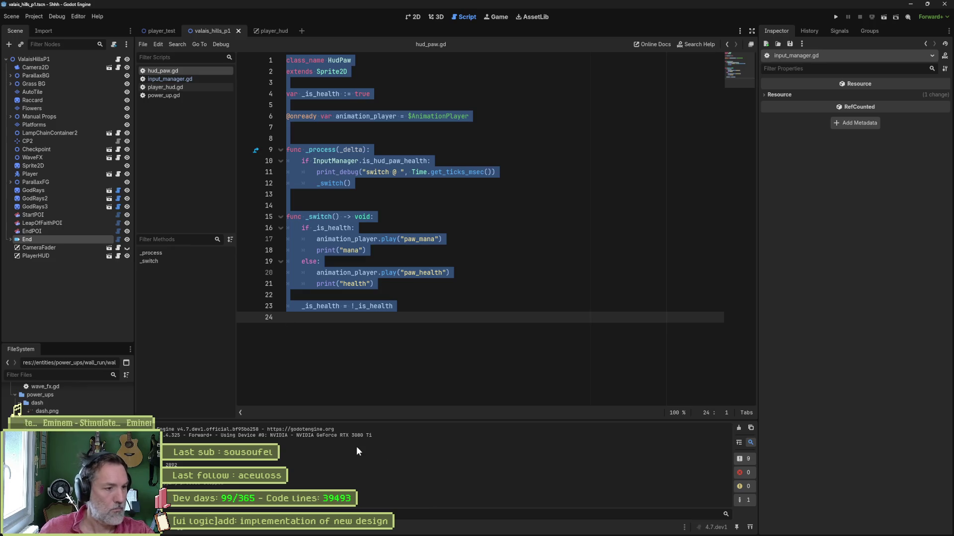
key("F5")
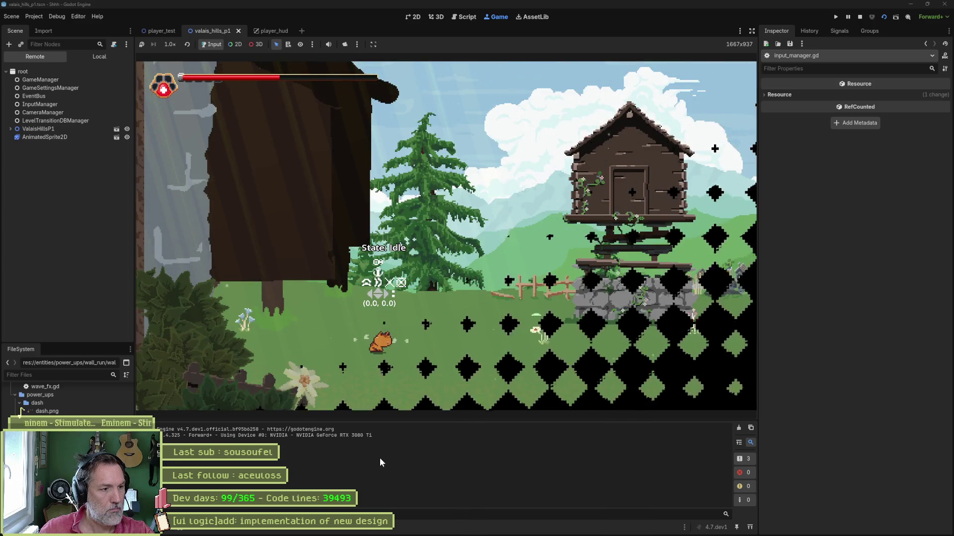
key("F8")
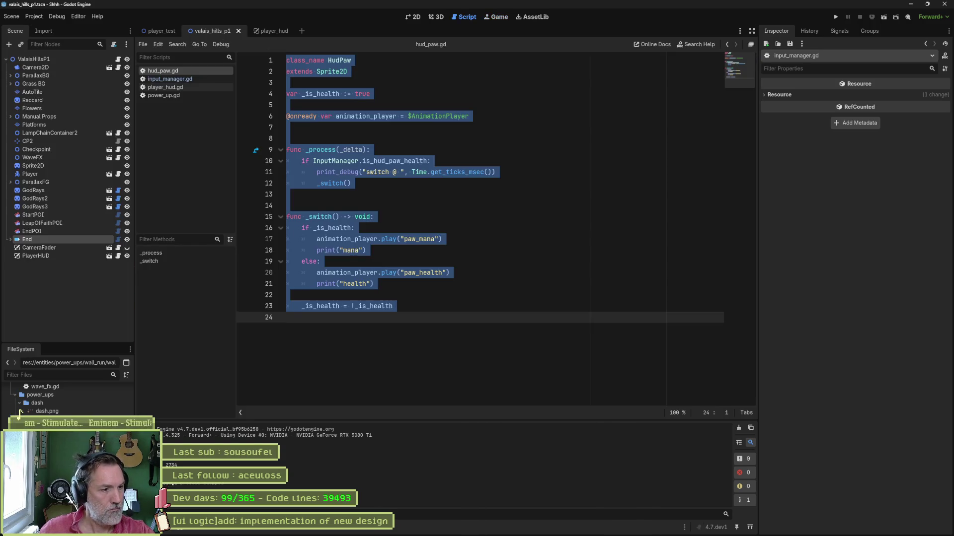
key("alt+Tab")
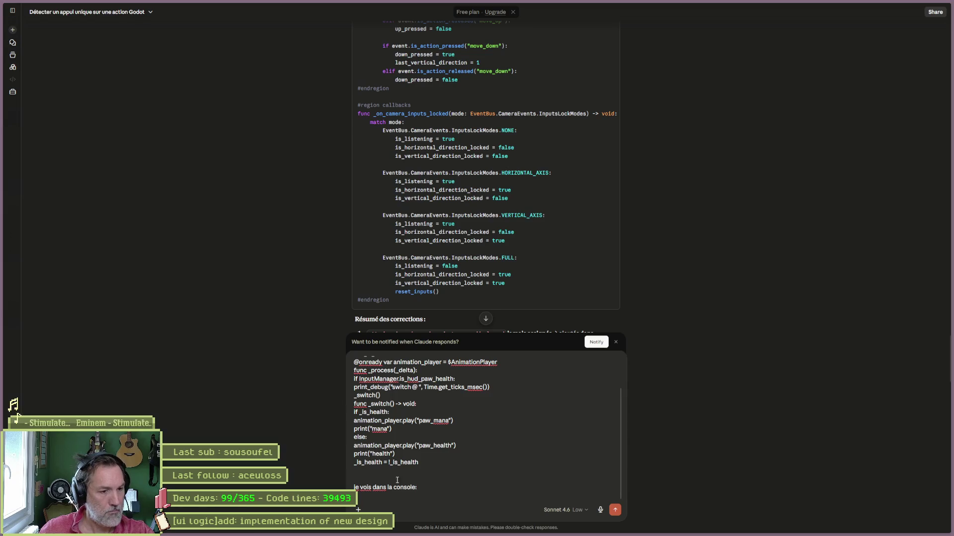
type("switch @ 2726 At: res://uis/hud/hud_paw.gd:11:_process() mana switch @ 2734 At: res://uis/hud/hud_paw.gd:11:_process() health")
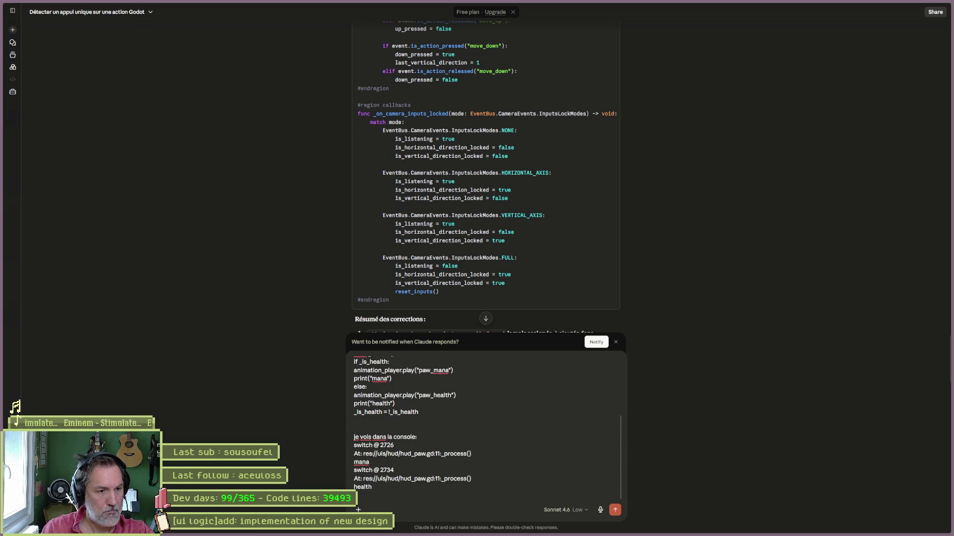
key("Return")
type("quand j")
type("ppuie sur le'input switch")
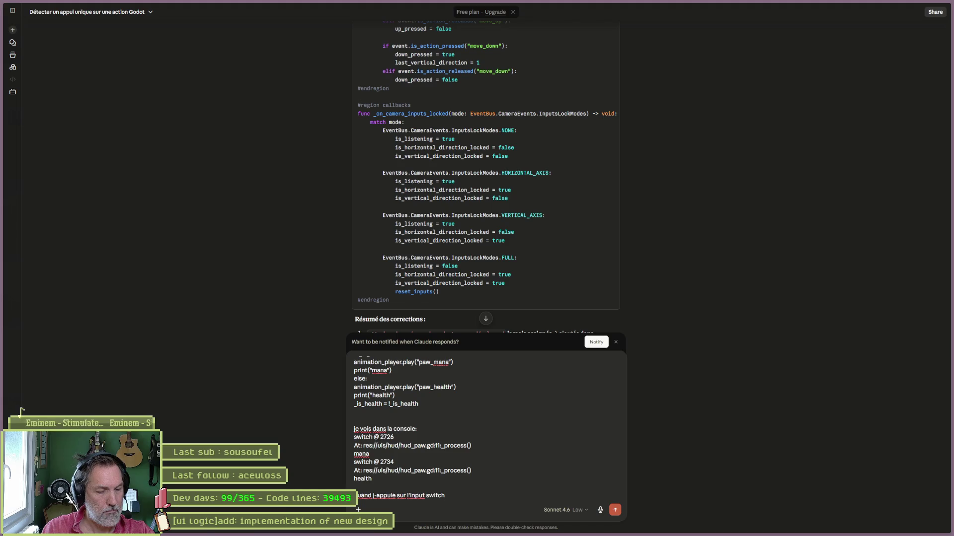
key("ctrl+BackSpace")
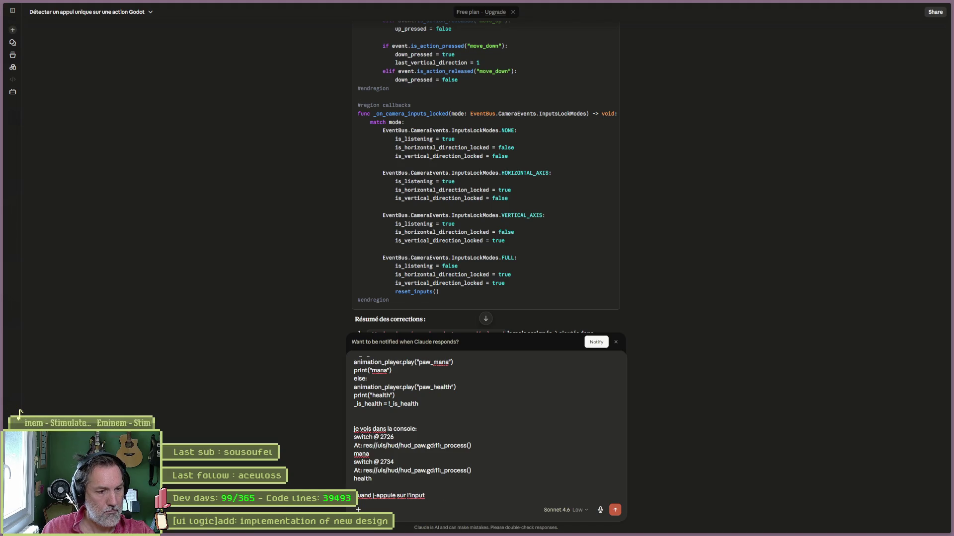
key("Return")
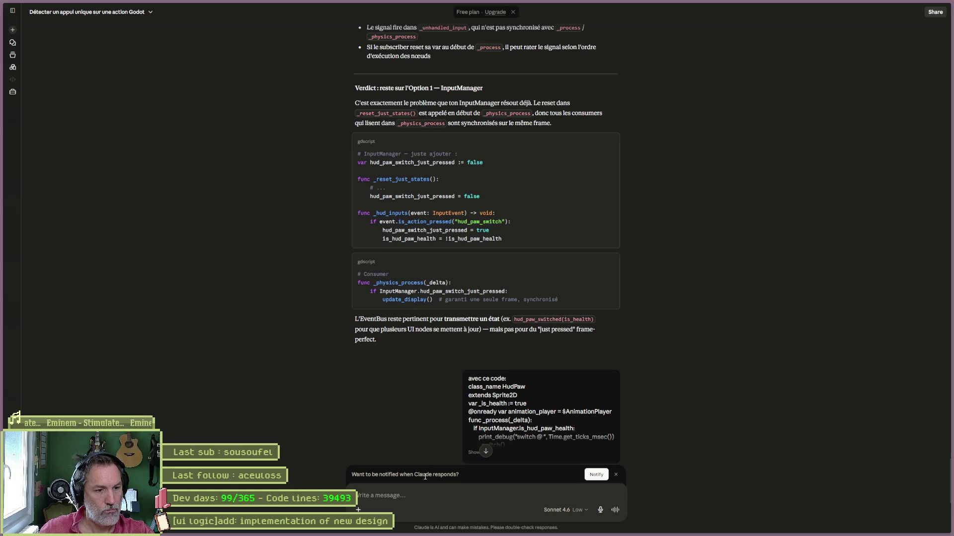
left_click(485, 451)
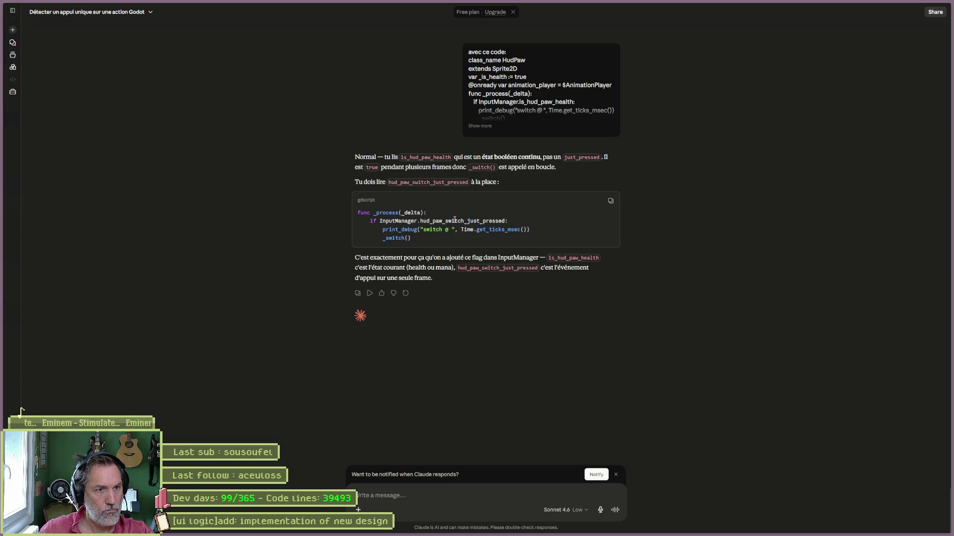
Step: Copy the hud_paw_switch_just_pressed identifier from Claude's reply and return to Godot
double_click(455, 221)
key("ctrl+c")
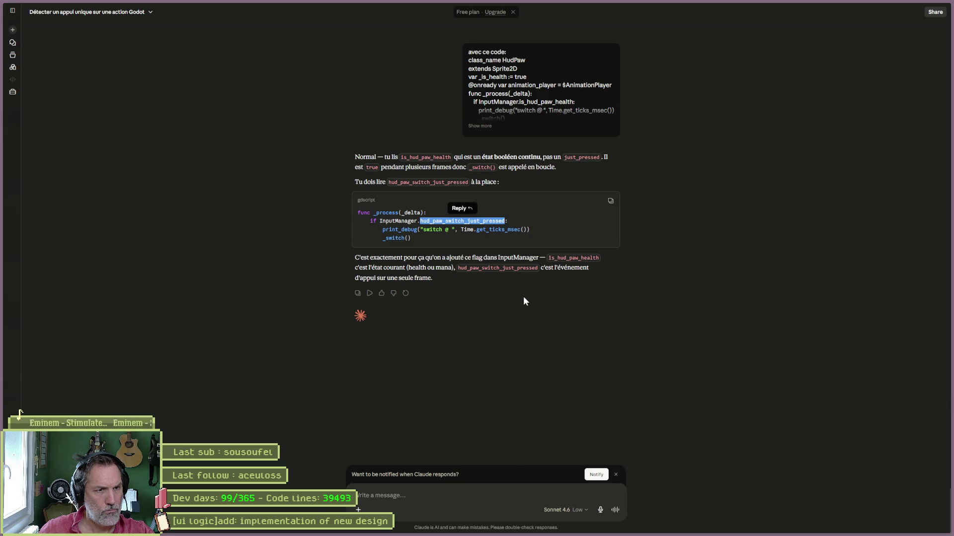
mouse_move(477, 529)
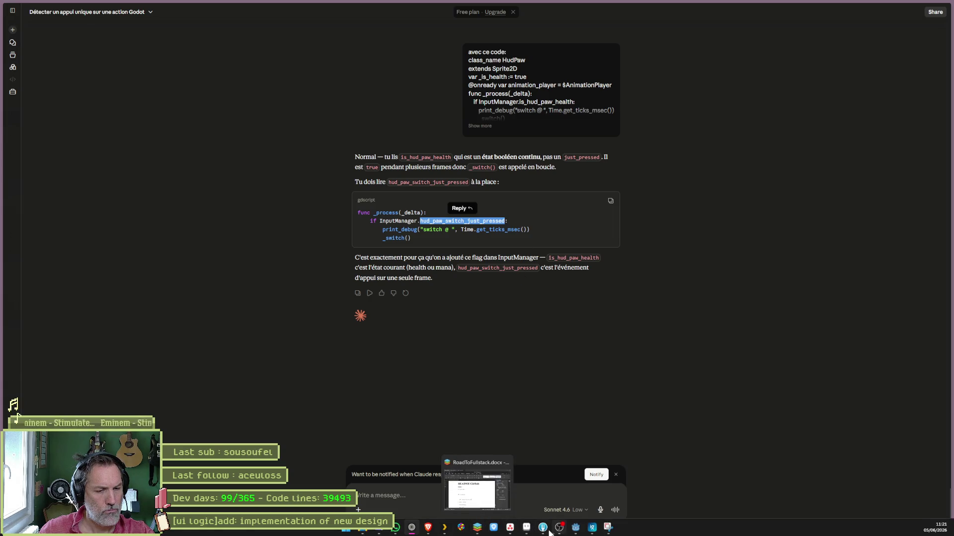
mouse_move(416, 529)
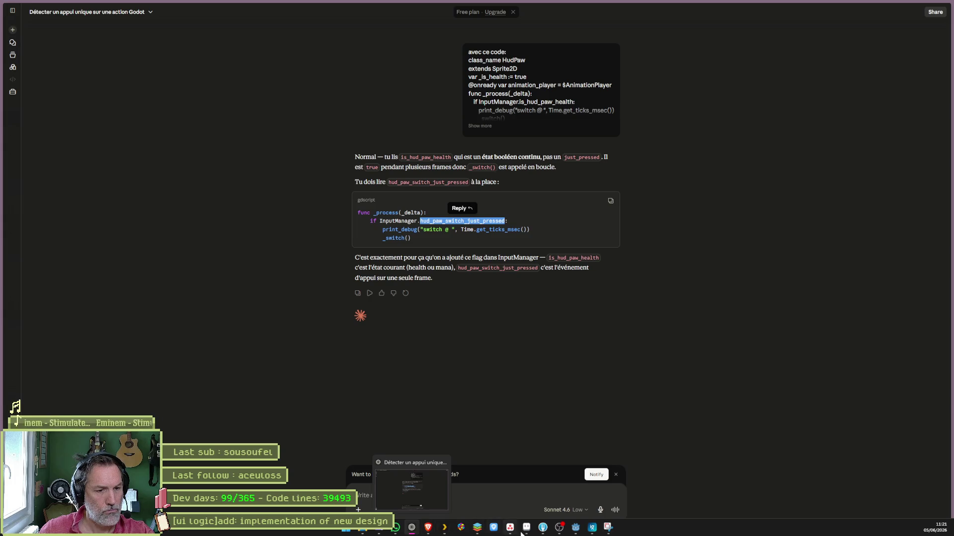
mouse_move(573, 533)
left_click(575, 489)
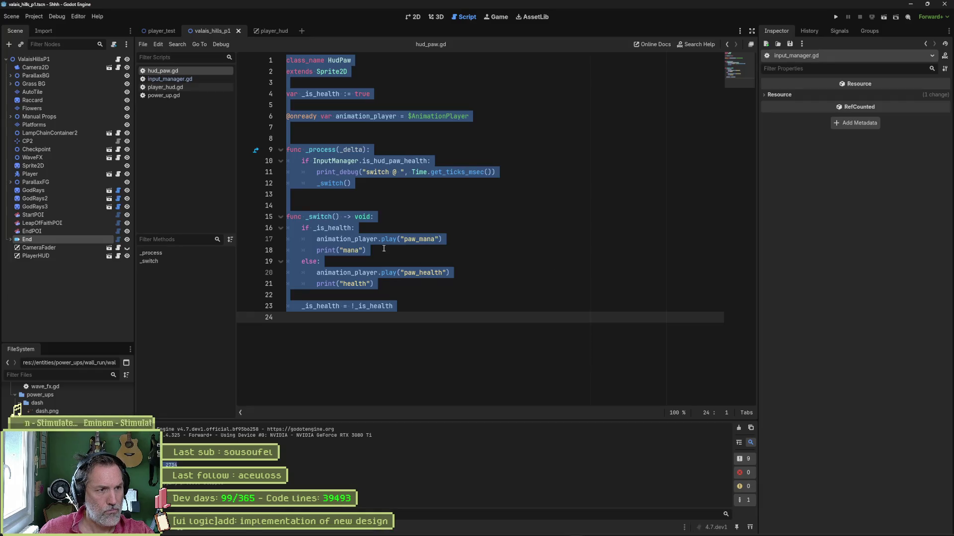
Step: Replace is_hud_paw_health with hud_paw_switch_just_pressed in the line 10 condition of _process
double_click(396, 161)
key("ctrl+v")
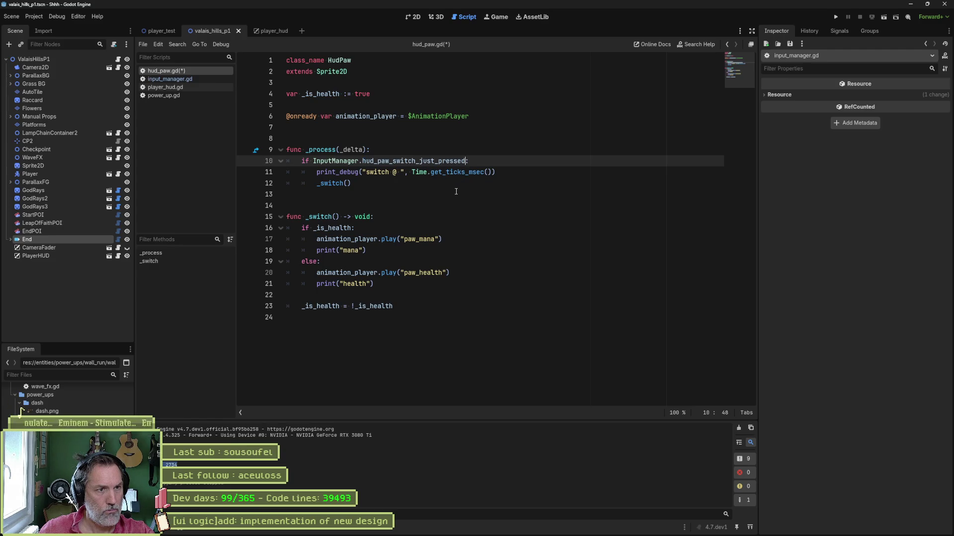
type(":")
left_click(415, 161)
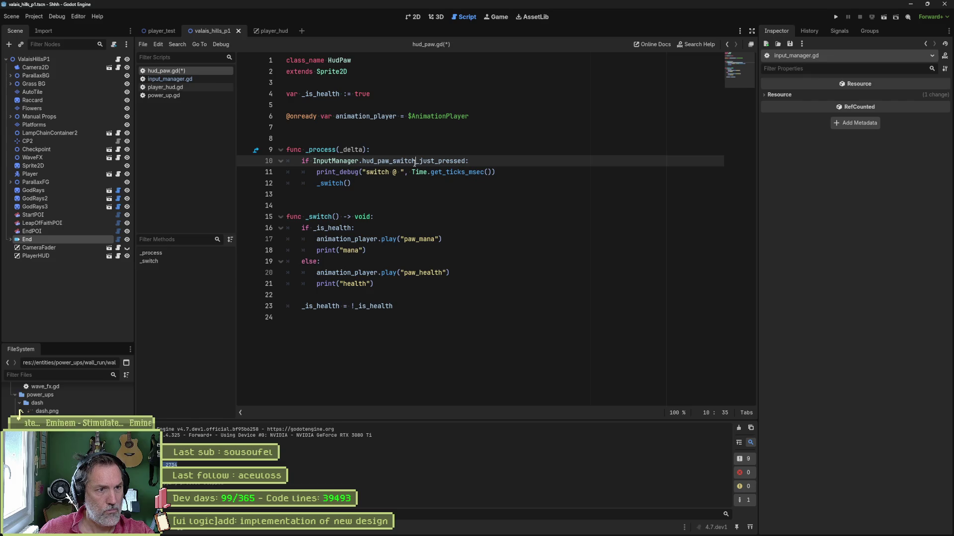
Step: Open the InputManager script, unfold its fields, and select all of it for Claude
left_click(348, 162, "ctrl")
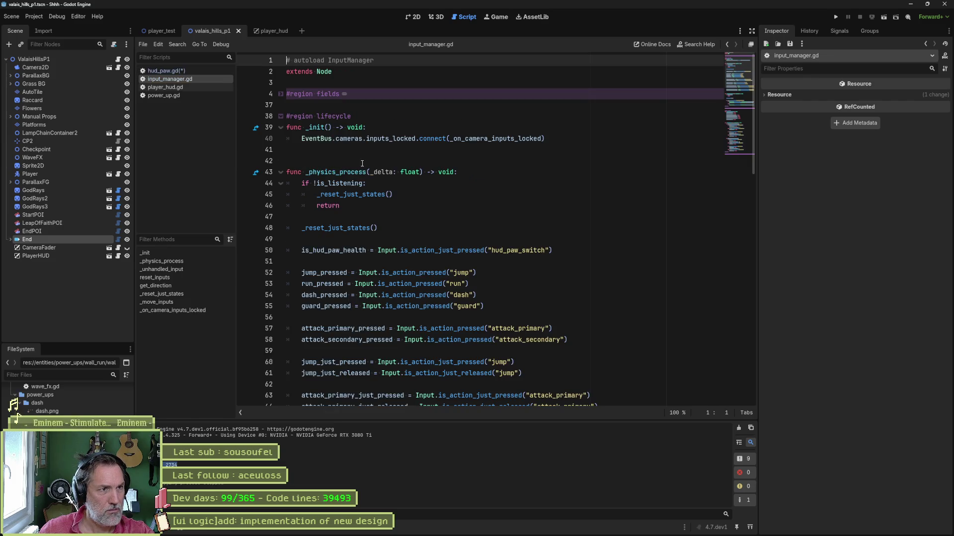
left_click(281, 95)
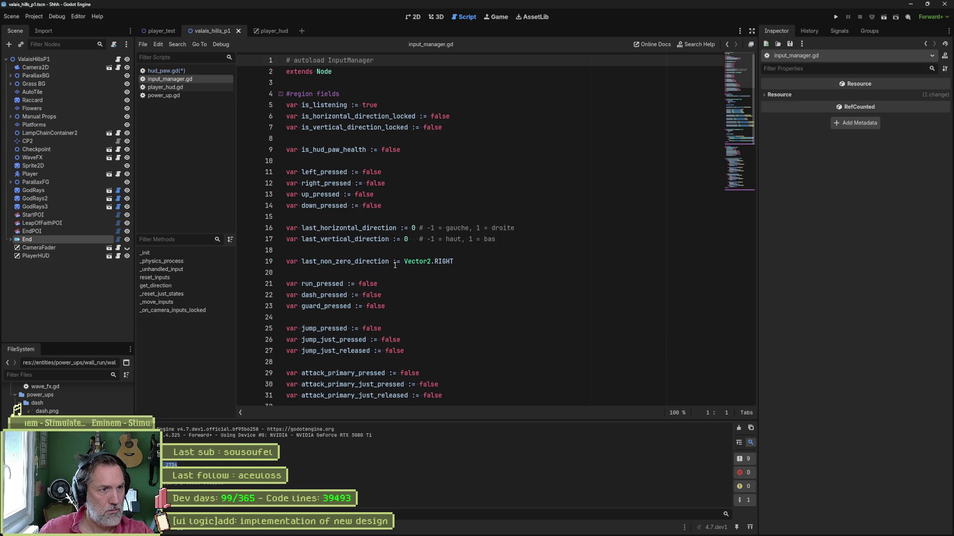
double_click(332, 151)
scroll(440, 239, "down", 1)
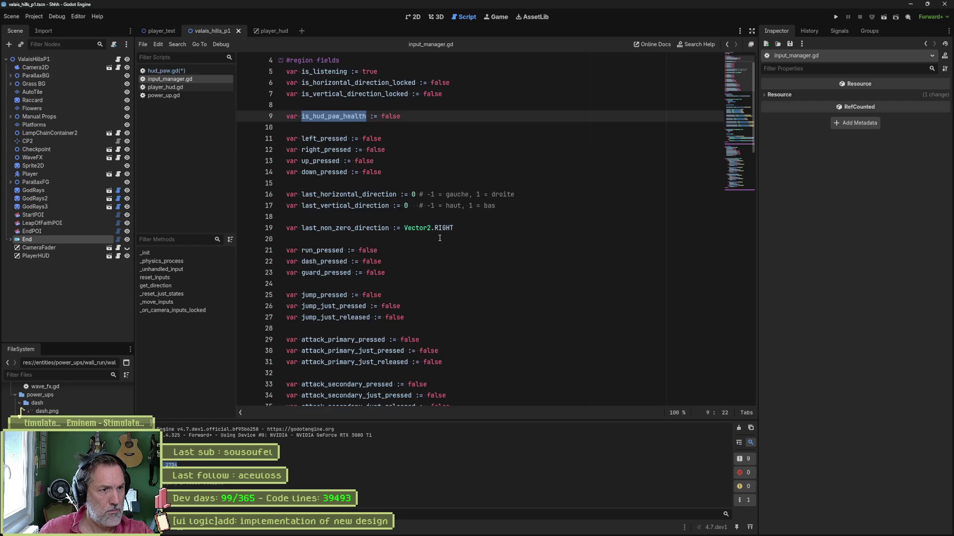
scroll(440, 238, "down", 1)
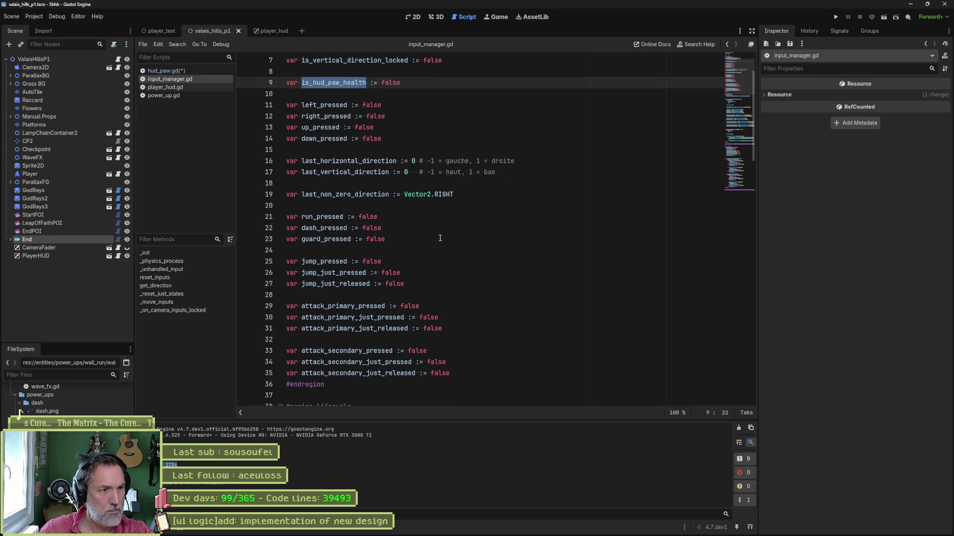
scroll(439, 239, "up", 2)
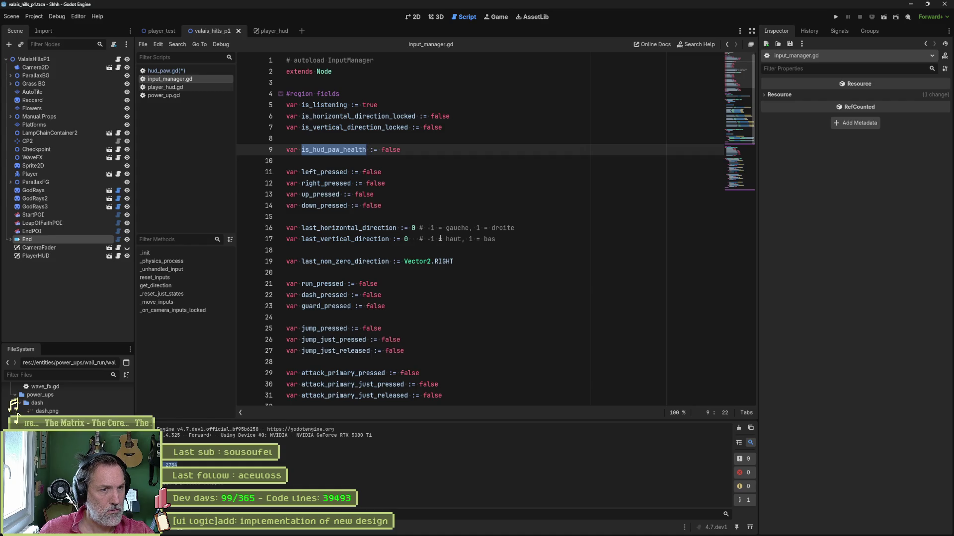
key("ctrl+a")
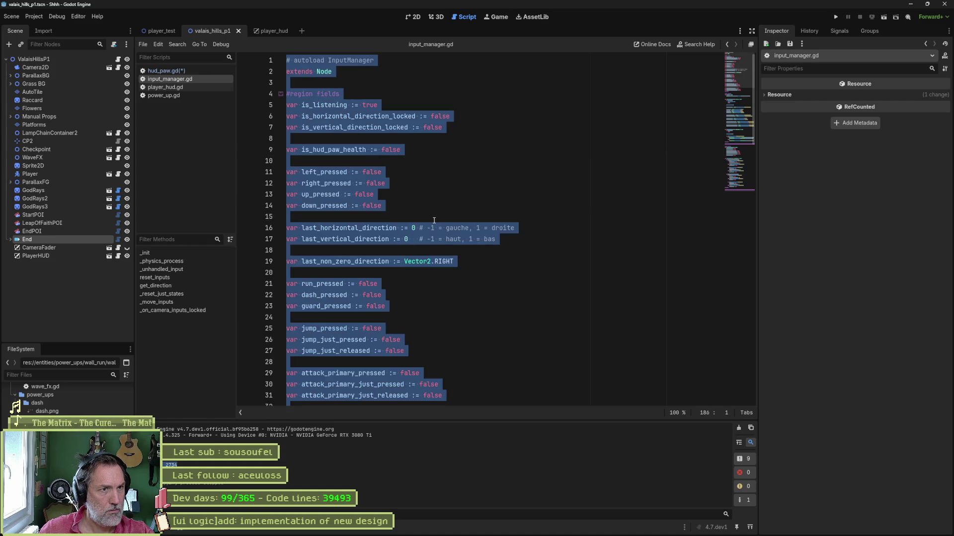
key("alt+Tab")
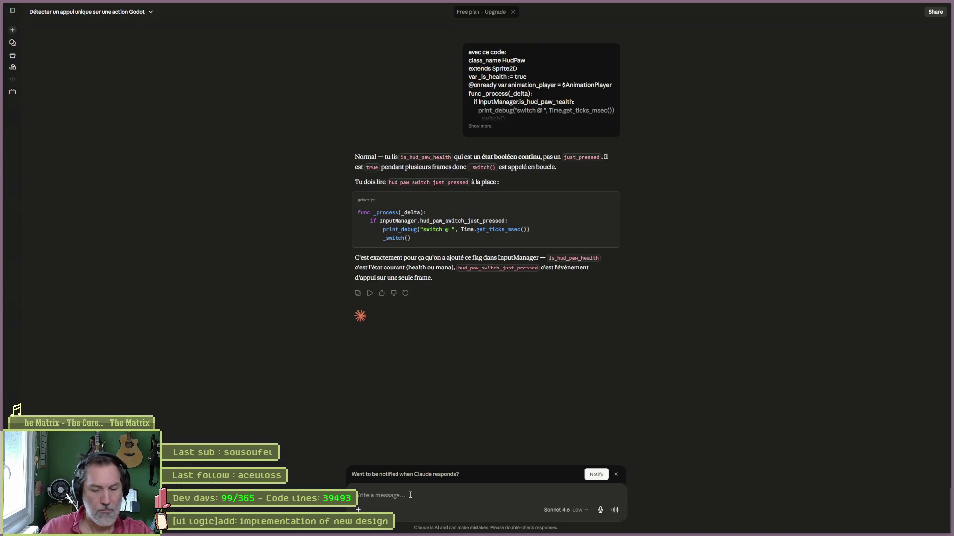
Step: Send Claude the message 'mon InputManager:' with the full input_manager.gd script pasted below
type("mon InputManager:")
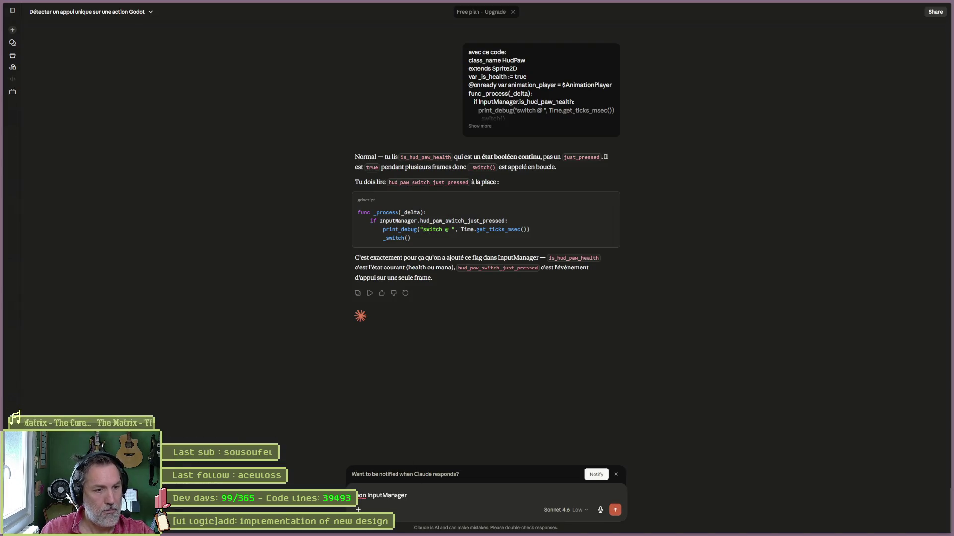
key("shift+Return")
key("ctrl+v")
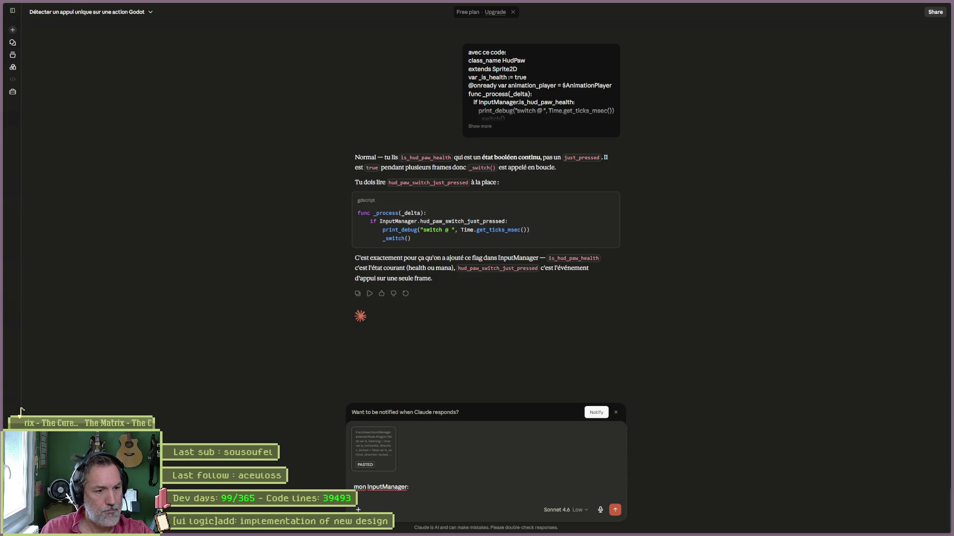
key("Return")
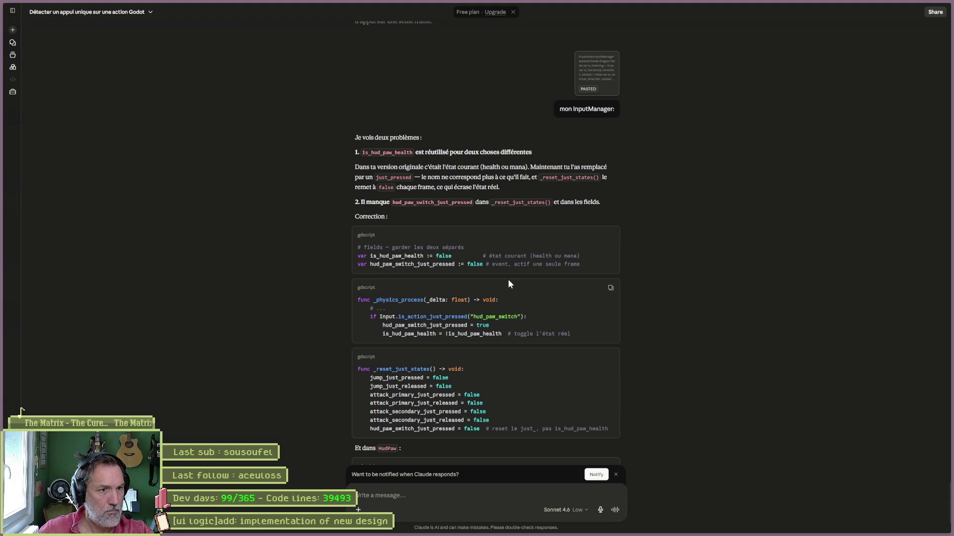
Step: Paste Claude's corrected field declarations into input_manager.gd and delete the duplicate is_hud_paw_health line
left_click(610, 236)
key("alt+Tab")
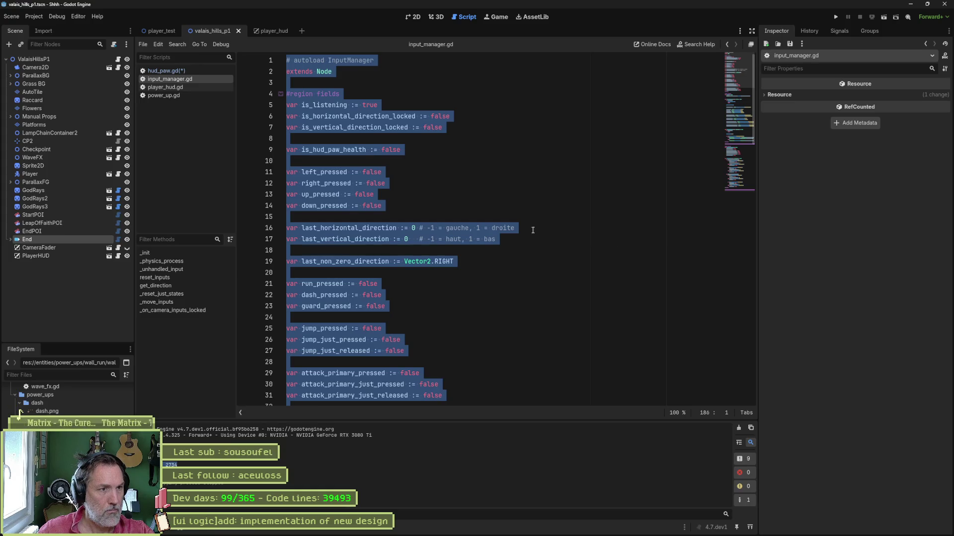
left_click(426, 183)
left_click(423, 151)
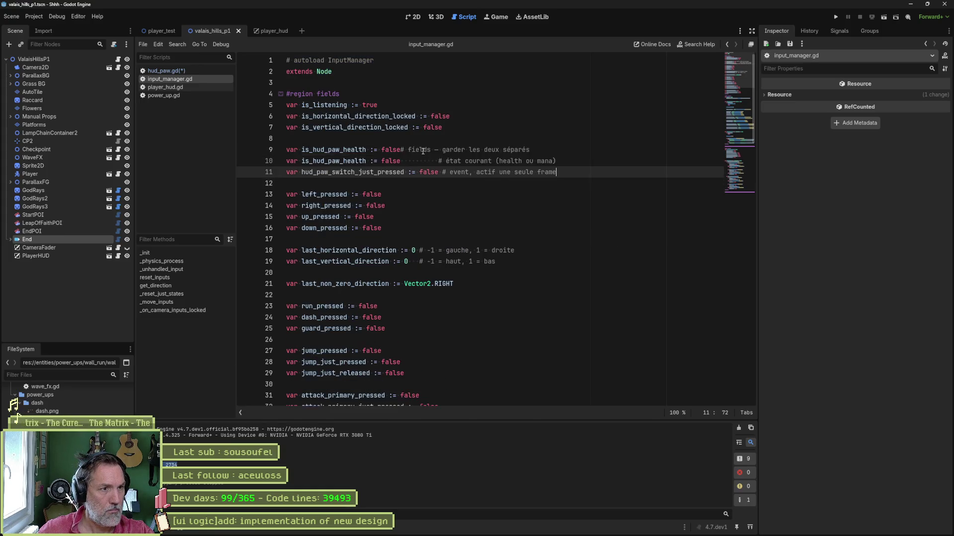
key("ctrl+v")
left_click(388, 149)
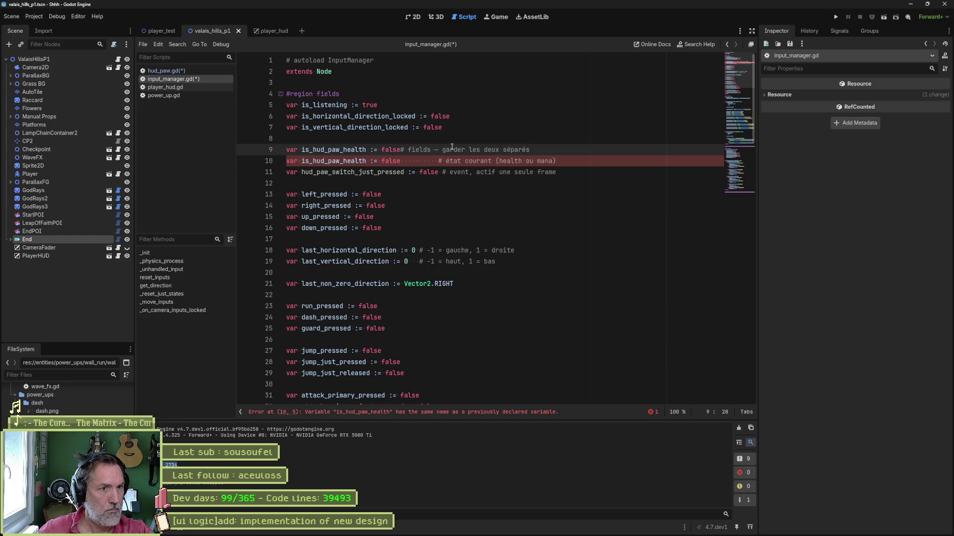
key("ctrl+shift+k")
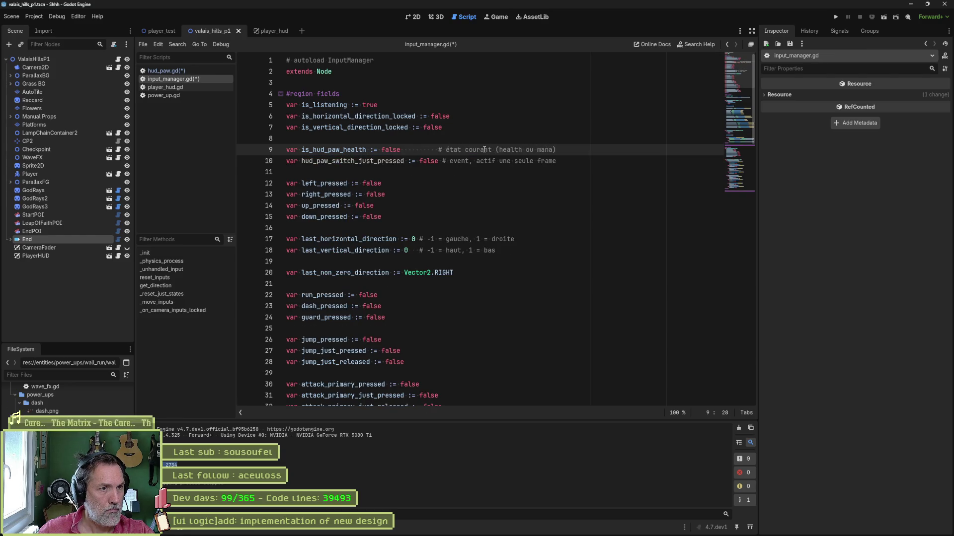
Step: Paste the just-pressed toggle block after the hud_paw_switch assignment in _physics_process and save
key("alt+Tab")
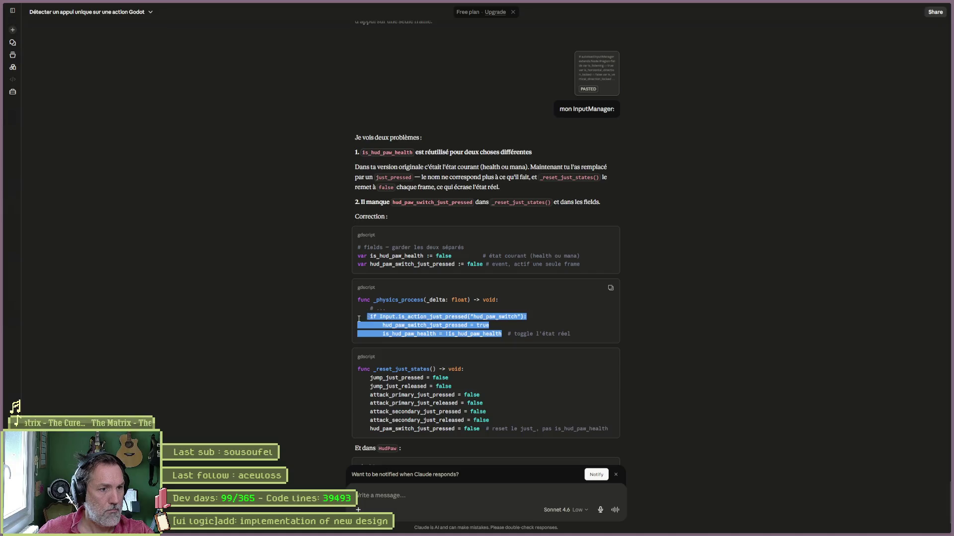
key("alt+Tab")
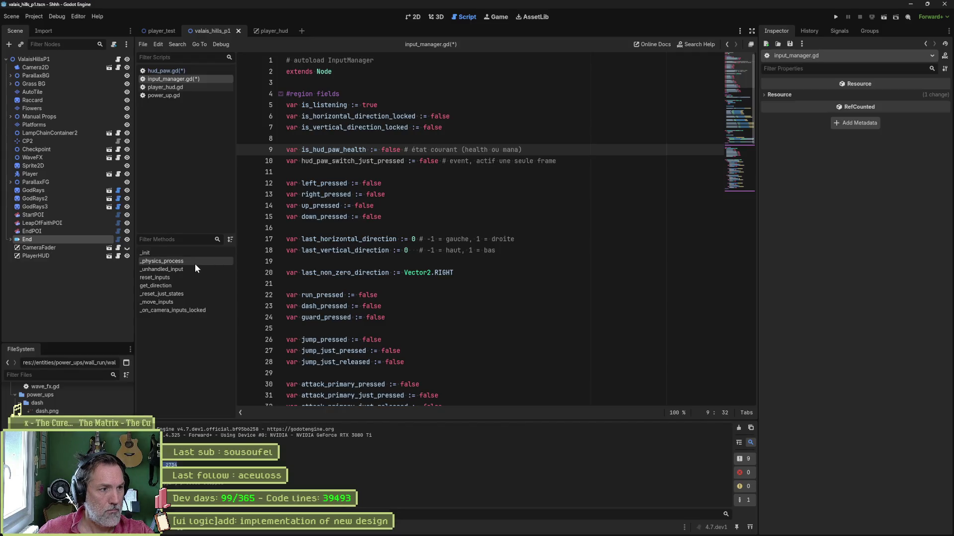
left_click(195, 262)
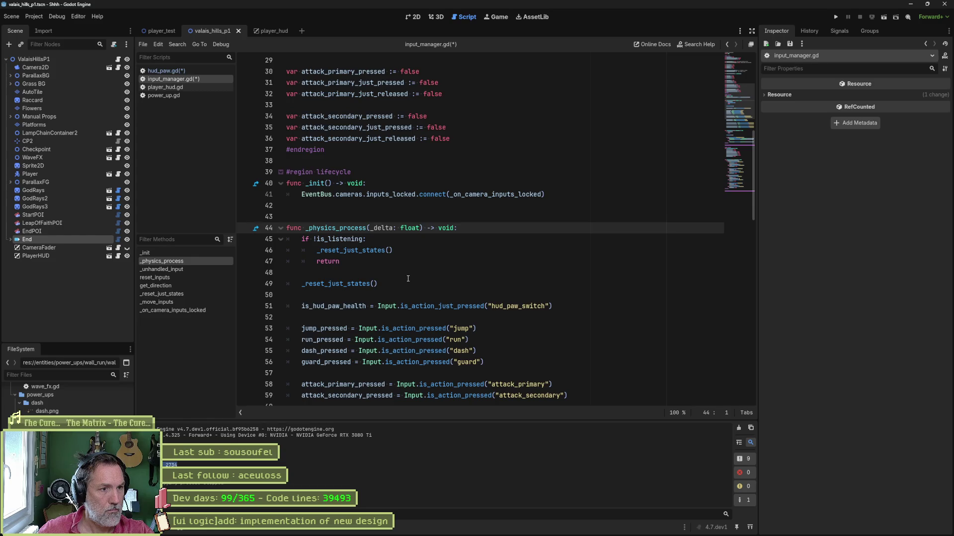
scroll(408, 281, "down", 2)
scroll(408, 280, "down", 2)
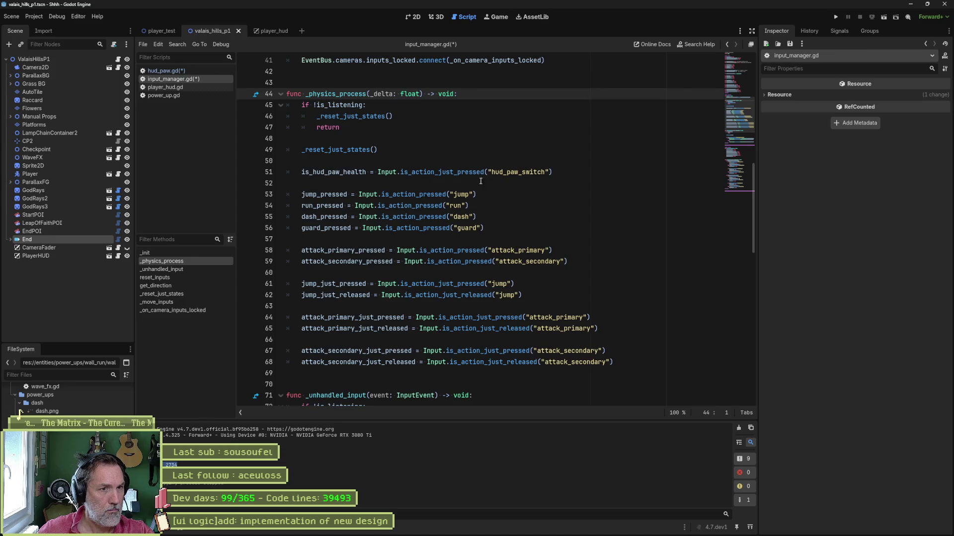
left_click(551, 178)
type("if Input.is_action_just_pressed(\"hud_paw_switch\"):         hud_paw_switch_just_pressed = true         is_hud_paw_health = !is_hud_paw_health")
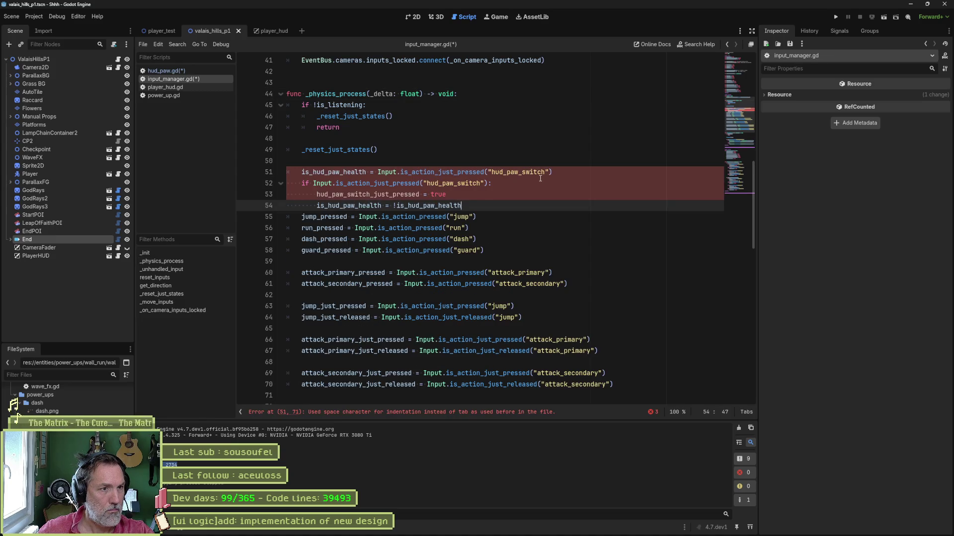
key("Return")
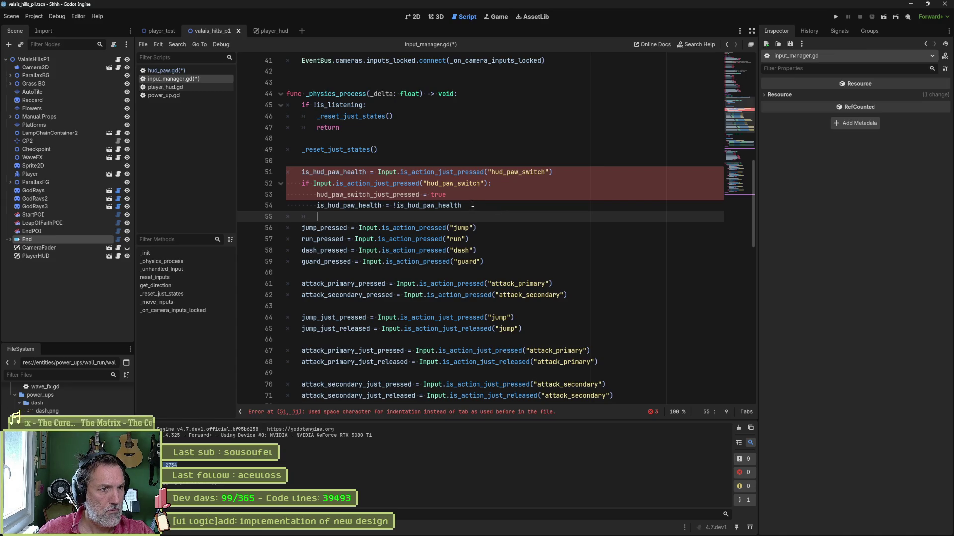
key("ctrl+a")
key("ctrl+s")
Step: Remove the old is_hud_paw_health assignment from _physics_process and save input_manager.gd
left_click(475, 201)
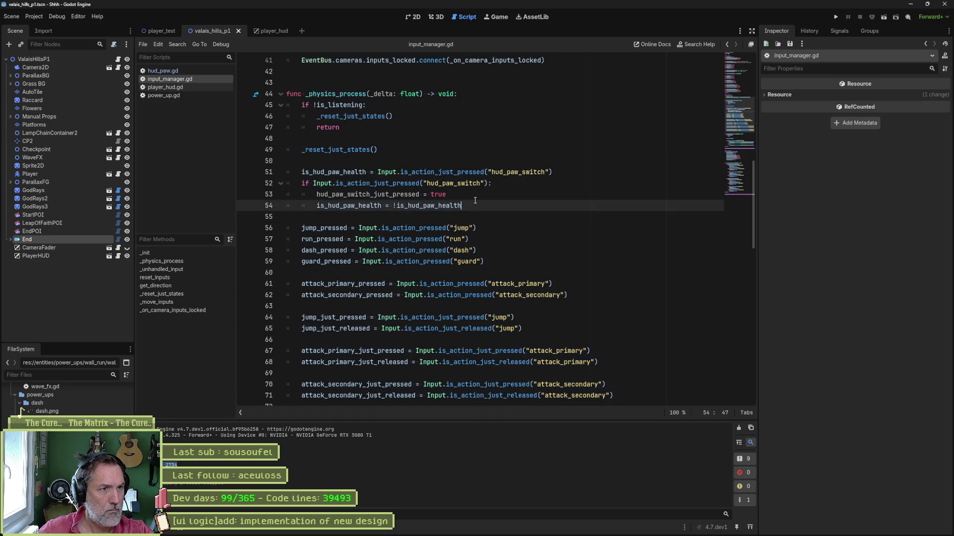
left_click(459, 173)
key("ctrl+x")
key("ctrl+s")
key("alt+Tab")
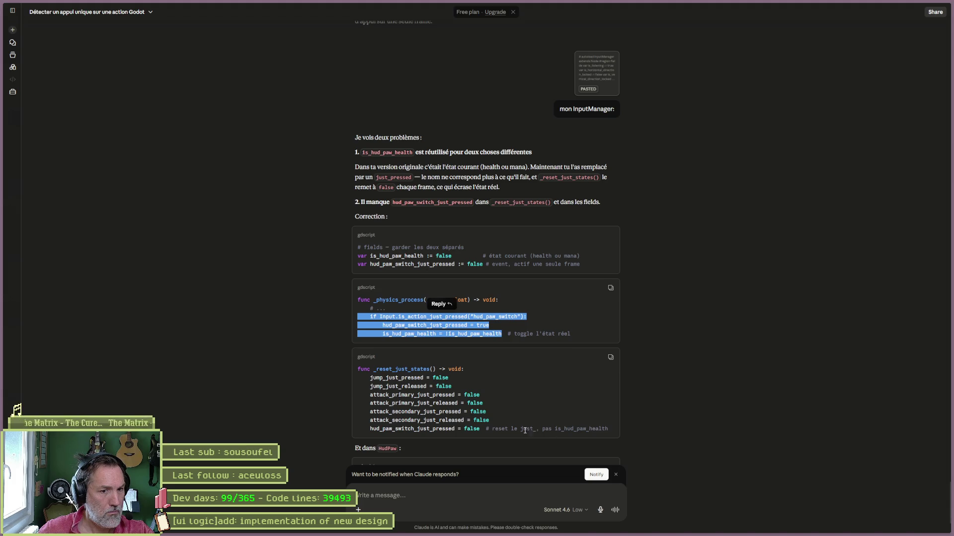
Step: Replace line 134's is_hud_paw_health reset with hud_paw_switch_just_pressed = false, fixing the typo, and save
left_click_drag(479, 430, 373, 430)
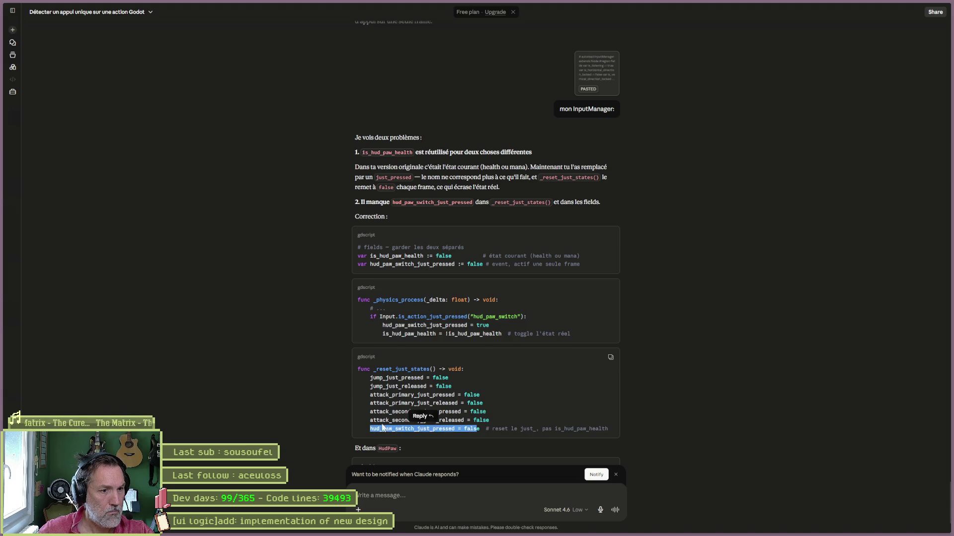
key("alt+Tab")
left_click(174, 295)
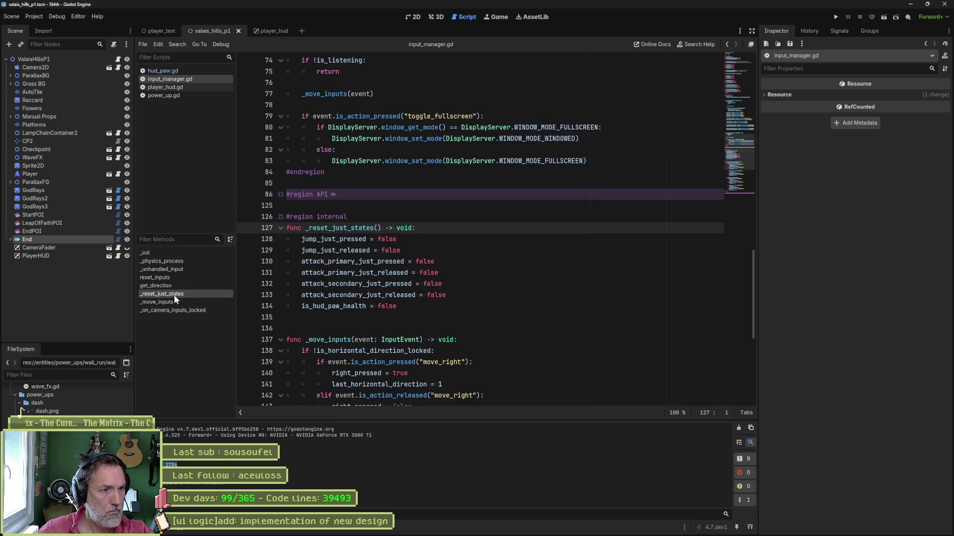
left_click_drag(396, 306, 302, 308)
key("ctrl+v")
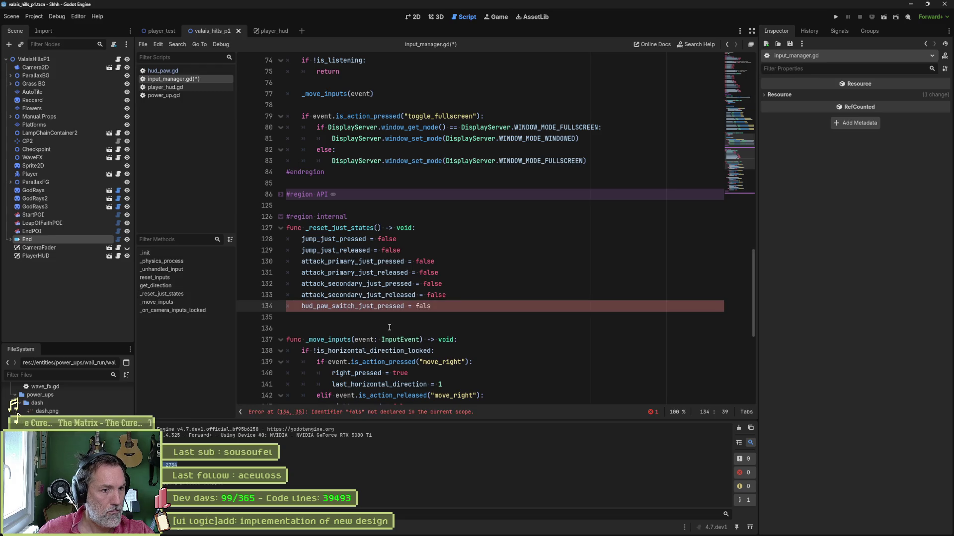
type("e")
key("ctrl+s")
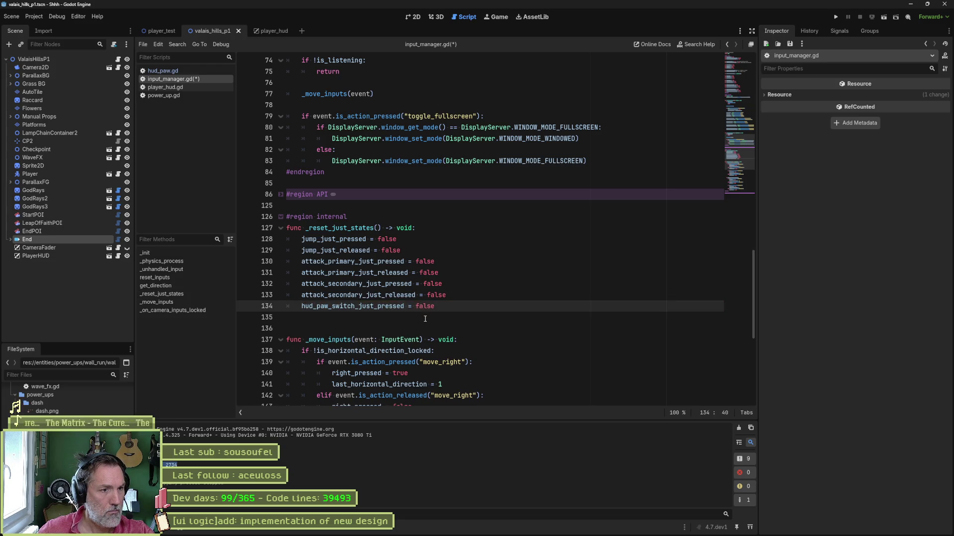
key("alt+Tab")
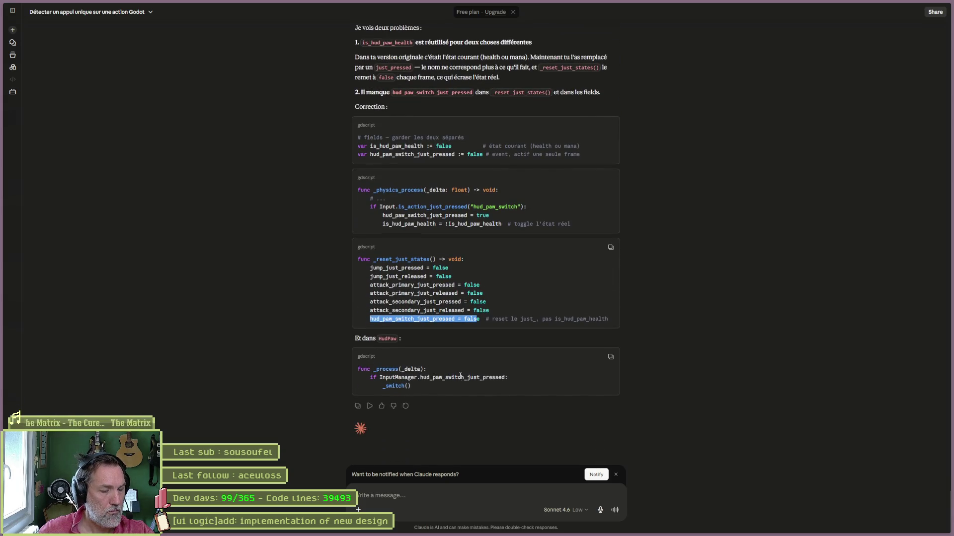
key("alt+Tab")
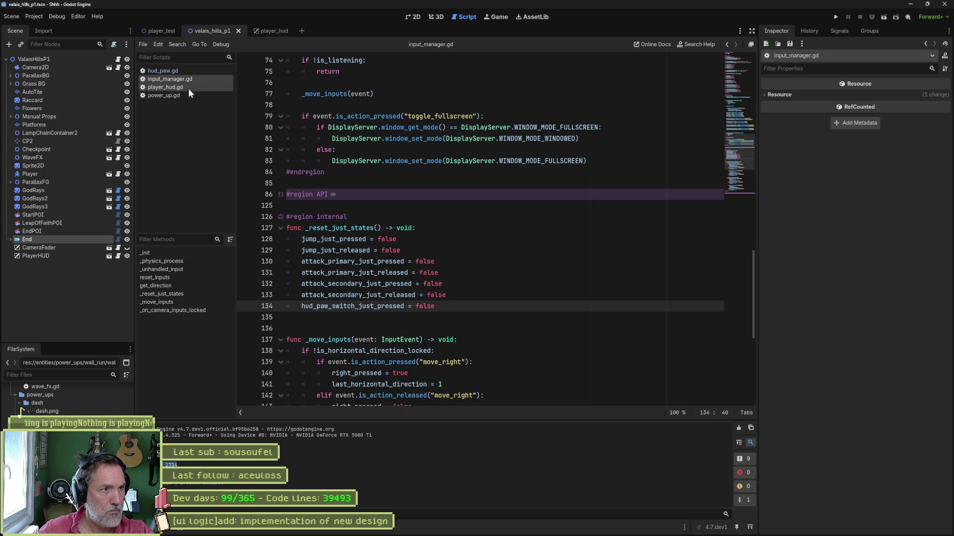
left_click(213, 70)
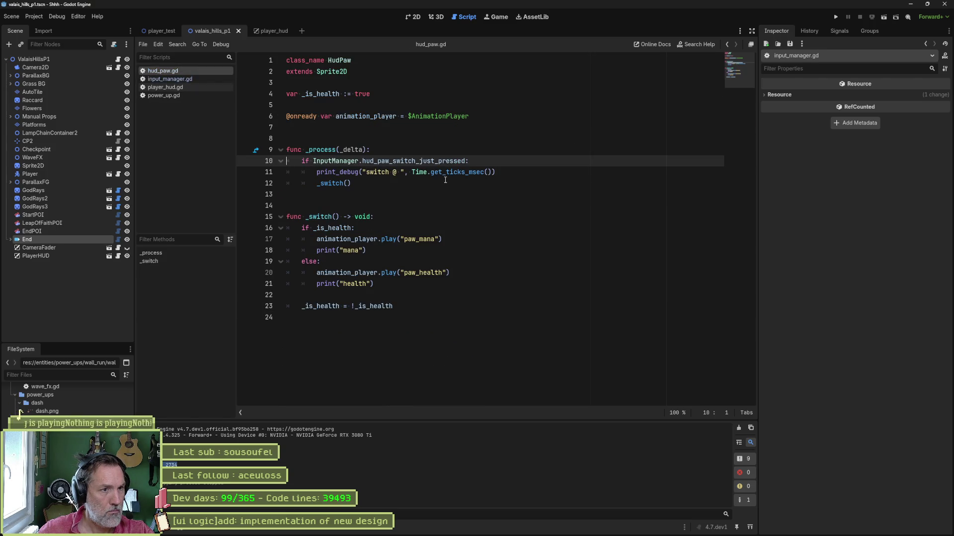
Step: Test-run the game with hud_paw.gd, read Claude's chat answer, then return to Godot
key("F5")
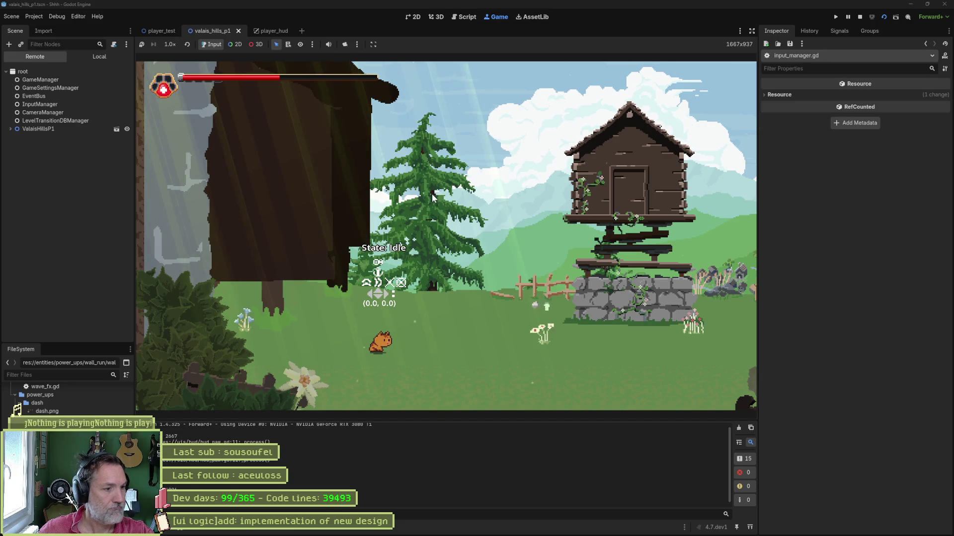
key("F8")
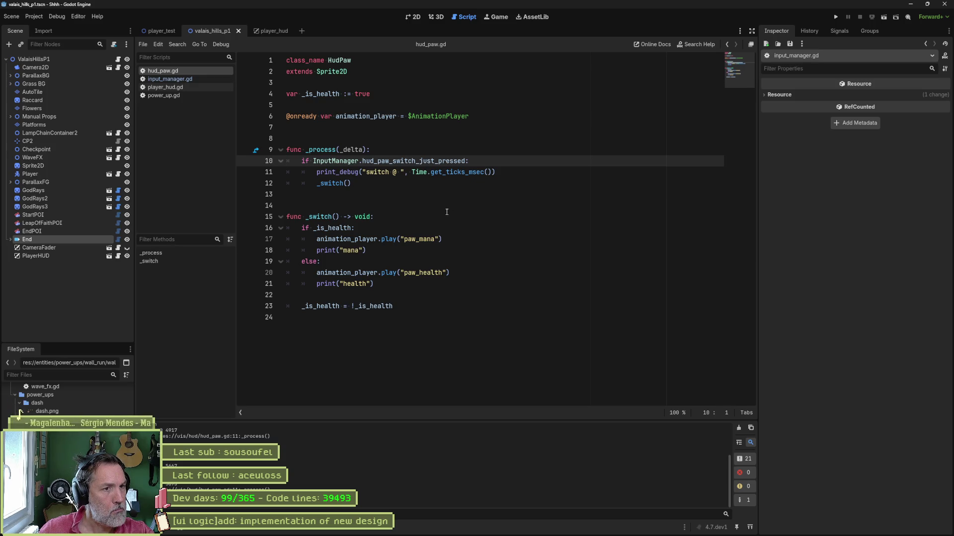
key("alt+Tab")
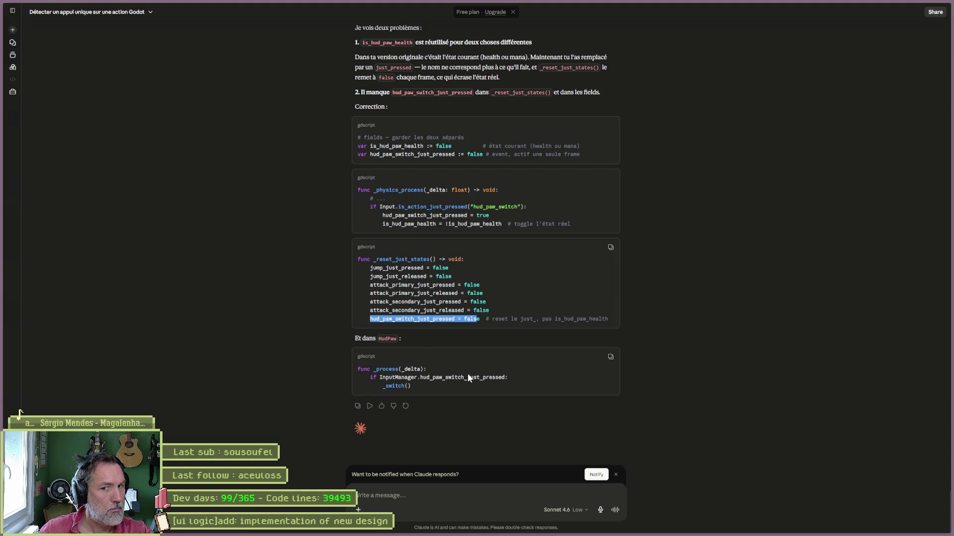
key("alt+Tab")
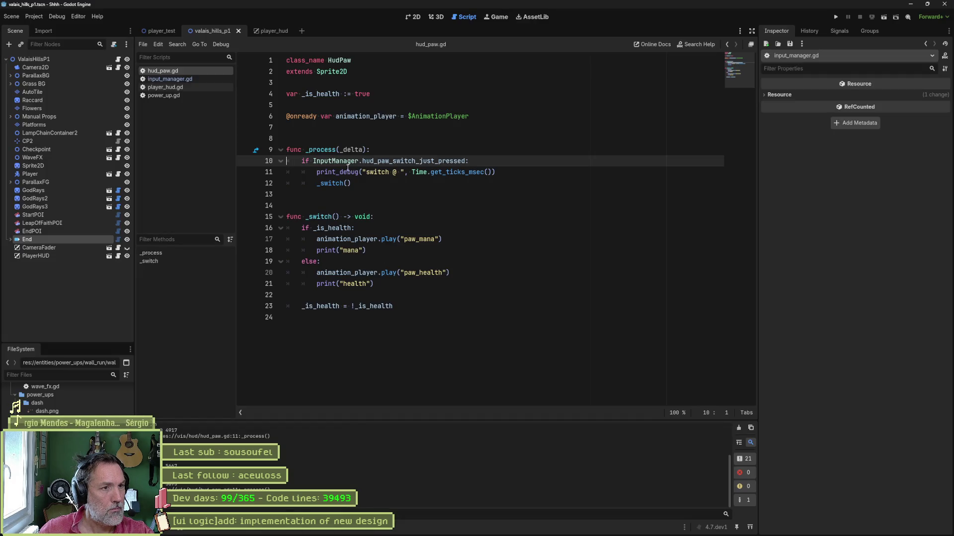
Step: Replace _is_health in _switch's condition with InputManager.is_hud_paw_health, save, and test-run the game
double_click(317, 160)
key("ctrl+c")
double_click(348, 228)
key("ctrl+v")
type(".is_h")
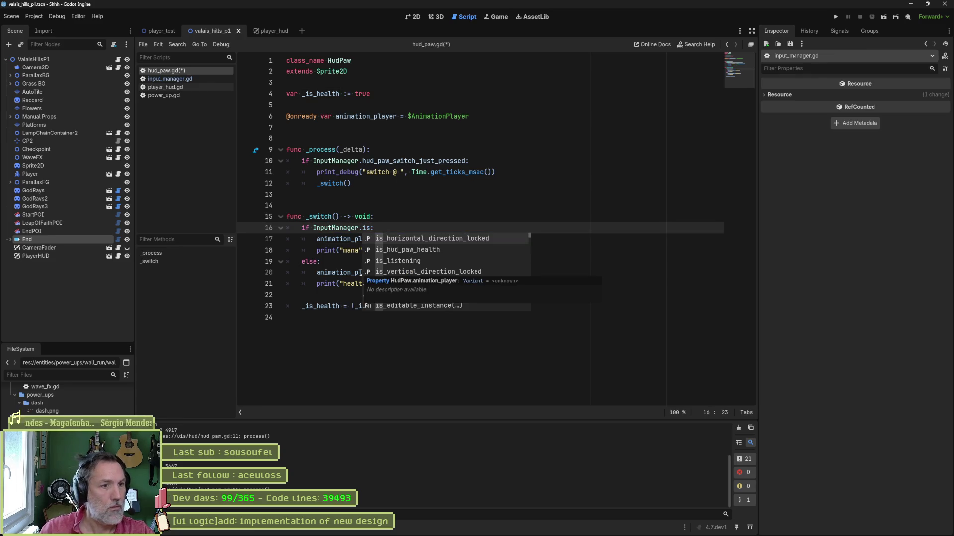
key("Return")
key("ctrl+s")
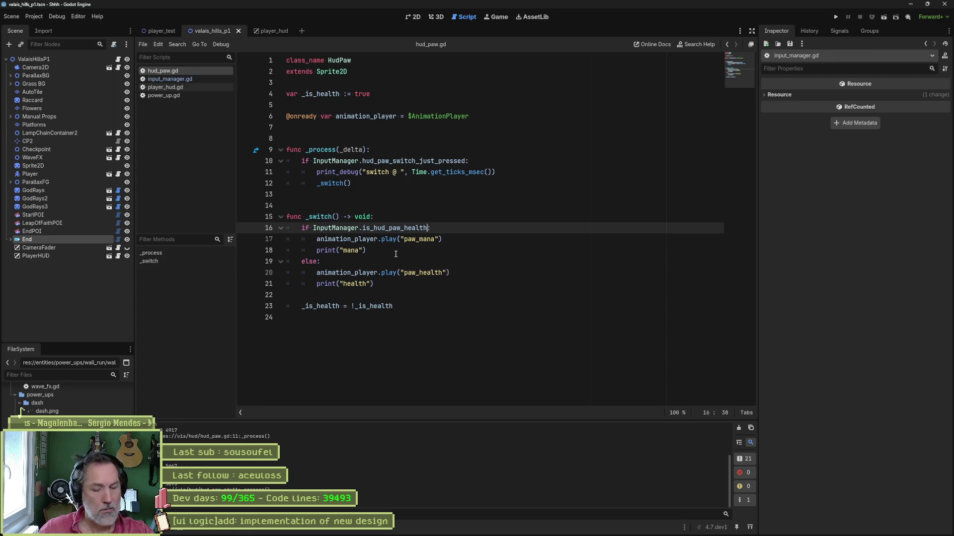
key("F6")
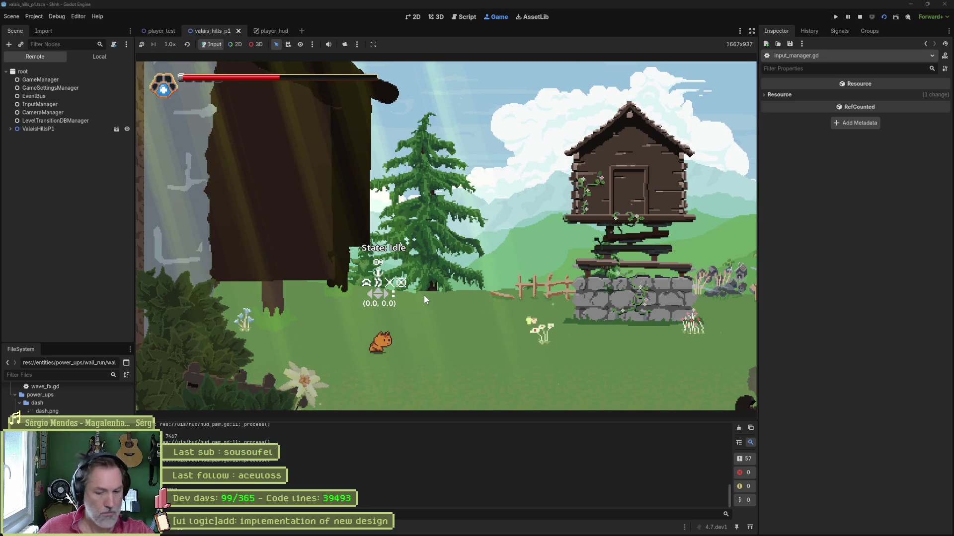
key("F8")
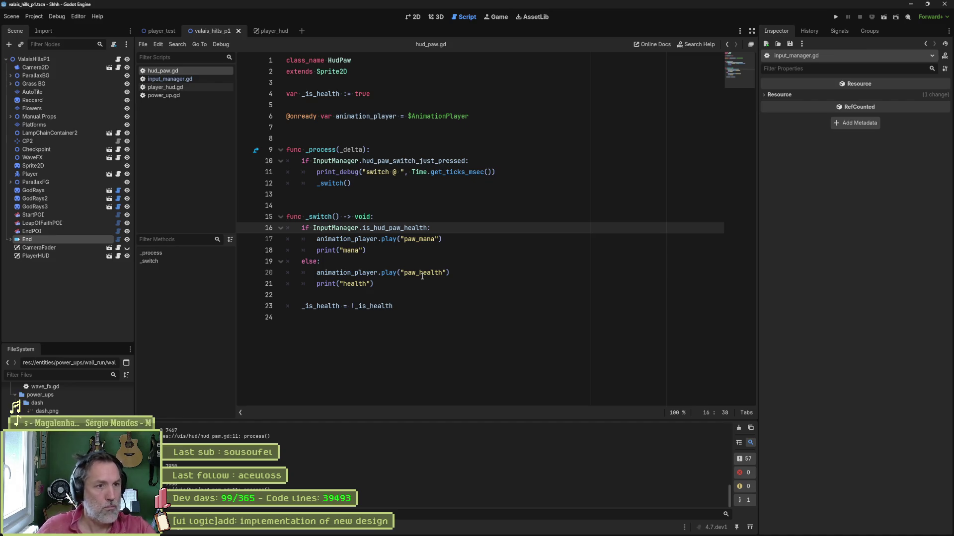
Step: Delete the print_debug line, the _is_health declaration and its toggle, save hud_paw.gd, and rerun
left_click(500, 172)
key("ctrl+shift+k")
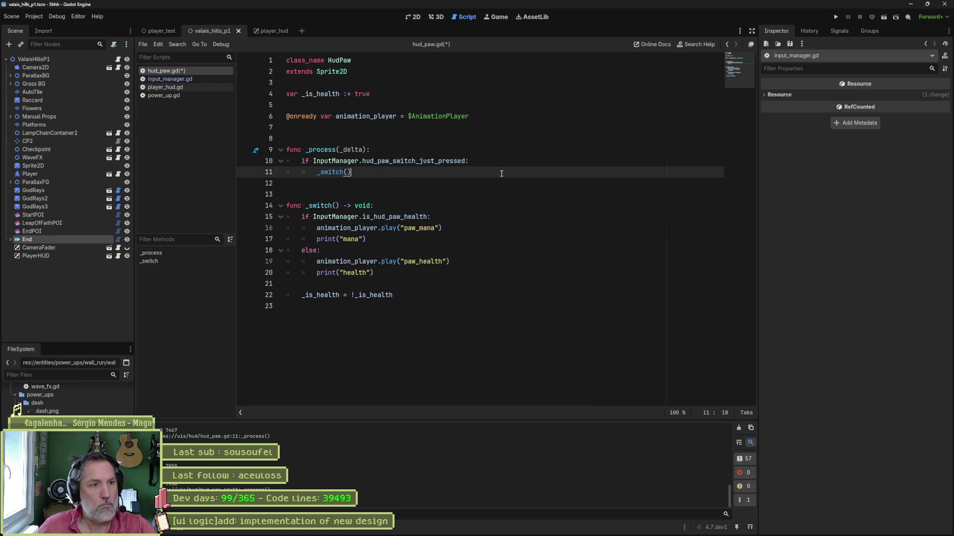
left_click(428, 290)
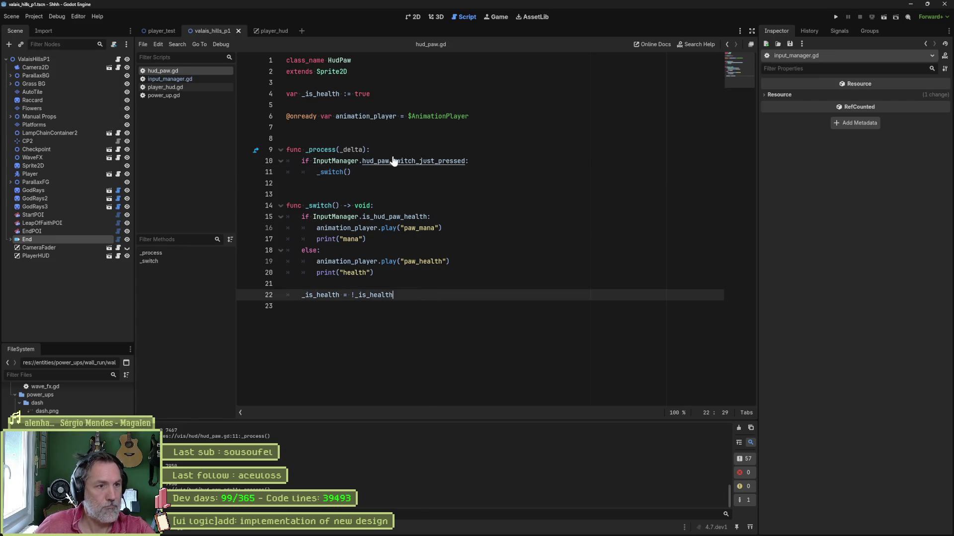
key("ctrl+shift+k")
left_click(426, 95)
key("ctrl+shift+k")
key("ctrl+shift+k")
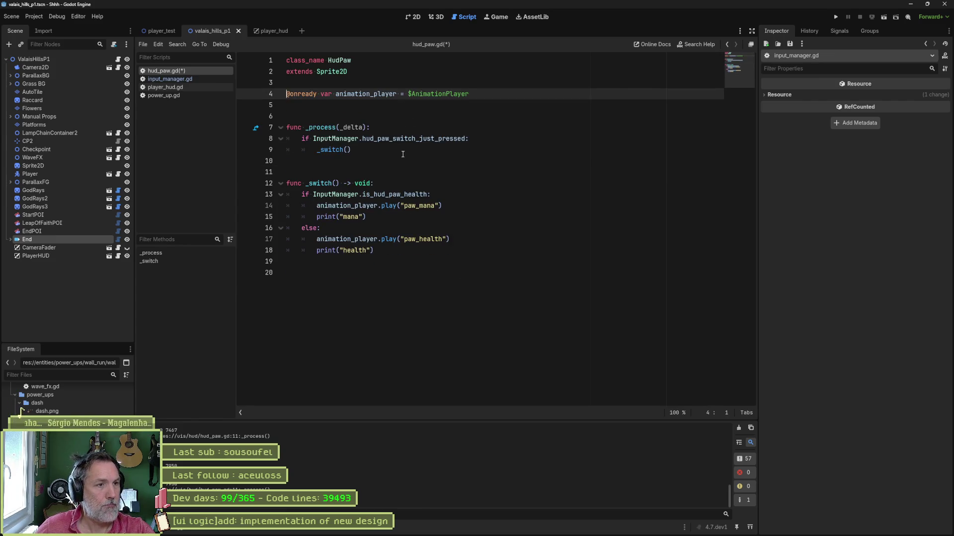
left_click(353, 272)
key("ctrl+shift+k")
key("ctrl+s")
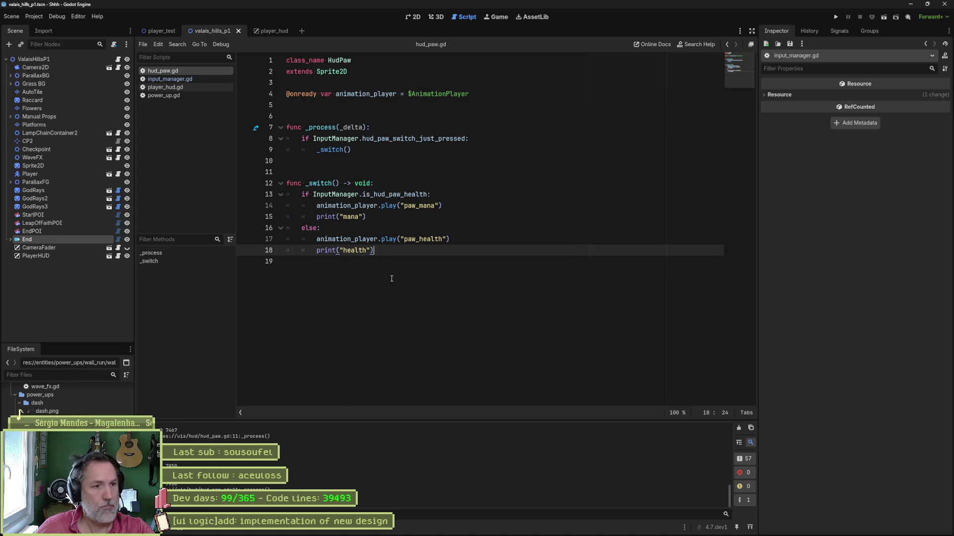
key("F5")
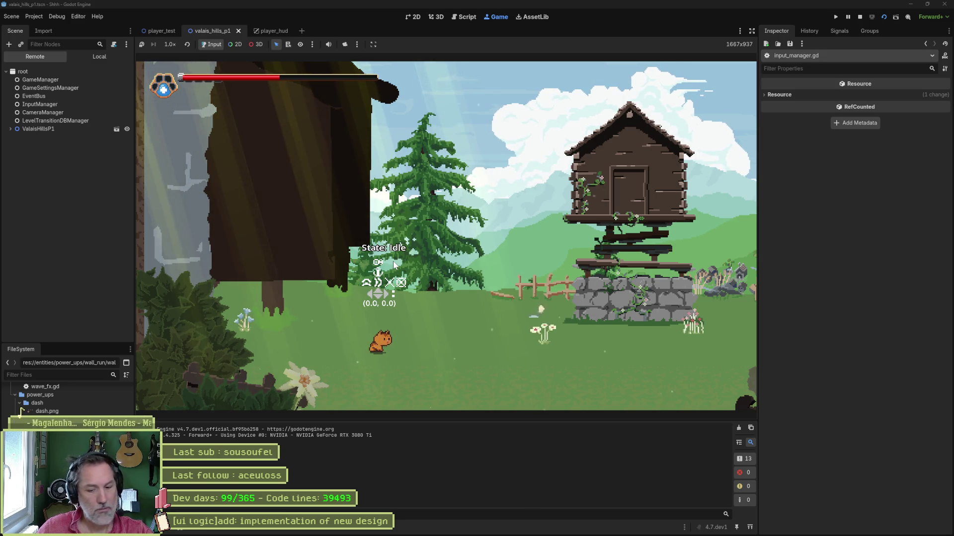
Step: Add a print("1") line under the paw-switch check, adapted from print("mana"), and test-run it
key("F8")
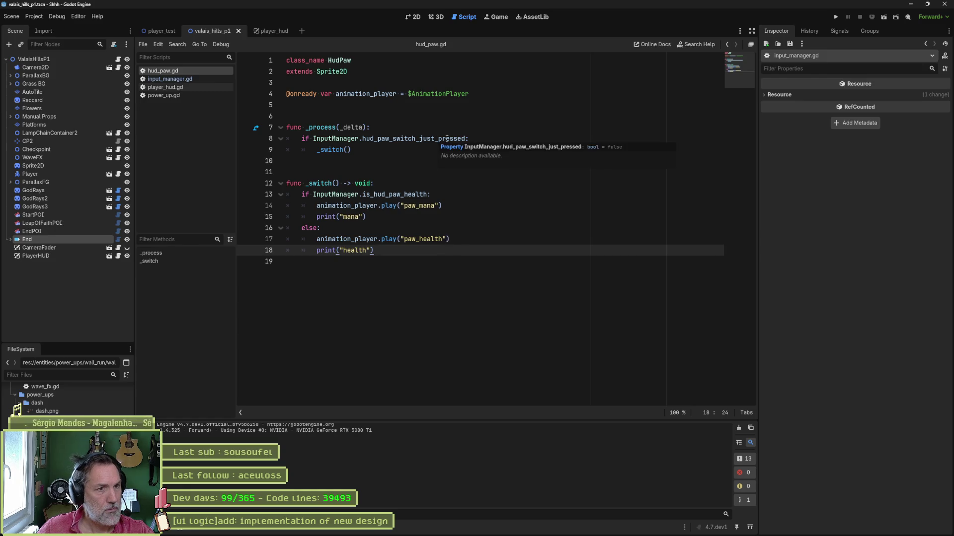
left_click_drag(464, 217, 461, 209)
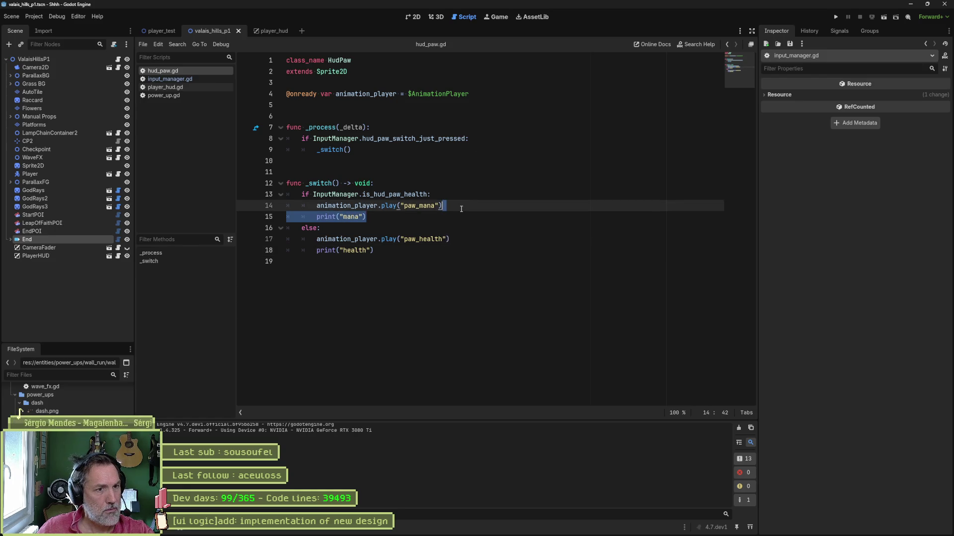
key("ctrl+c")
left_click(484, 139)
key("ctrl+v")
double_click(347, 150)
type("1")
key("F5")
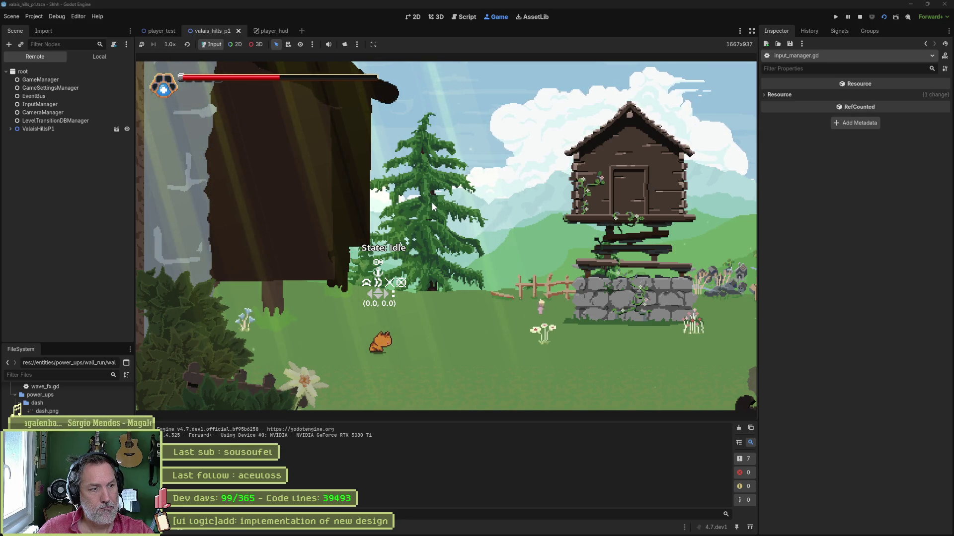
key("F8")
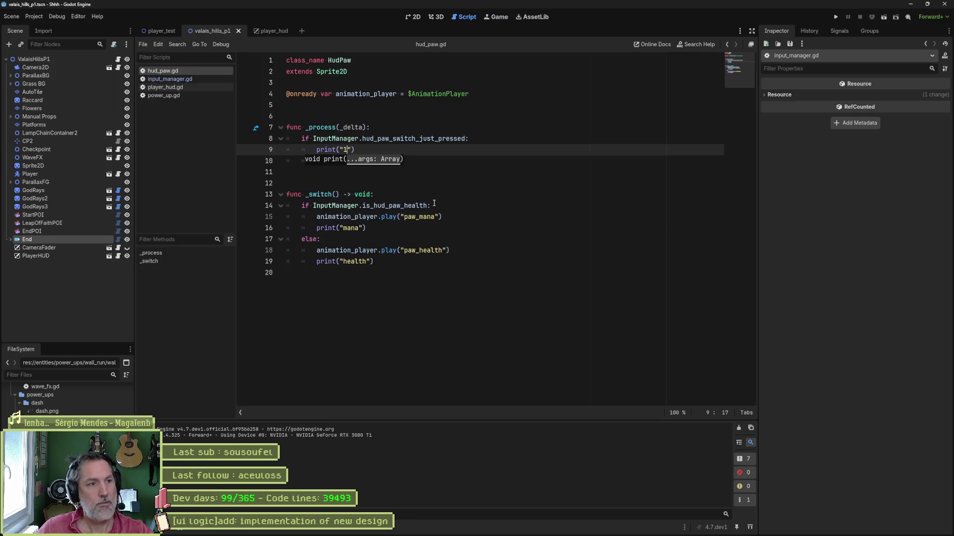
left_click(188, 79)
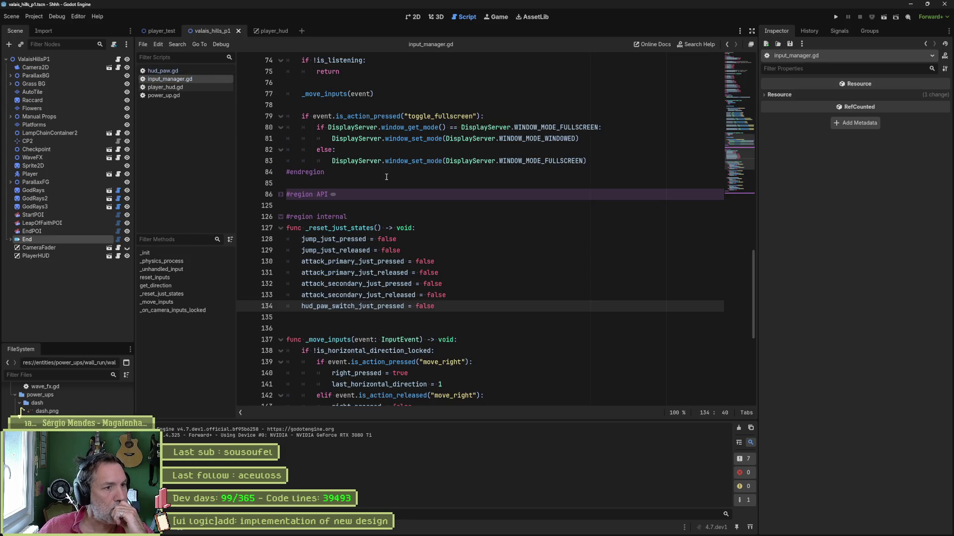
double_click(390, 306)
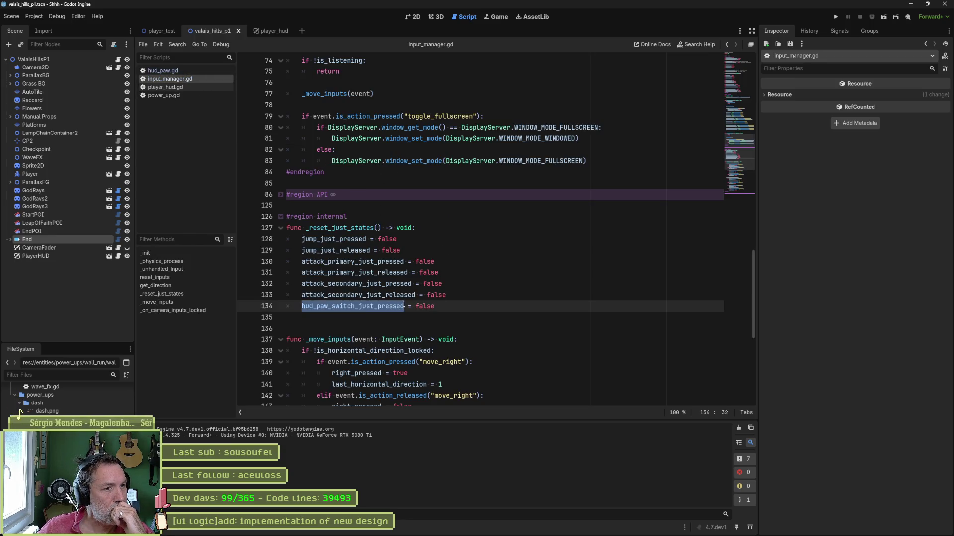
scroll(531, 307, "up", 6)
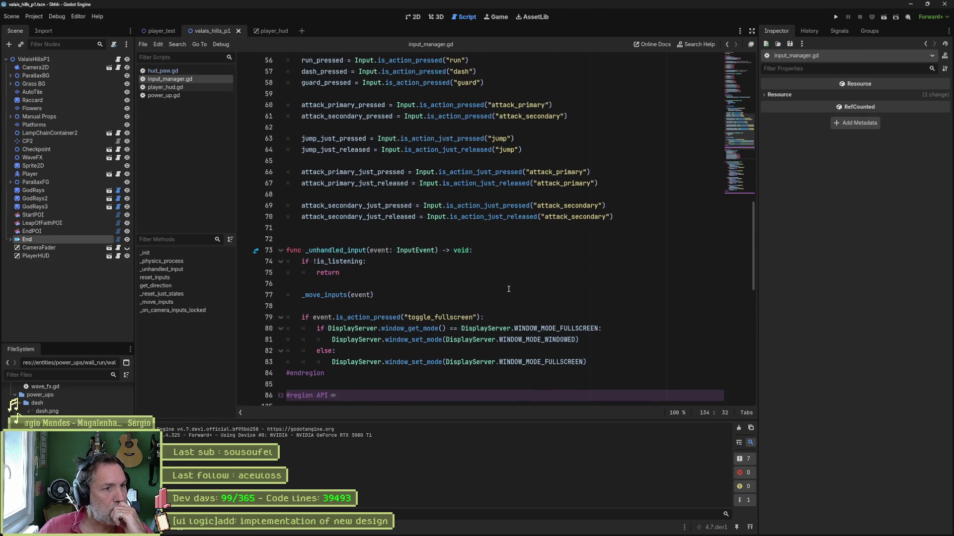
left_click(206, 260)
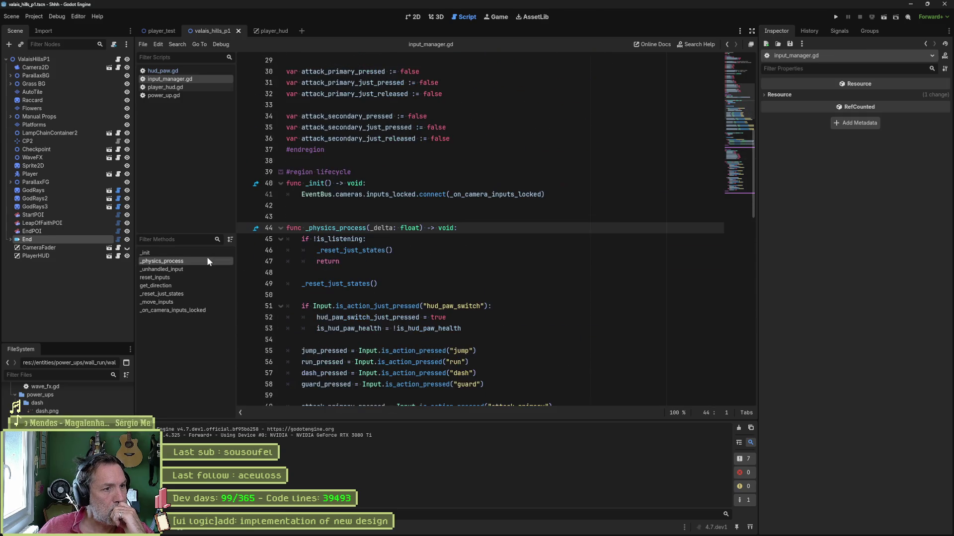
left_click(208, 270)
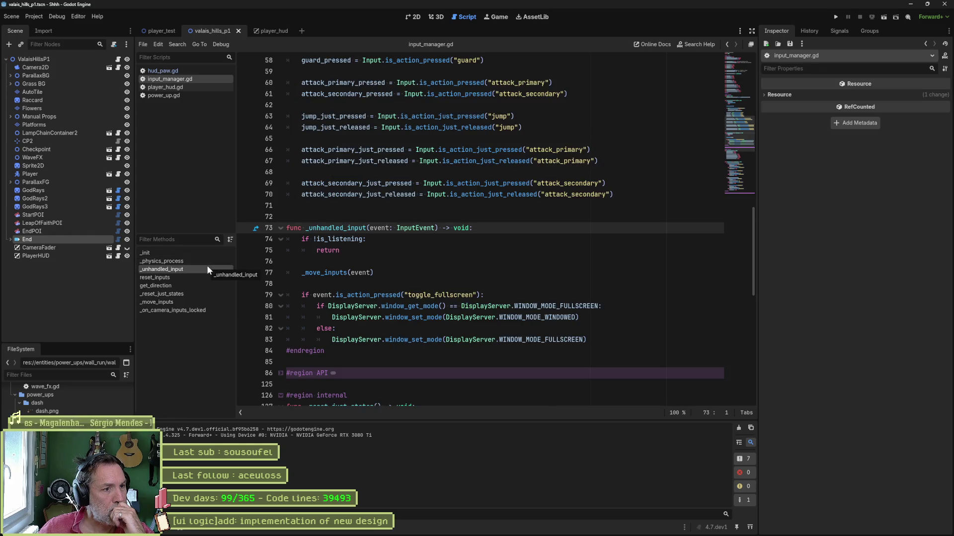
left_click(205, 261)
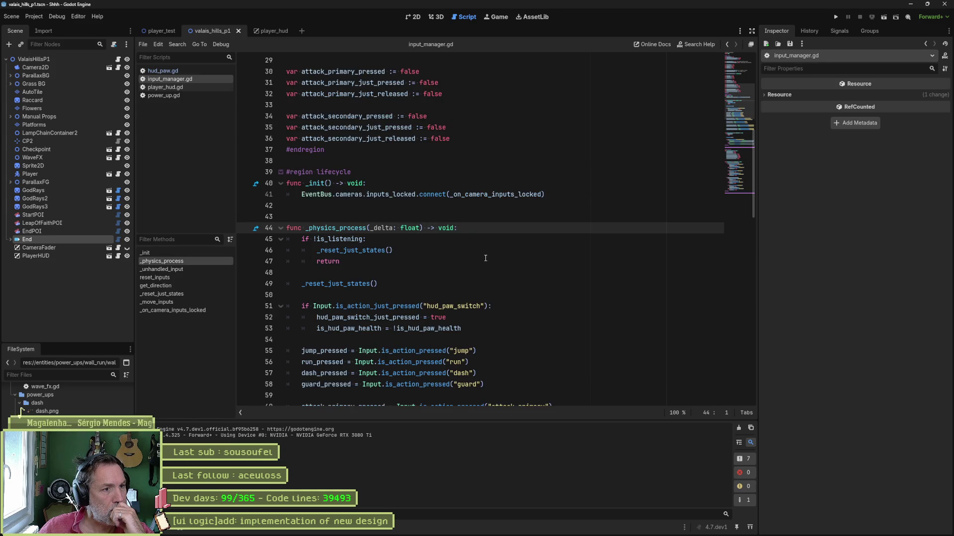
scroll(485, 258, "down", 1)
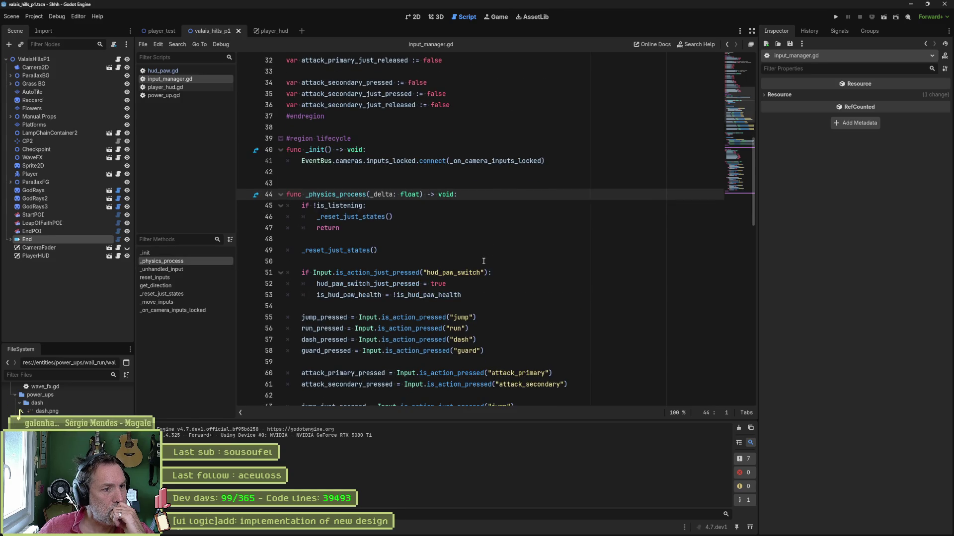
scroll(482, 262, "down", 1)
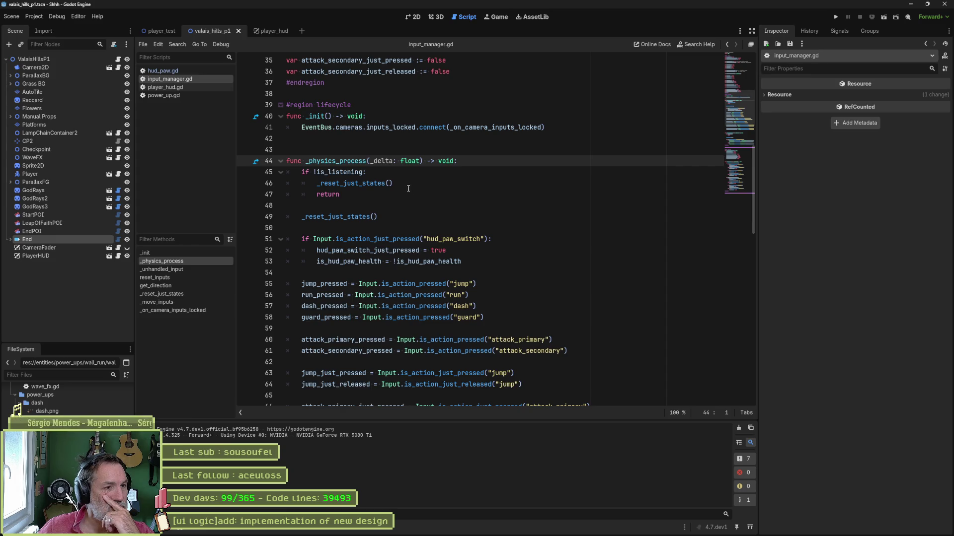
left_click(394, 184)
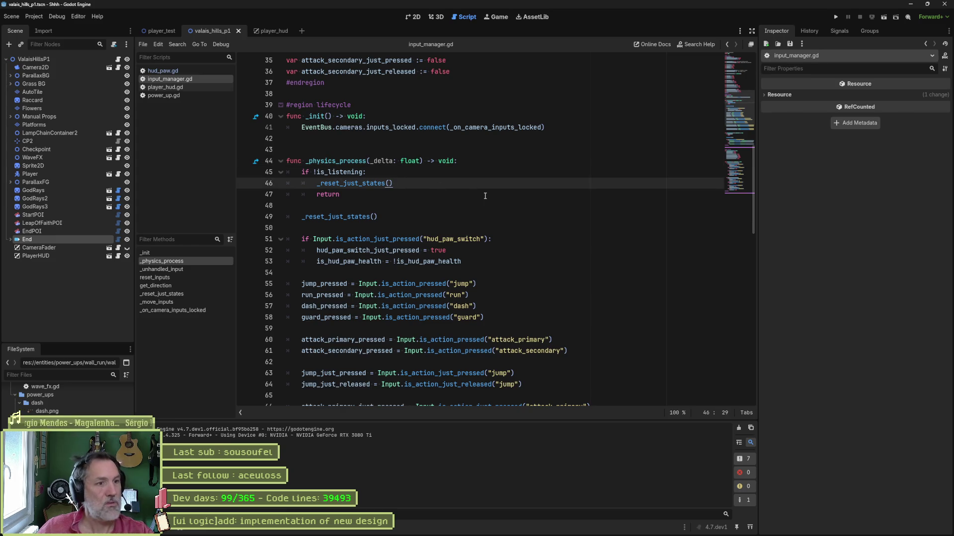
Step: Move _reset_just_states() to the top of _physics_process, delete the duplicate call, and save input_manager.gd
key("alt+Up")
key("shift+Tab")
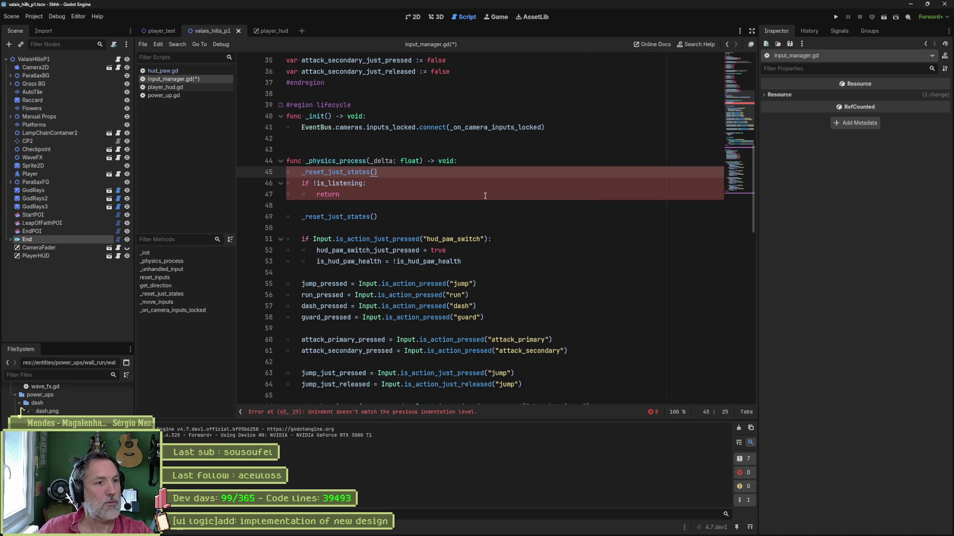
key("Return")
key("Down")
key("Down")
key("Down")
key("ctrl+shift+k")
key("ctrl+shift+k")
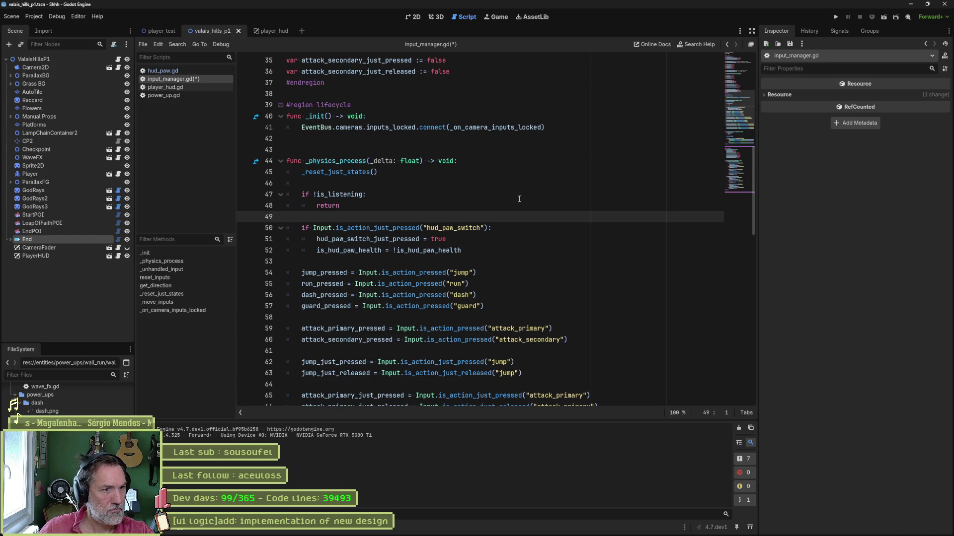
scroll(518, 199, "down", 1)
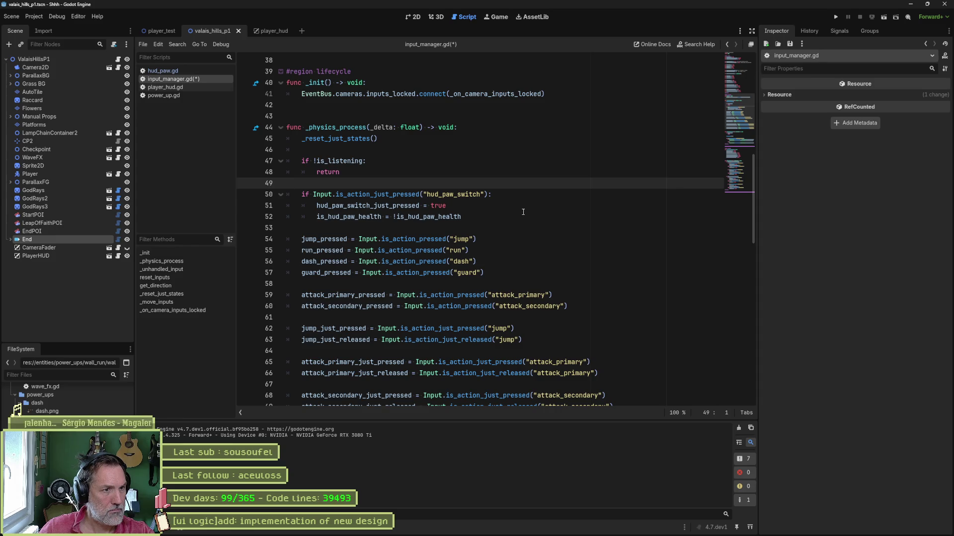
double_click(402, 205)
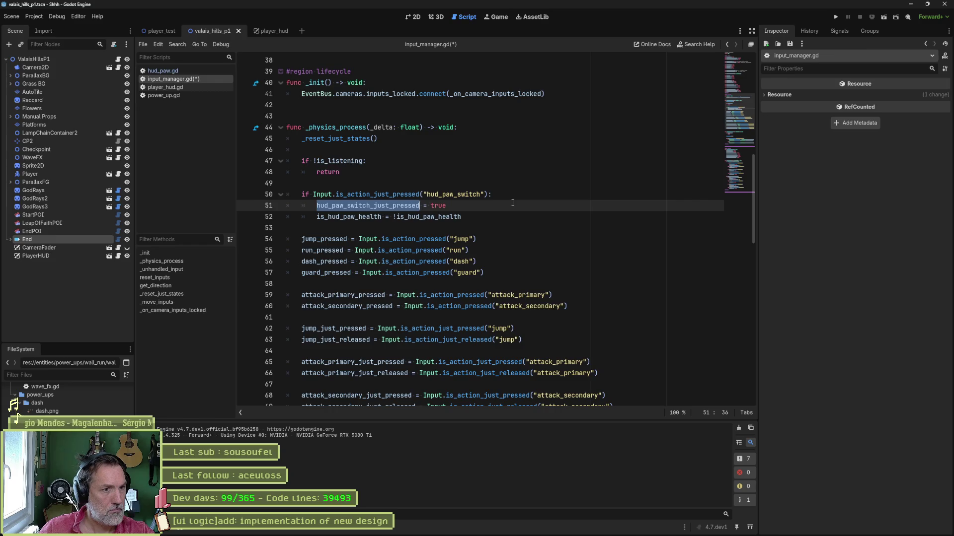
key("ctrl+s")
Step: Select the whole input_manager.gd script and bring up the Claude chat
left_click(512, 203)
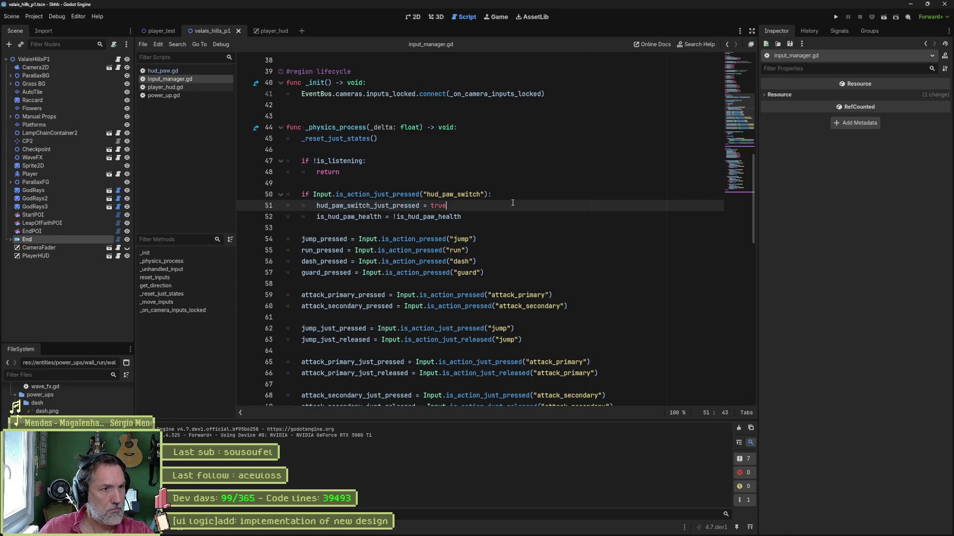
key("ctrl+a")
left_click(412, 528)
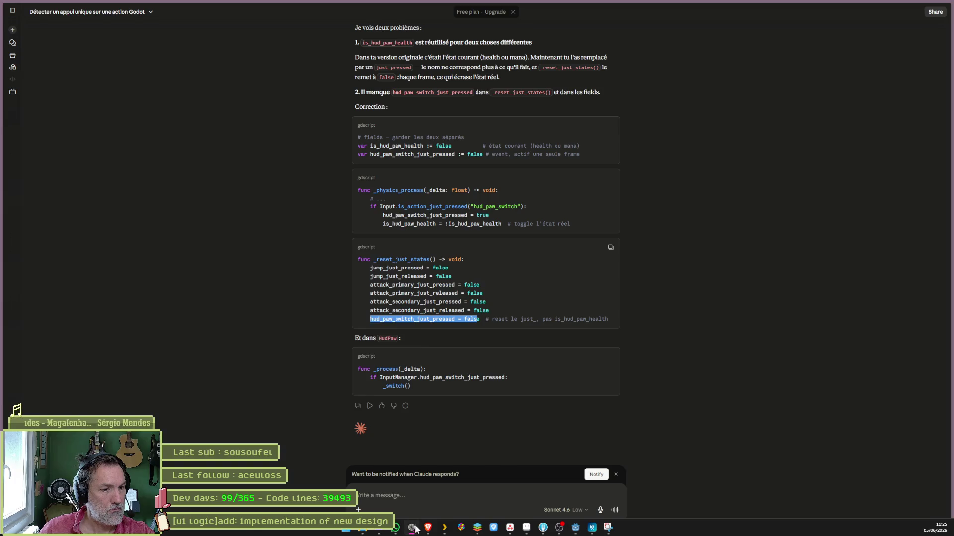
Step: Tell Claude HudPaw still gets two calls and paste the InputManager code into the message
type("J'ai")
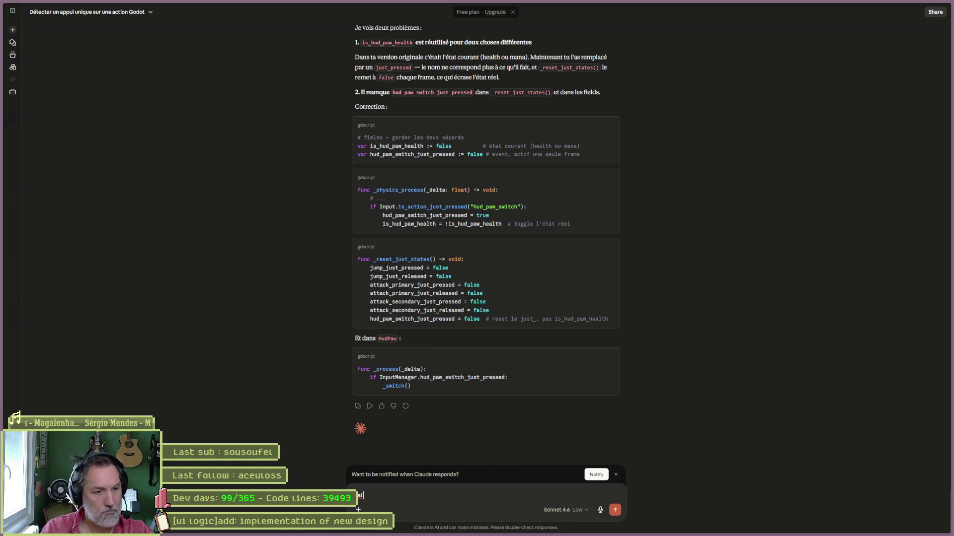
type(" toujours 2 appels")
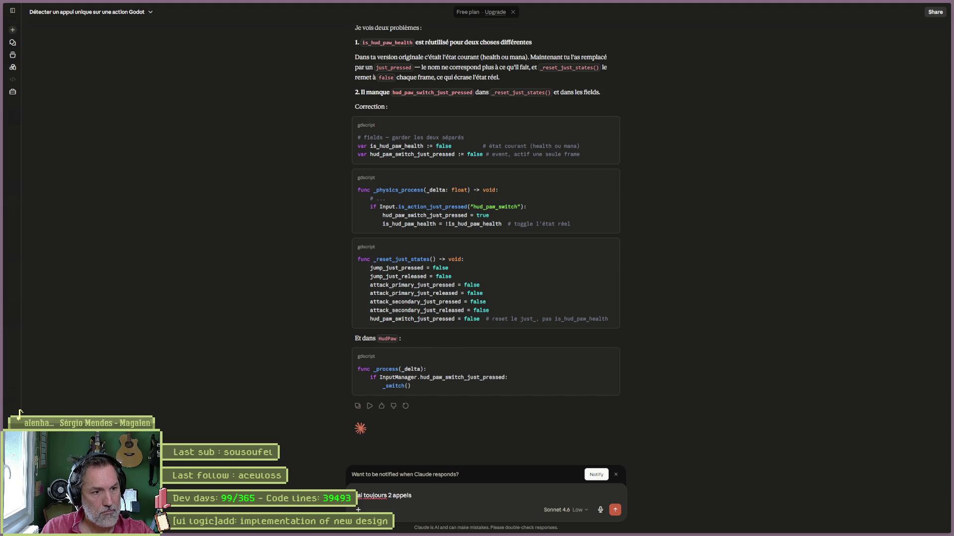
type(" dans Hu")
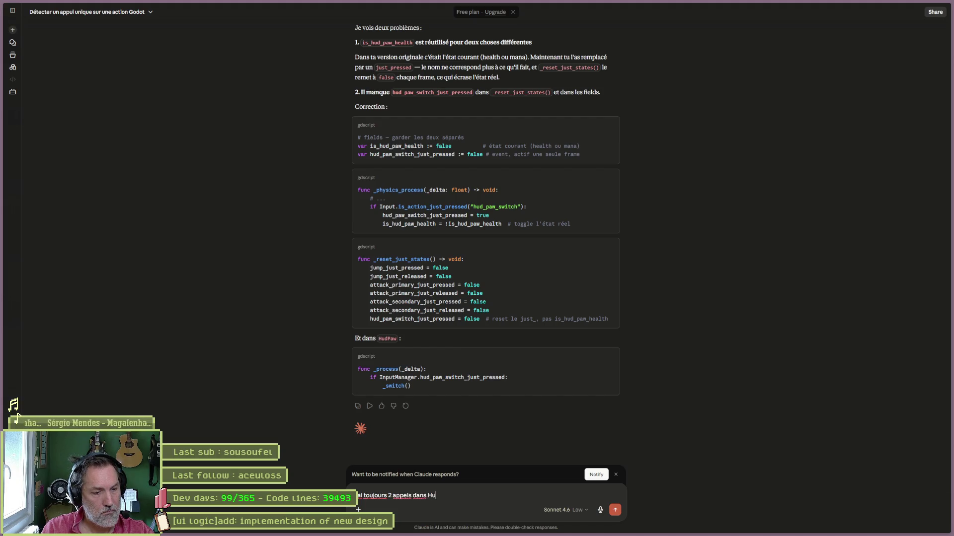
type("dPaw oces")
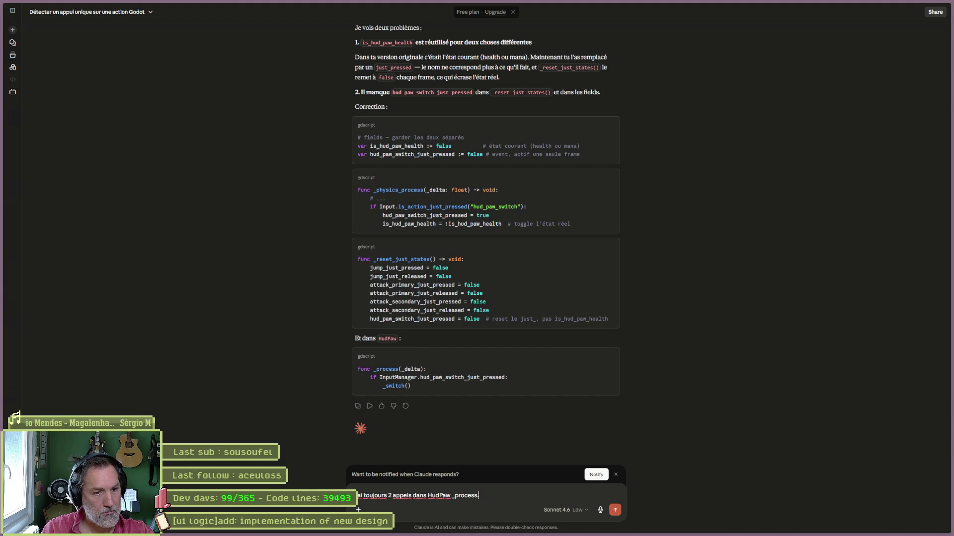
key("shift+Return")
type("Non Input")
key("super+Tab")
key("super+Tab")
type("Manager:")
key("shift+Return")
key("ctrl+v")
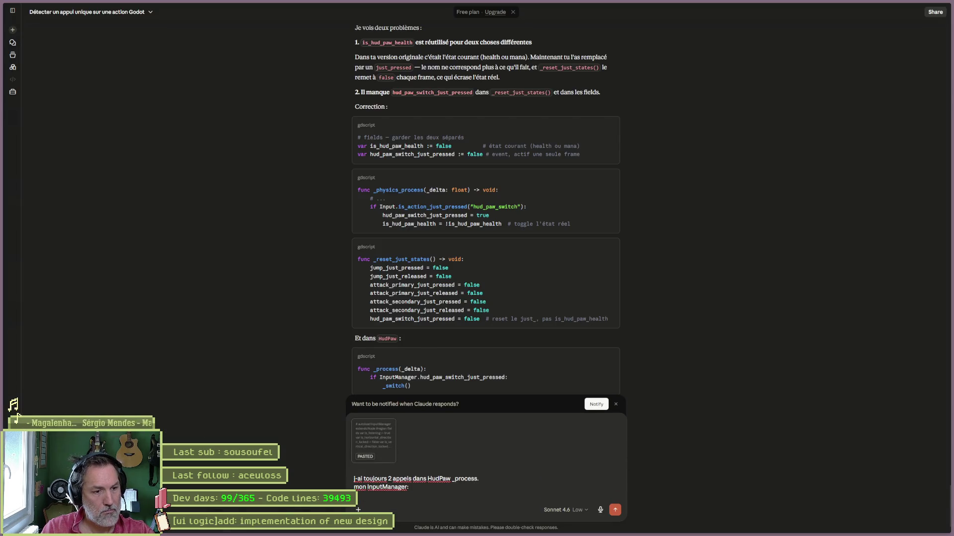
type("on")
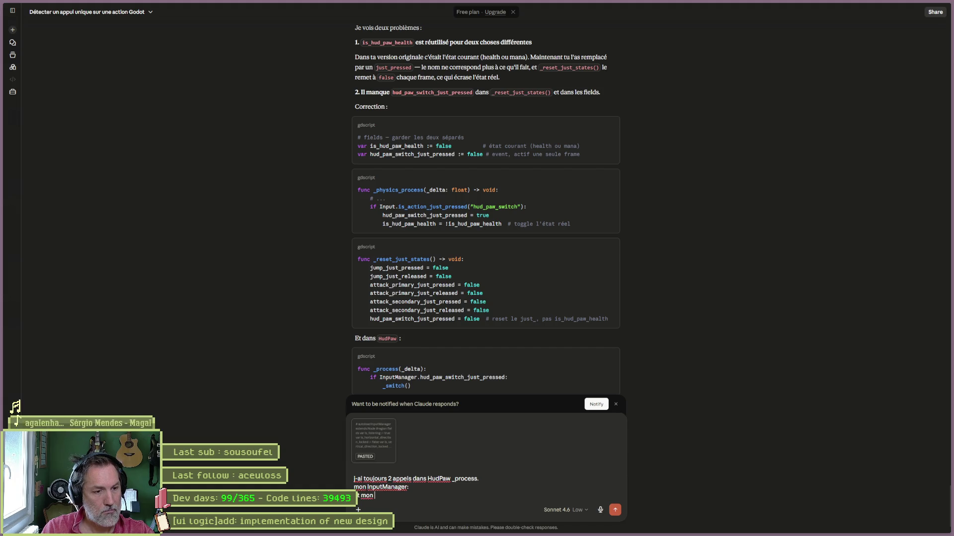
type("udPaw:")
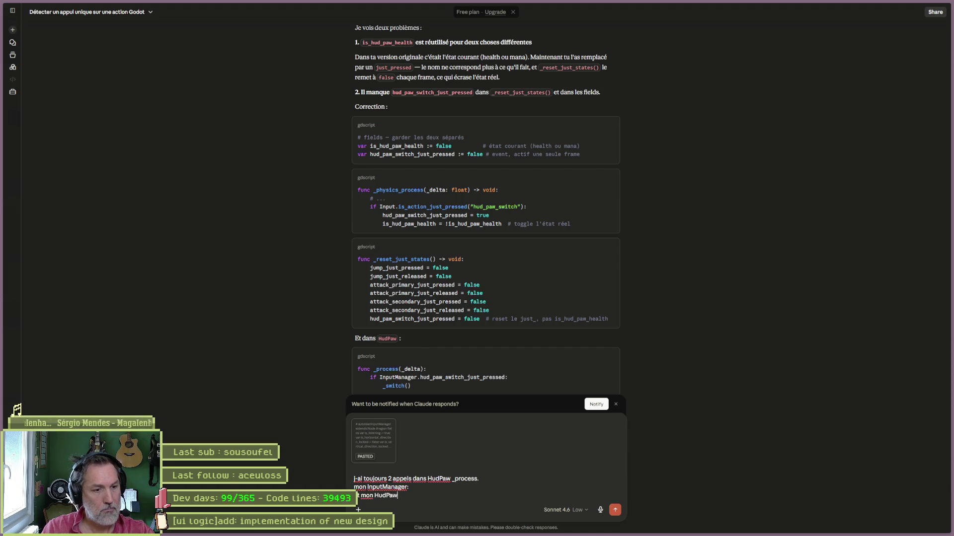
Step: Add the hud_paw.gd code, noting it prints "1" twice per execution, and send the message
key("alt+Tab")
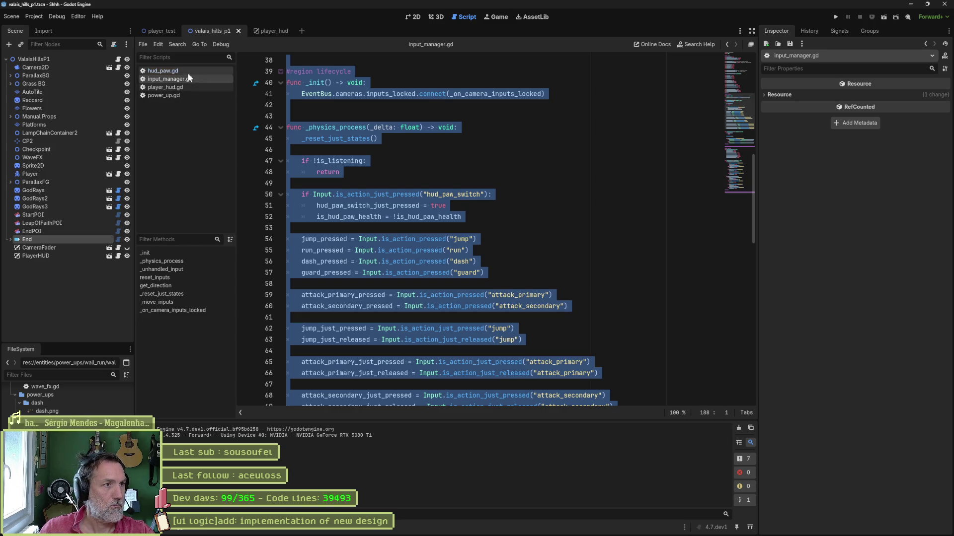
left_click(189, 70)
key("ctrl+a")
key("ctrl+c")
key("alt+Tab")
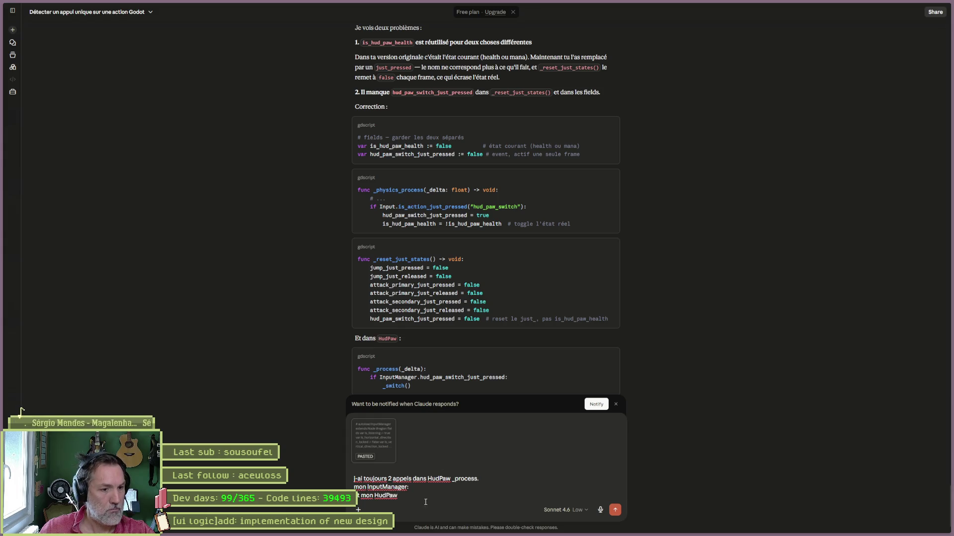
type(" qui af")
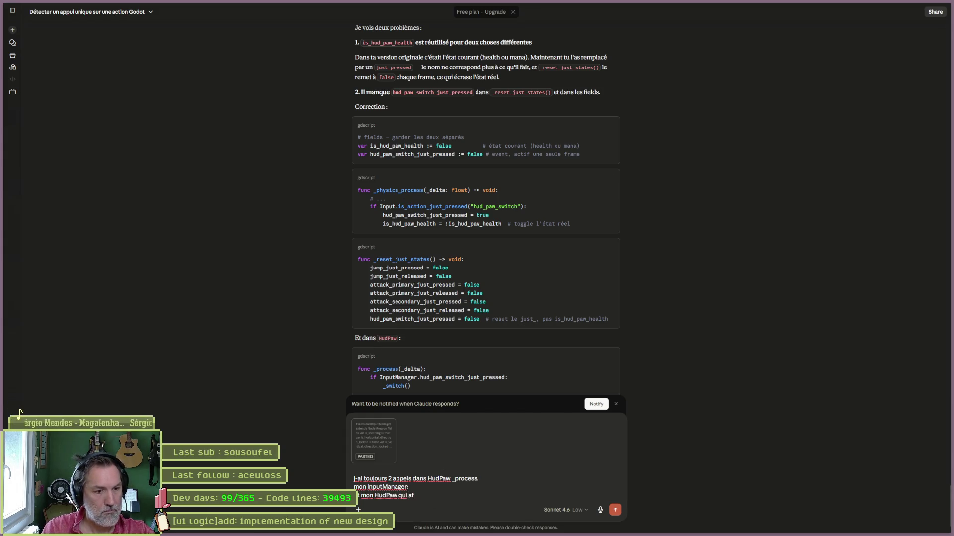
type("prin")
key("BackSpace")
type("2x")
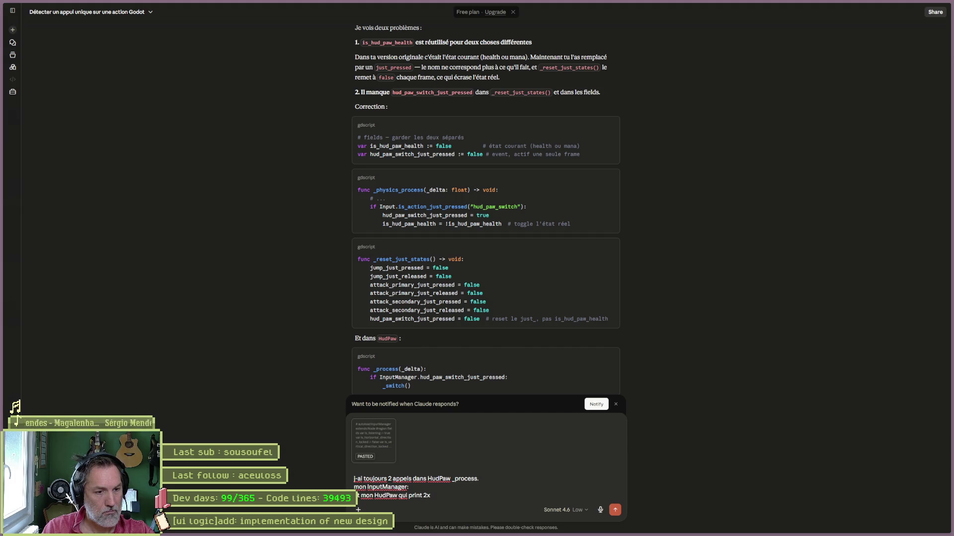
type(" \"1")
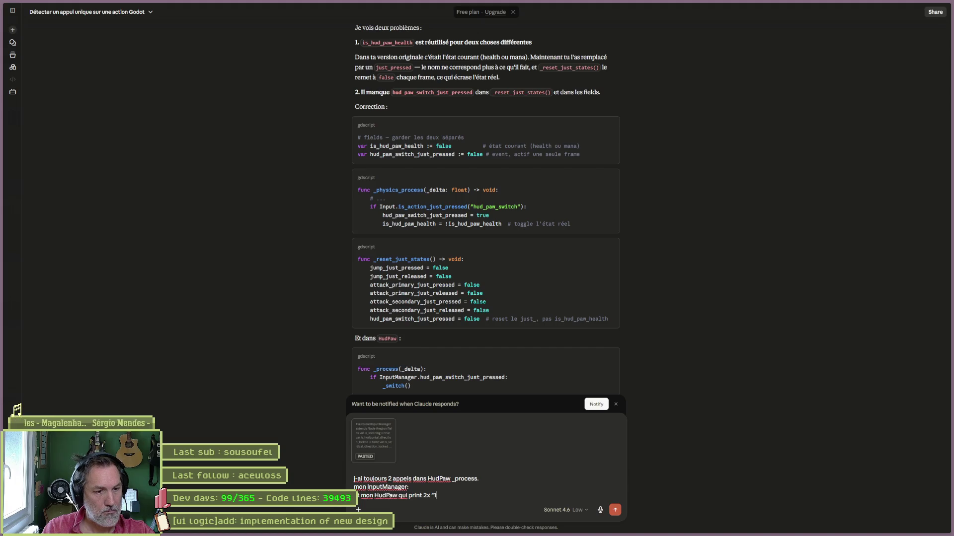
type("\" quaznd")
key("BackSpace")
key("BackSpace")
key("BackSpace")
type("a l-execution:")
key("shift+Return")
key("ctrl+v")
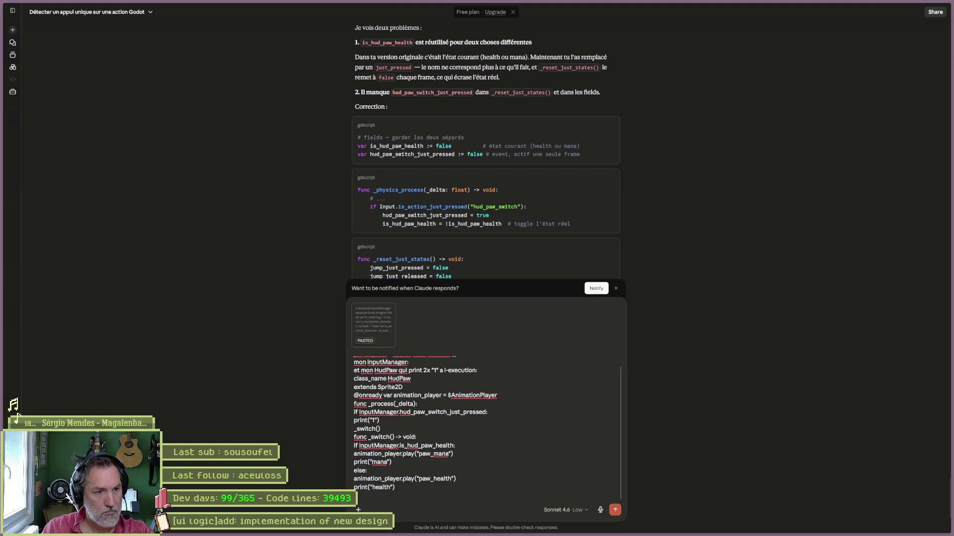
key("Return")
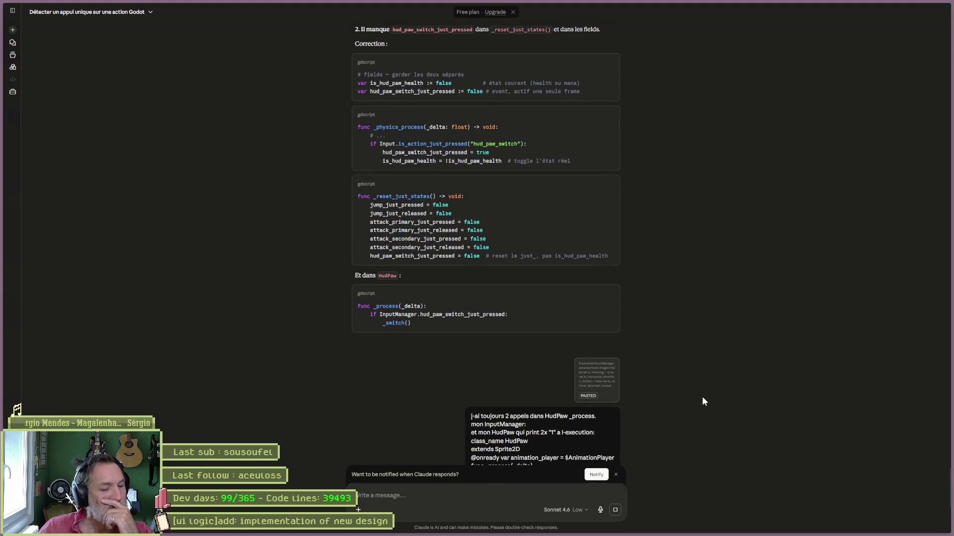
Step: Dismiss the notification prompt after reading Claude's reply and return to Godot
left_click(615, 475)
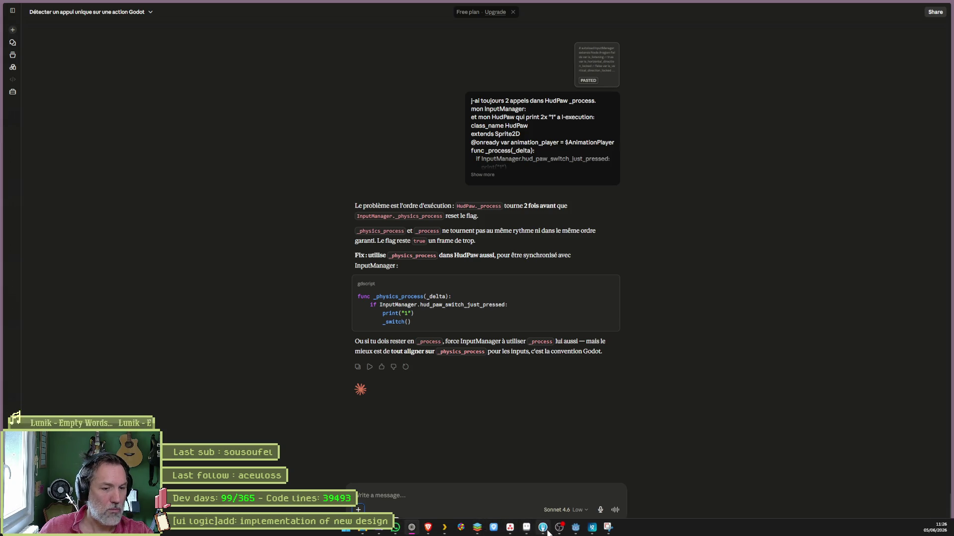
mouse_move(542, 531)
left_click(575, 528)
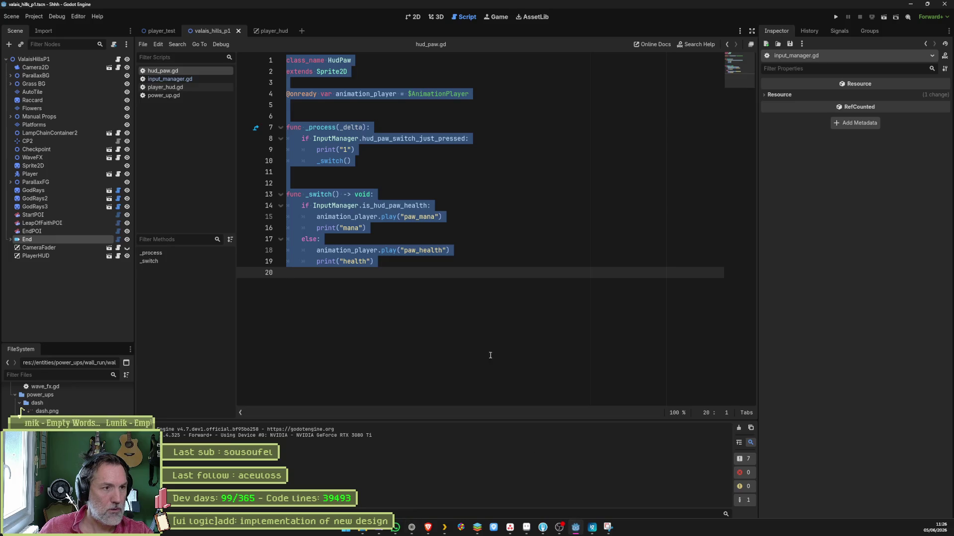
Step: Rename hud_paw.gd's _process to _physics_process(_delta) and test-run the game
double_click(306, 127)
type("_ph")
key("Return")
key("shift+End")
key("Delete")
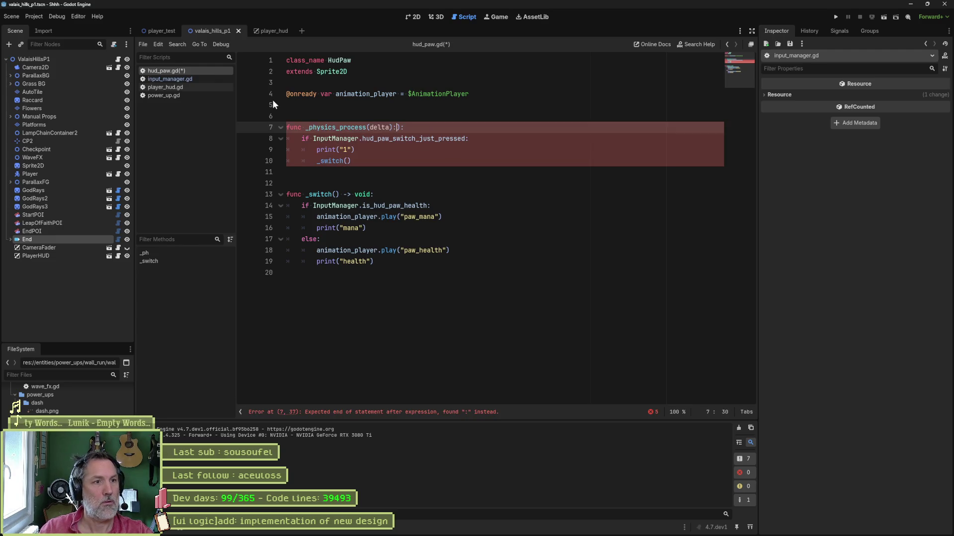
key("F6")
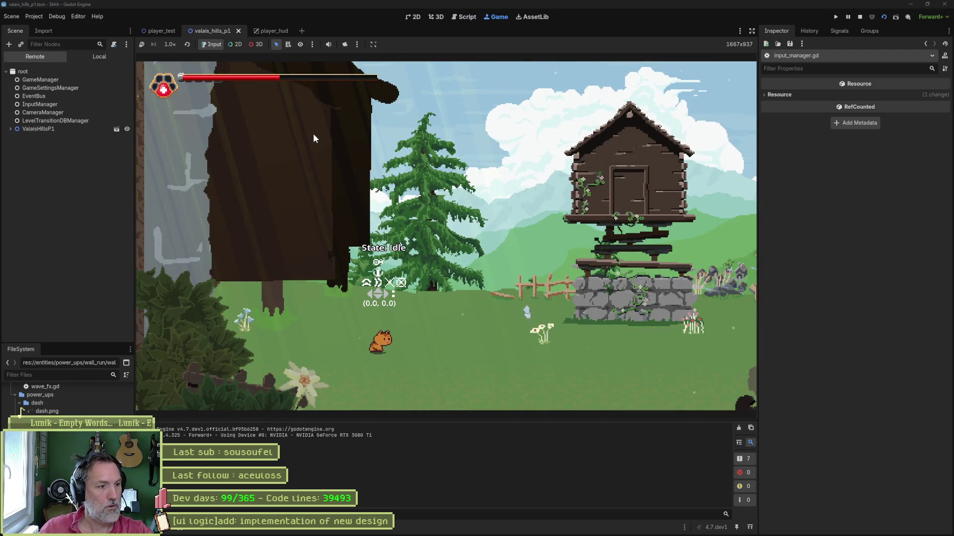
key("F8")
Step: Remove the print("1") and print("mana") debug lines from hud_paw.gd
left_click(398, 149)
key("ctrl+x")
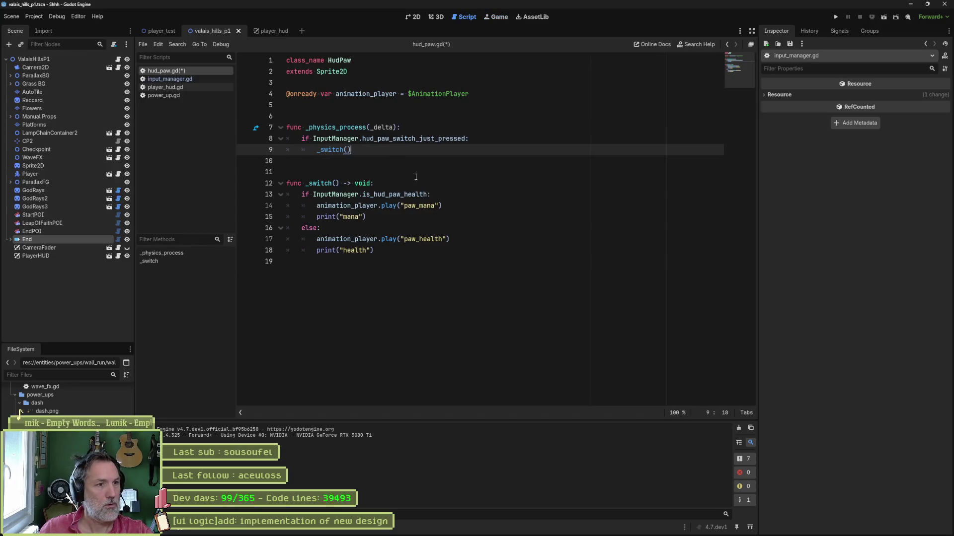
left_click(448, 212)
key("ctrl+x")
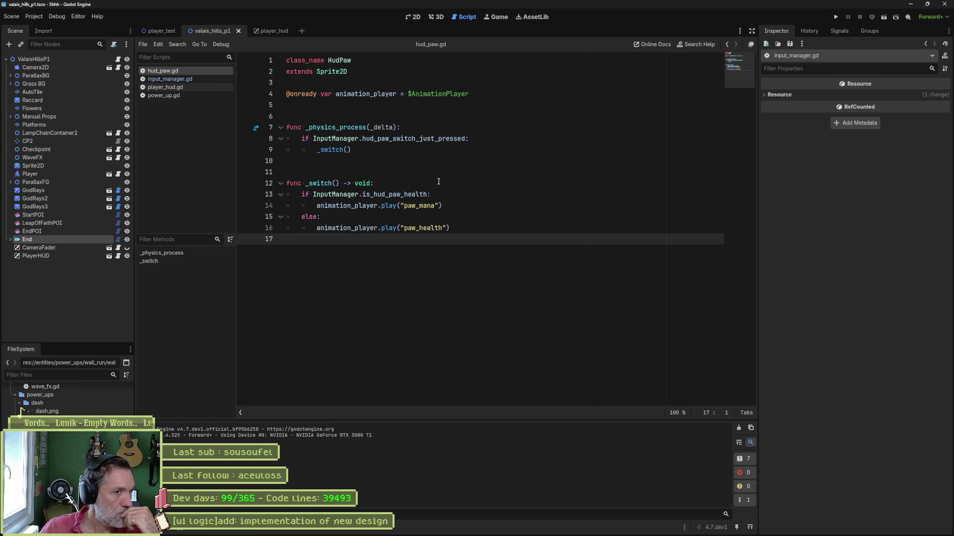
Step: Review InputManager.is_hud_paw_health in _switch, check the paw sprite in Aseprite, then open Asana
left_click(412, 130)
double_click(415, 194)
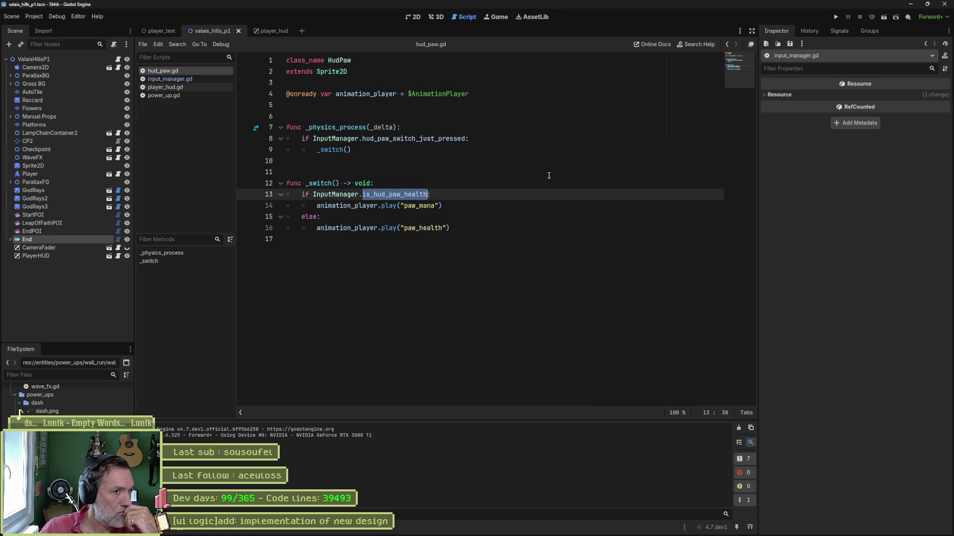
double_click(332, 195)
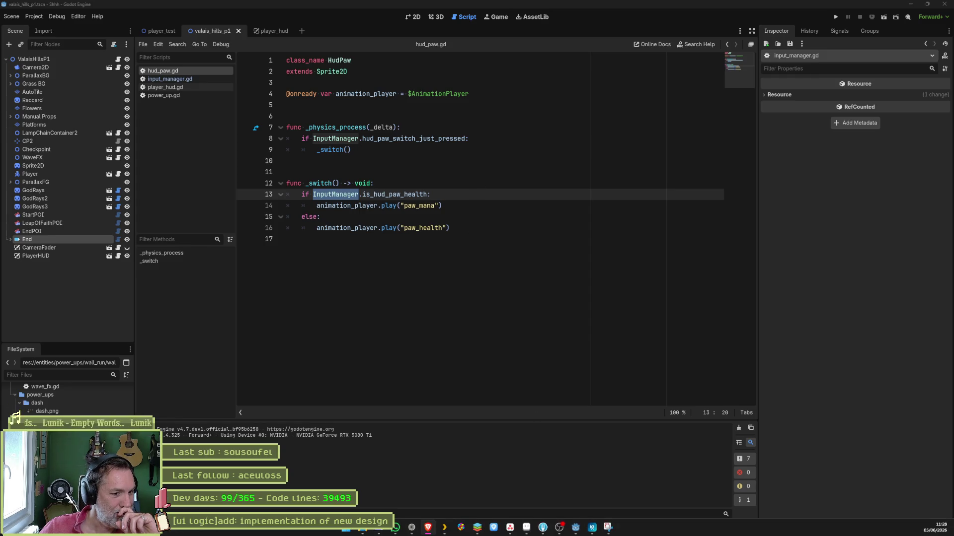
left_click(526, 529)
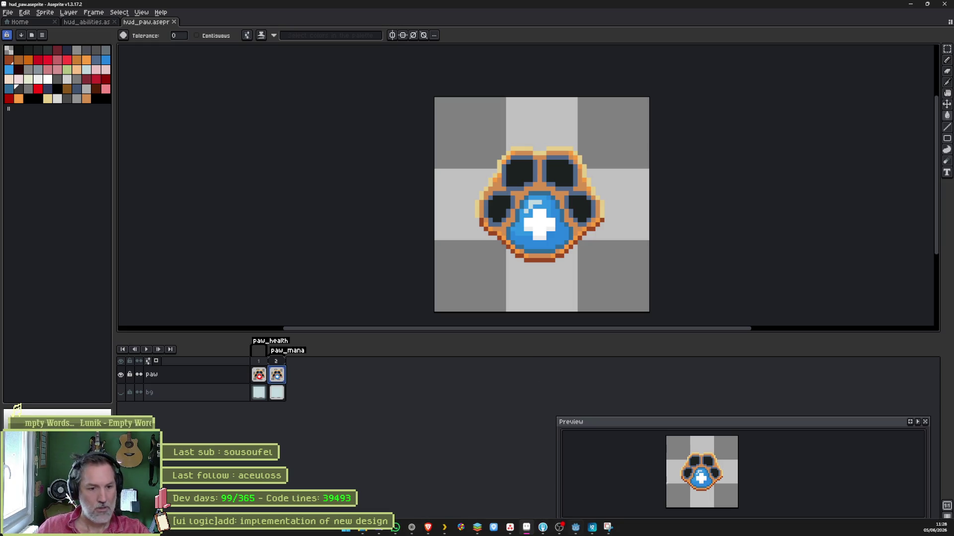
left_click(578, 534)
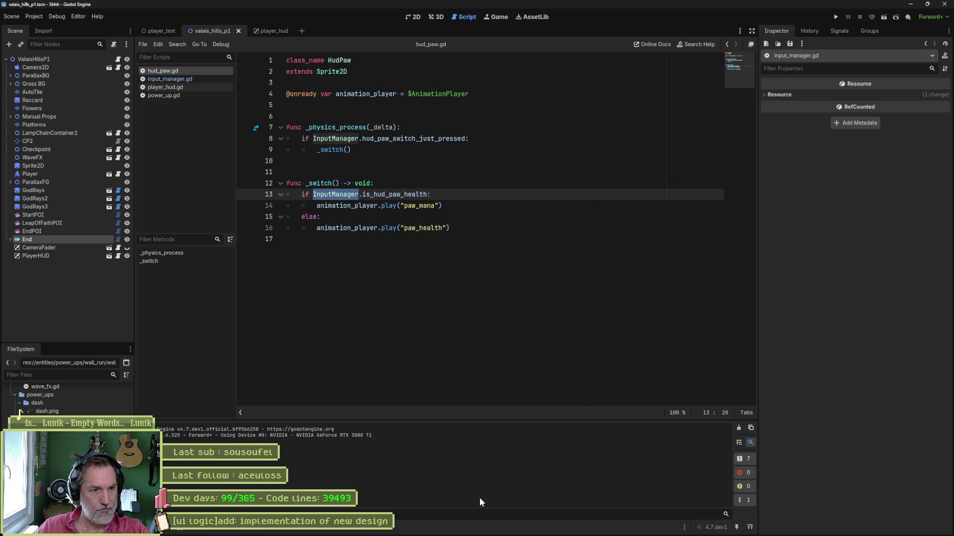
left_click(510, 529)
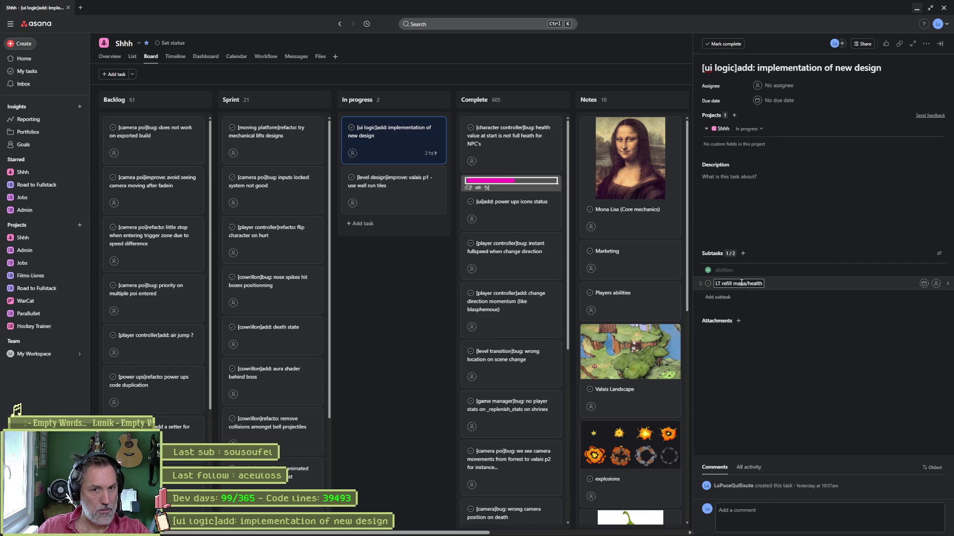
Step: Rename the subtask to 'LT refill mana/health toggle' and add subtask 'LT hold use paw-ability'
triple_click(764, 283)
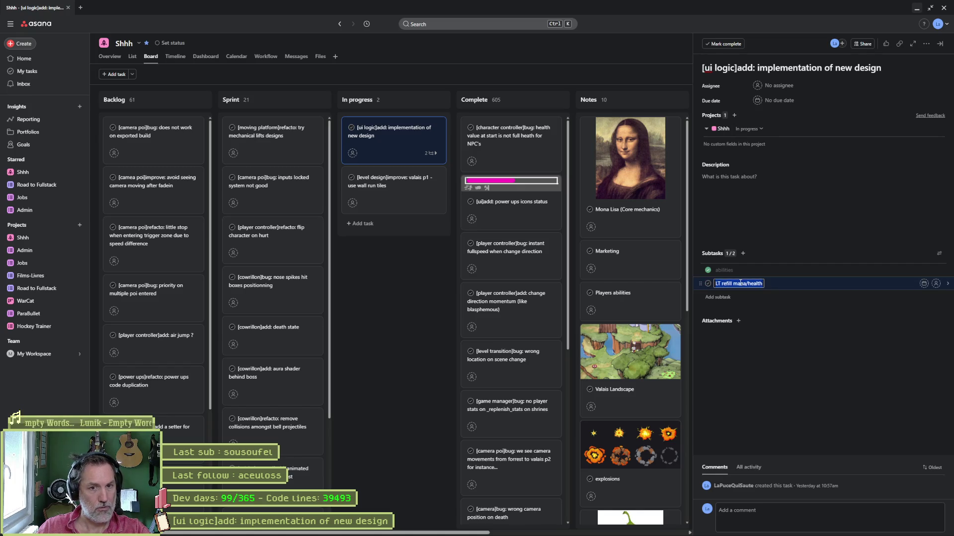
key("End")
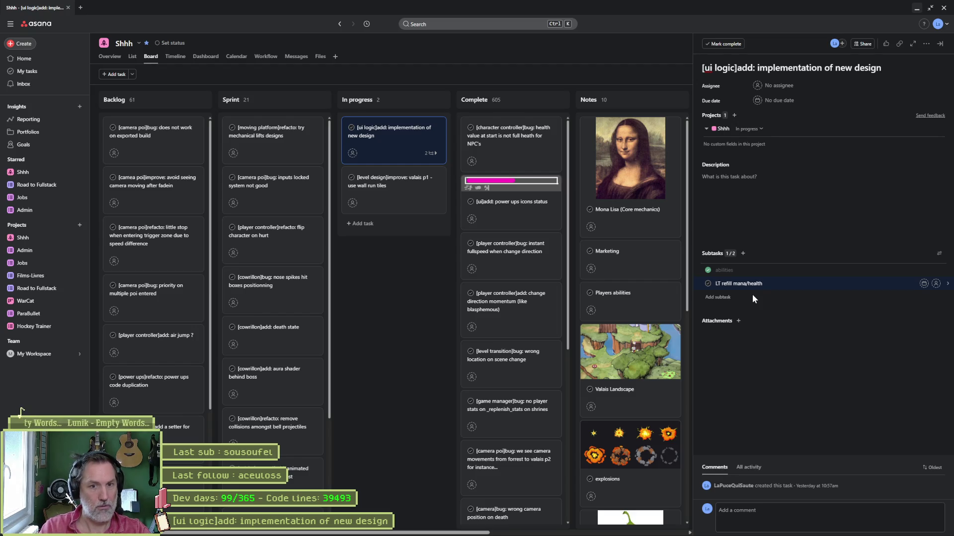
type("toggle")
key("Return")
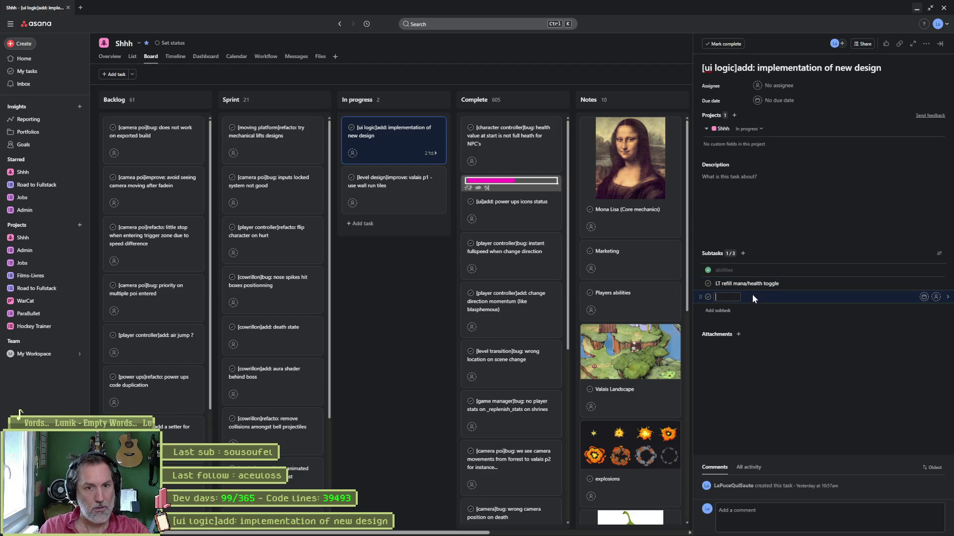
type("LT hold use ")
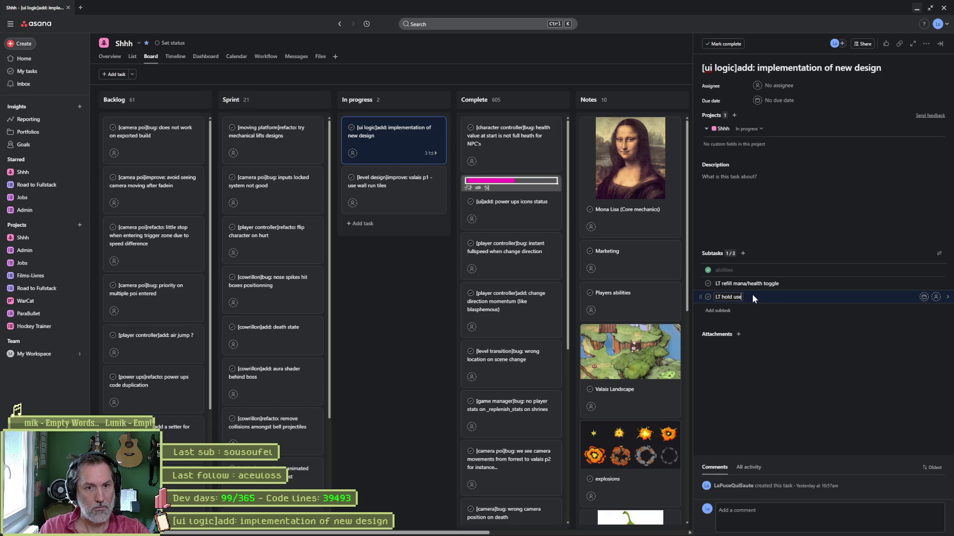
type("paw-ability")
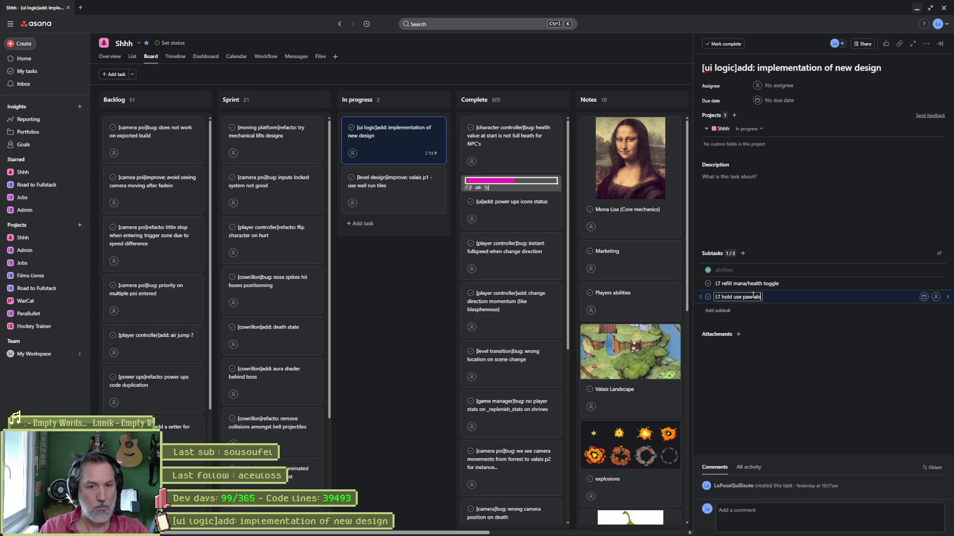
Step: Check off the LT refill mana/health toggle subtask
left_click(708, 284)
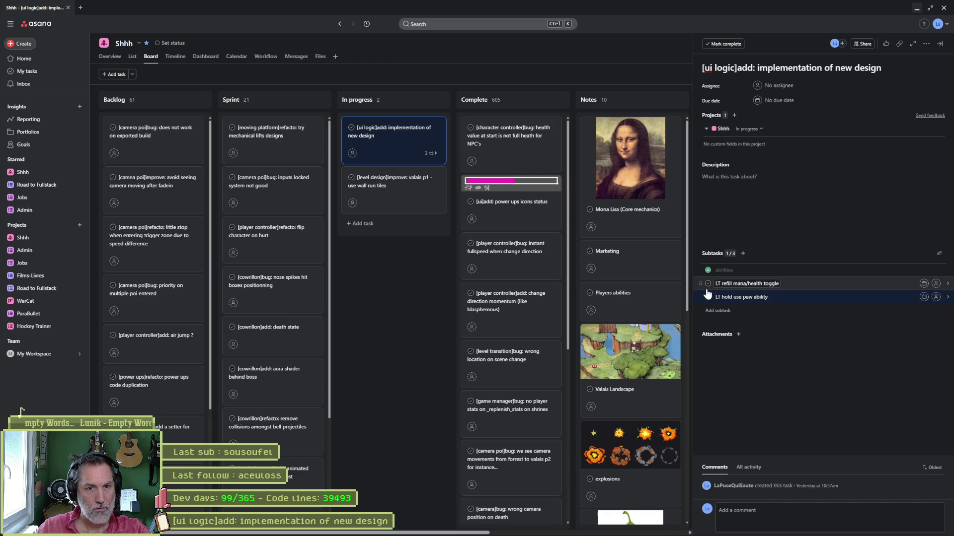
left_click(847, 68)
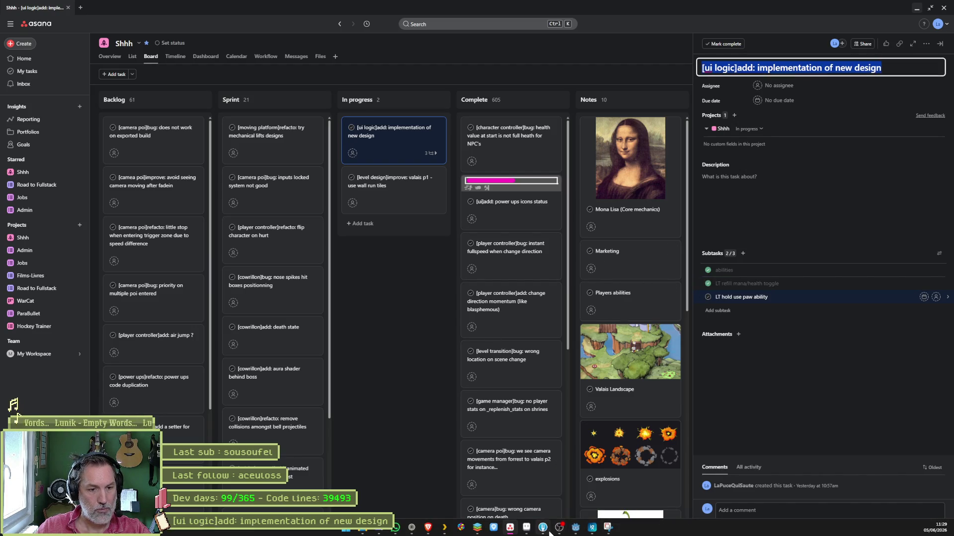
left_click(542, 528)
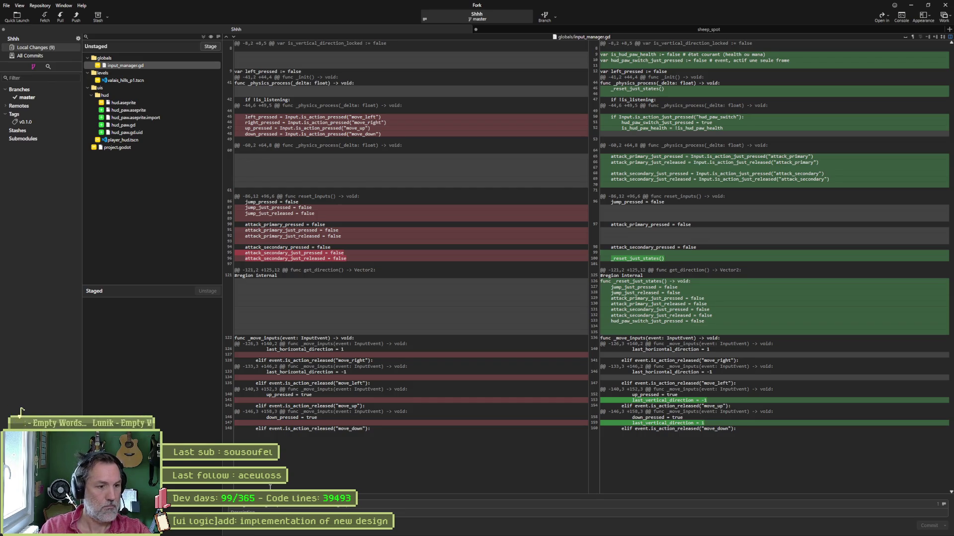
Step: Use the Asana subtask name 'LT refill mana/health toggle' as Fork's commit summary
key("alt+Tab")
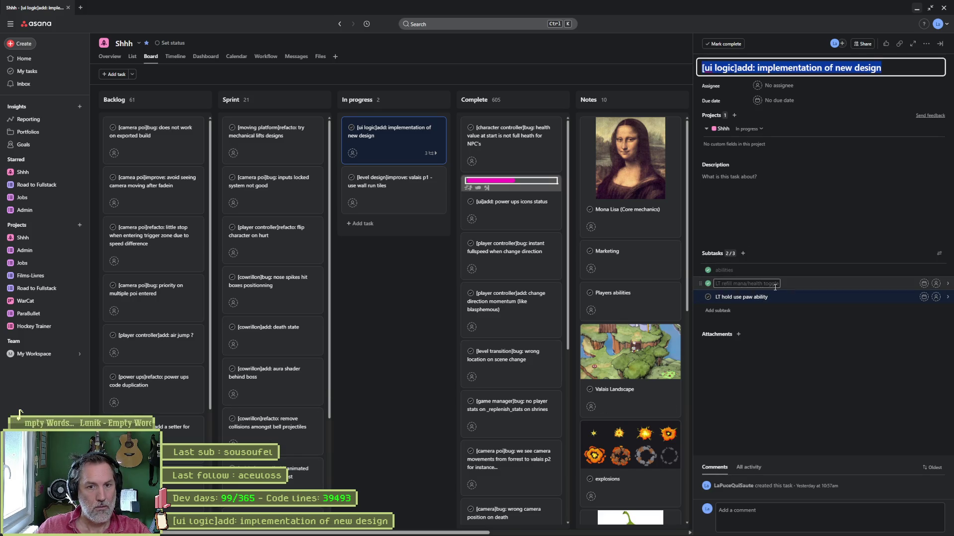
left_click_drag(774, 286, 716, 284)
key("alt+Tab")
left_click(515, 505)
key("ctrl+v")
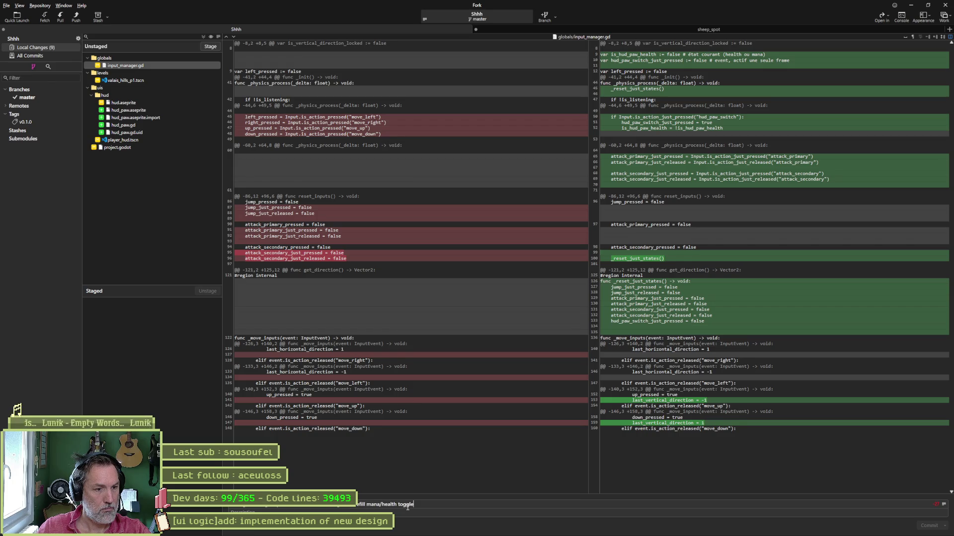
Step: Review the changed files in Fork, including the new hud_paw.gd contents
key("alt+Tab")
key("alt+Tab")
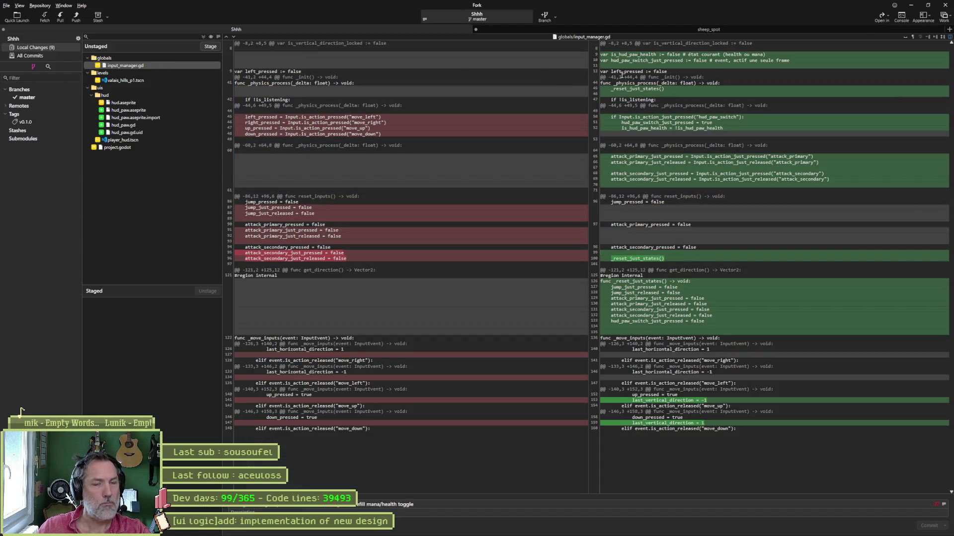
mouse_move(664, 176)
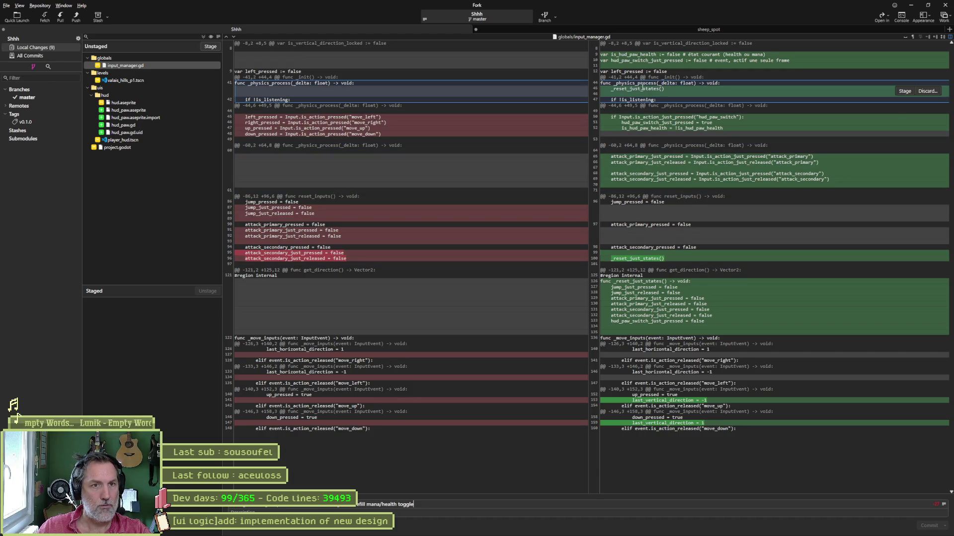
mouse_move(647, 68)
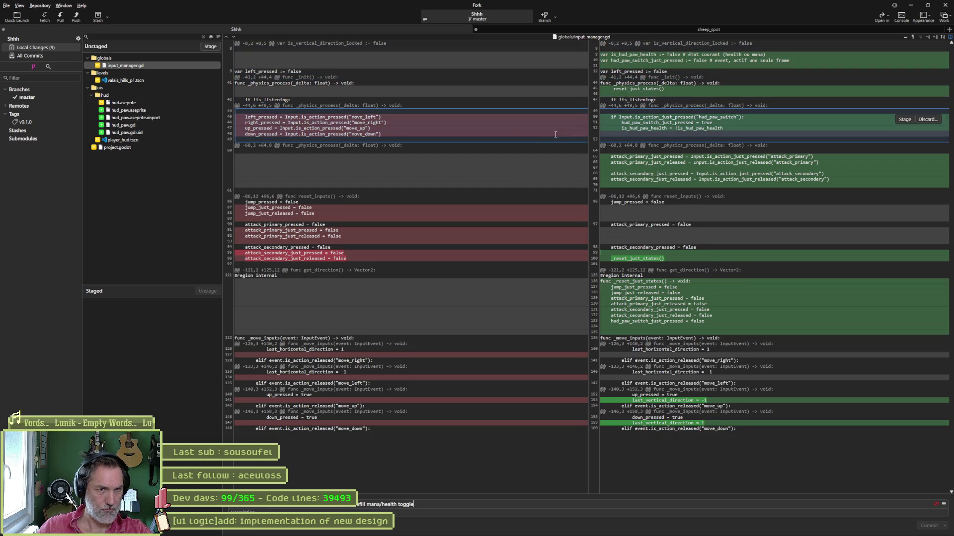
mouse_move(646, 279)
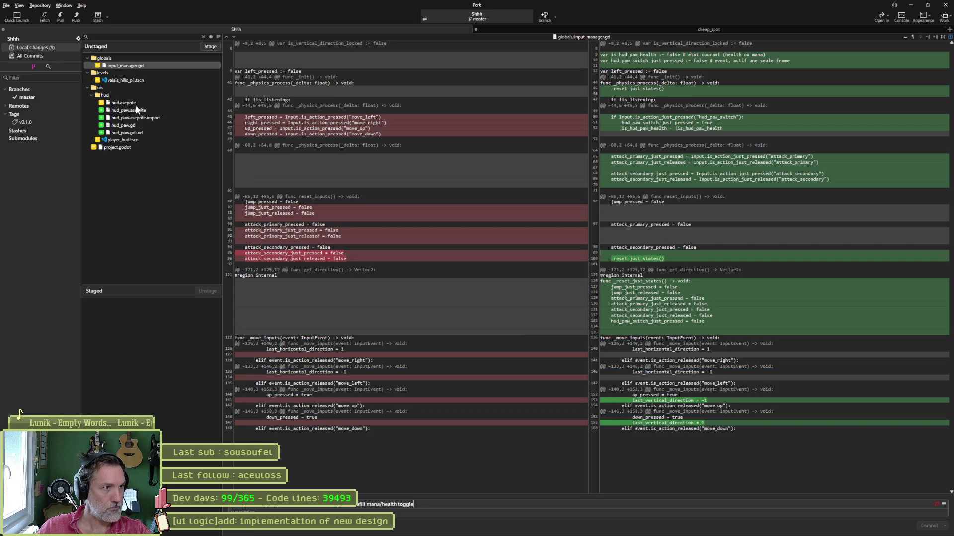
left_click(136, 125)
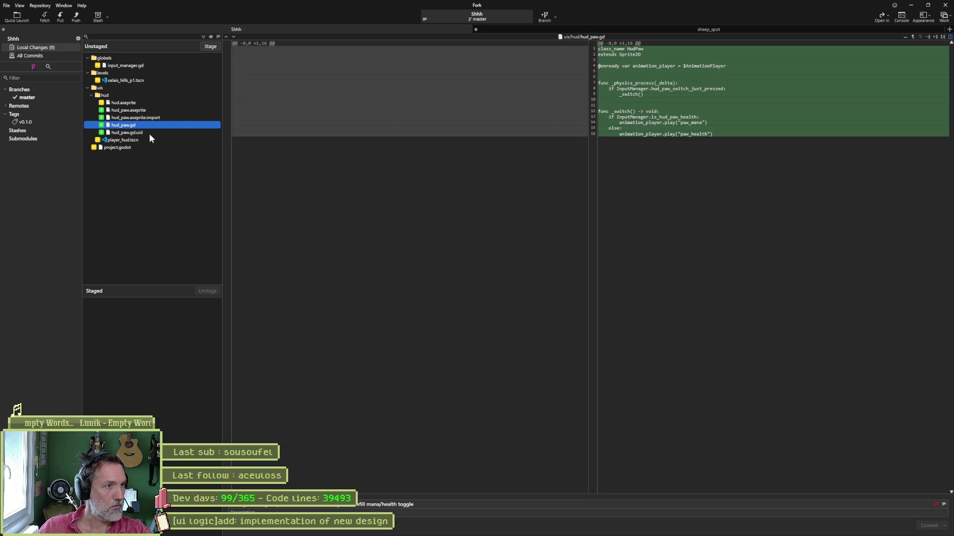
Step: Stage all changes, commit, push master to origin, and minimize Fork and the browser
left_click(209, 46)
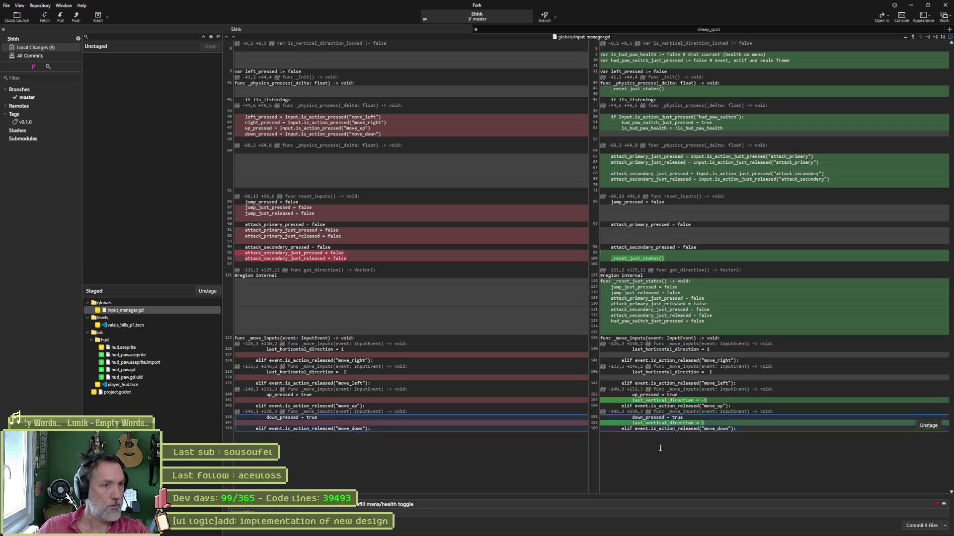
left_click(924, 527)
left_click(77, 16)
left_click(523, 293)
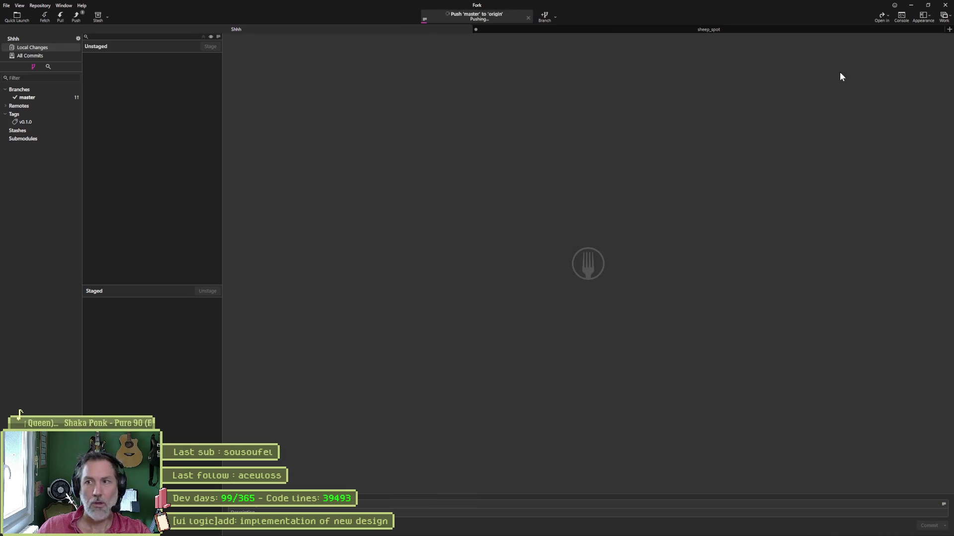
left_click(912, 8)
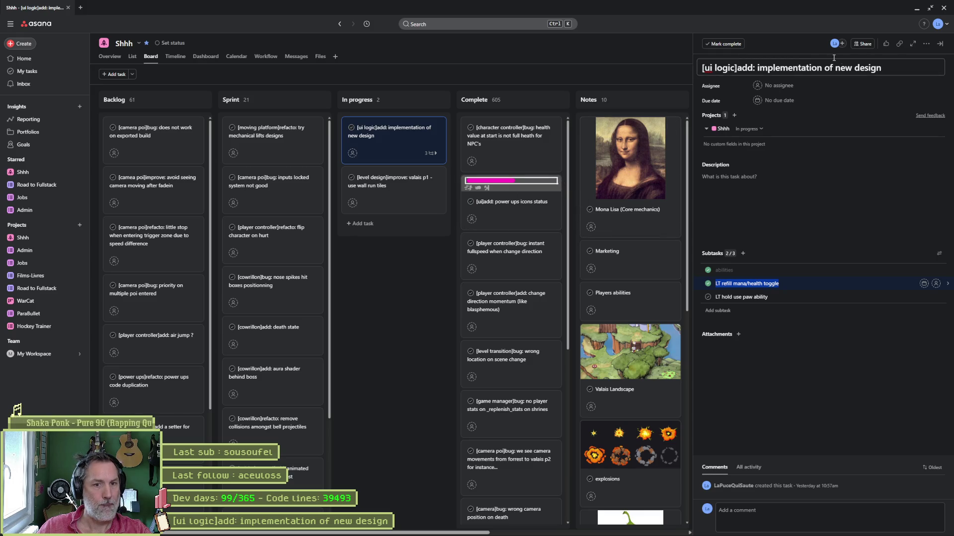
left_click(917, 8)
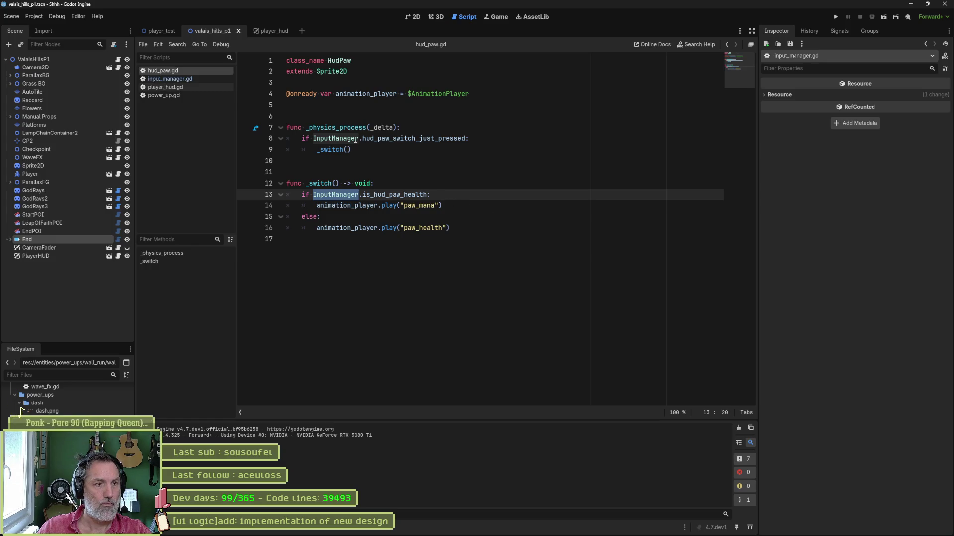
Step: Delete the is_hud_paw_health variable declaration on line 9 of input_manager.gd
left_click(167, 80)
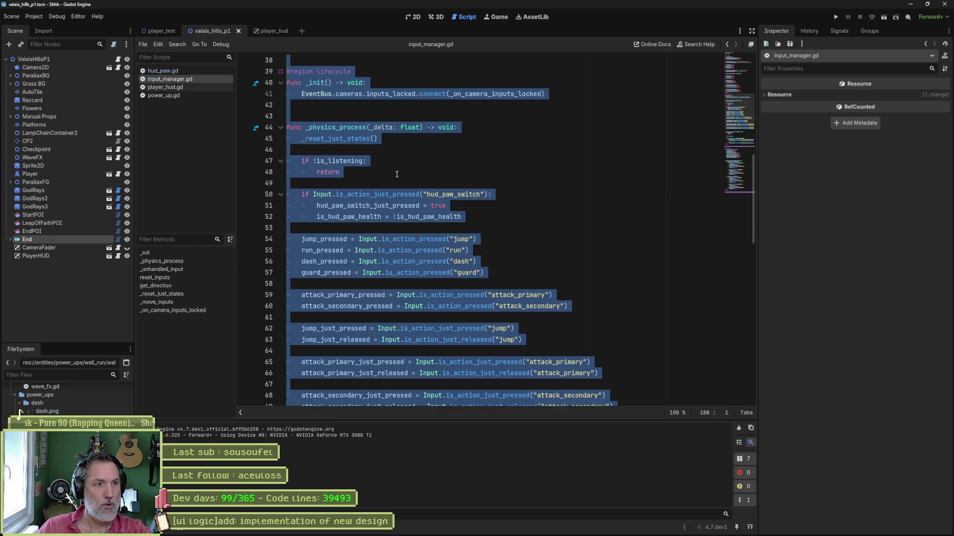
left_click(395, 174)
scroll(517, 169, "up", 12)
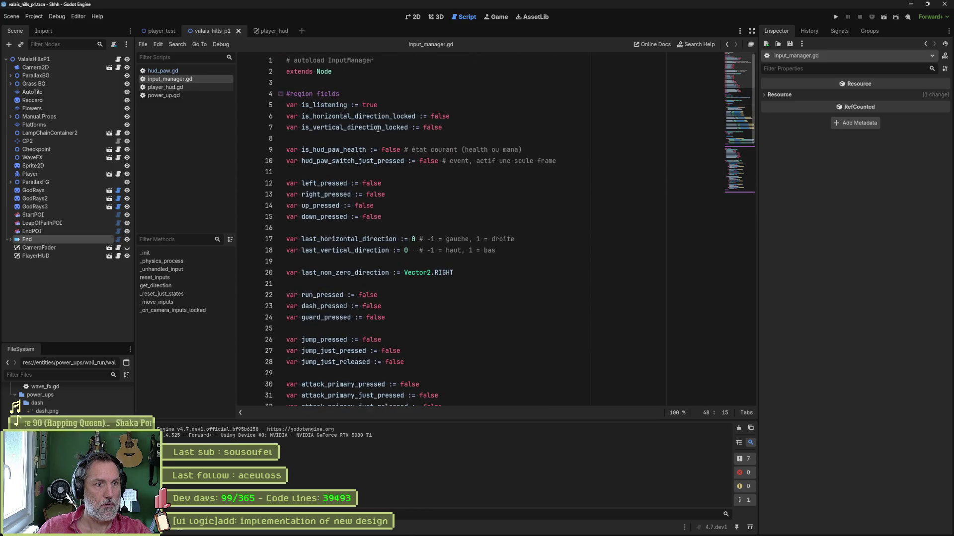
double_click(329, 161)
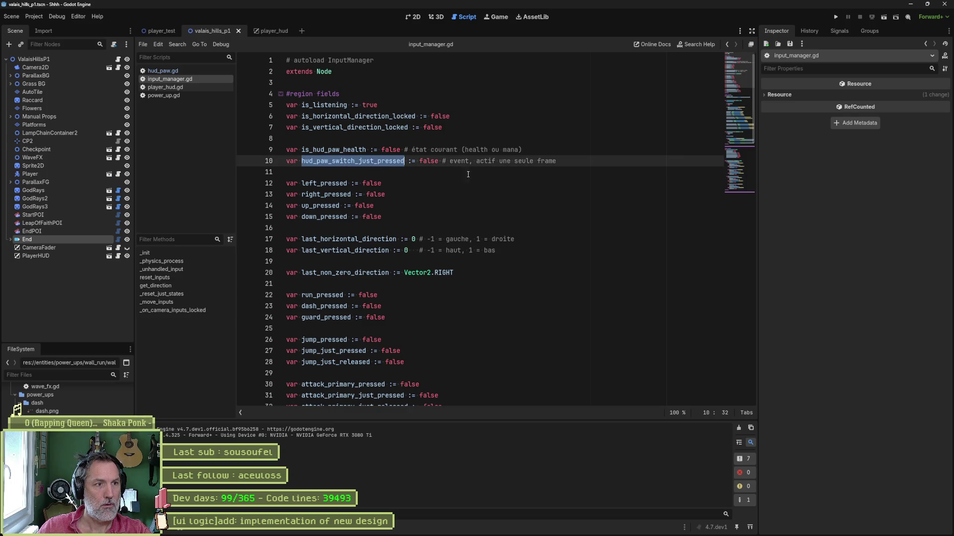
double_click(333, 149)
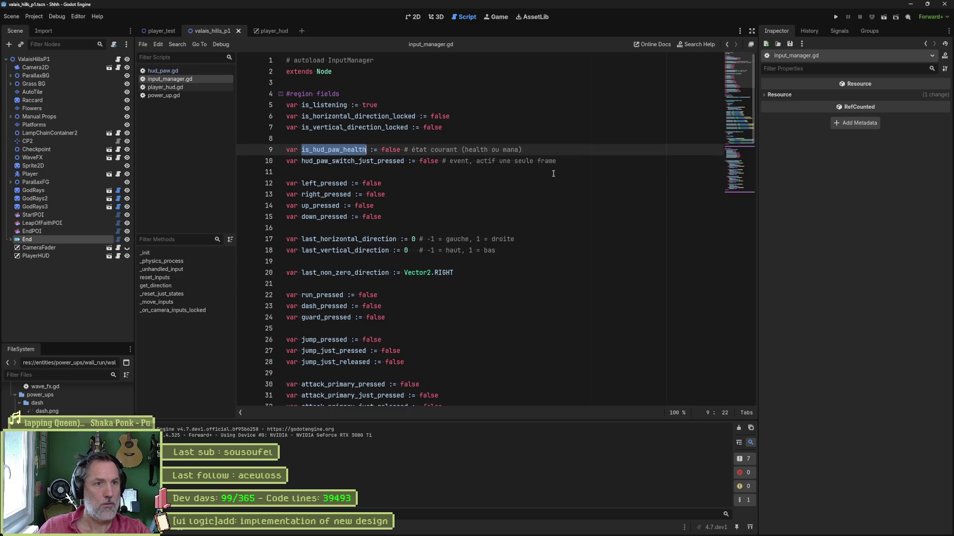
left_click(532, 149)
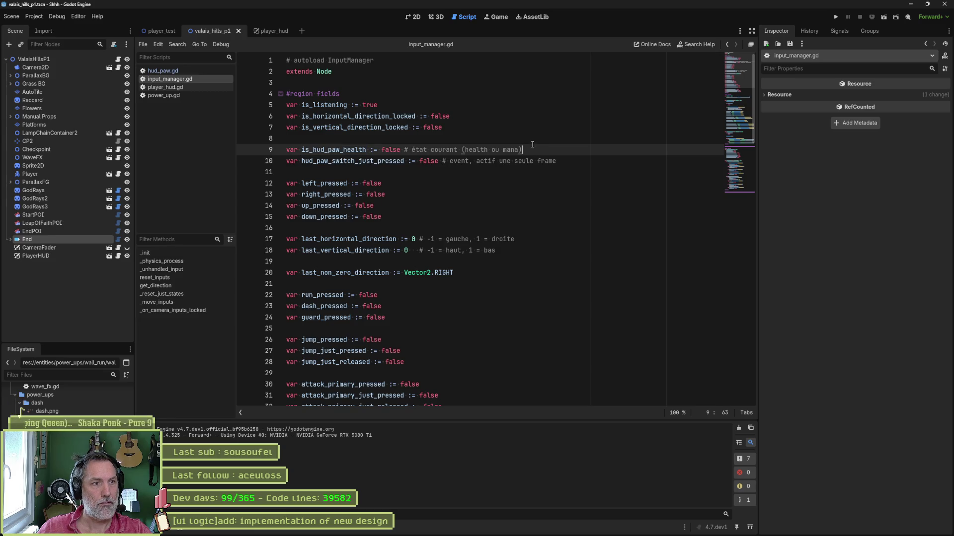
key("shift+Up")
key("ctrl+c")
key("Delete")
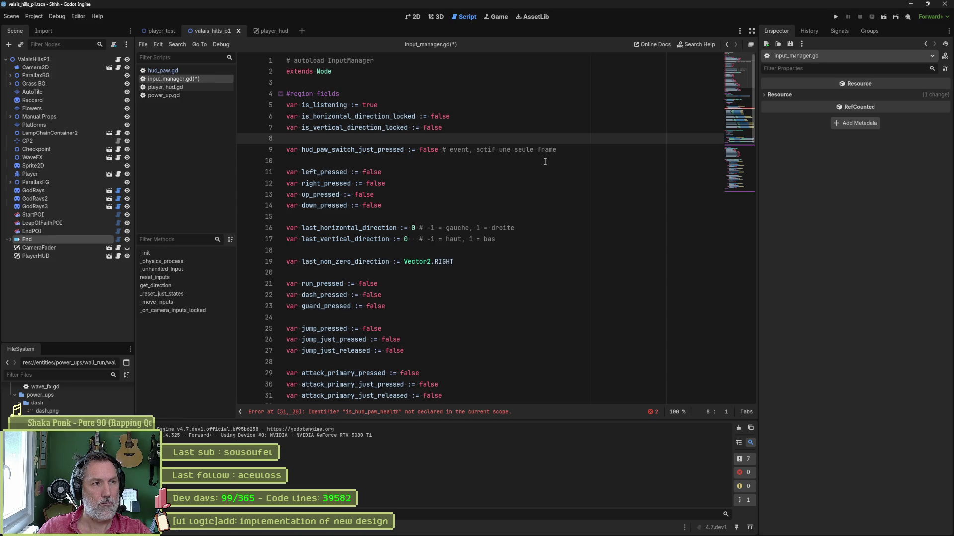
key("ctrl+alt+o")
Step: Paste var is_hud_paw_health := false as line 72 of game_manager.gd, drop its comment, and return to input_manager.gd
type("game_ma")
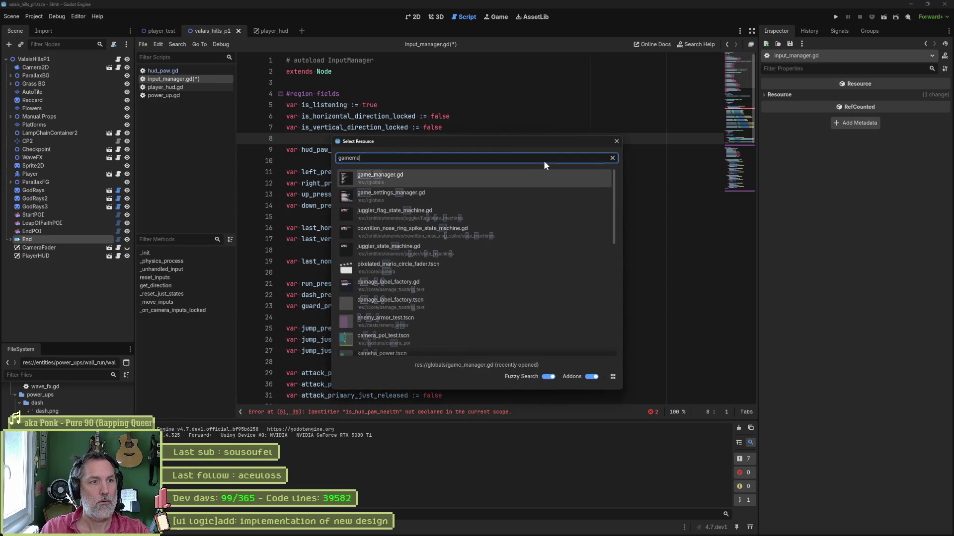
key("Return")
scroll(544, 161, "down", 8)
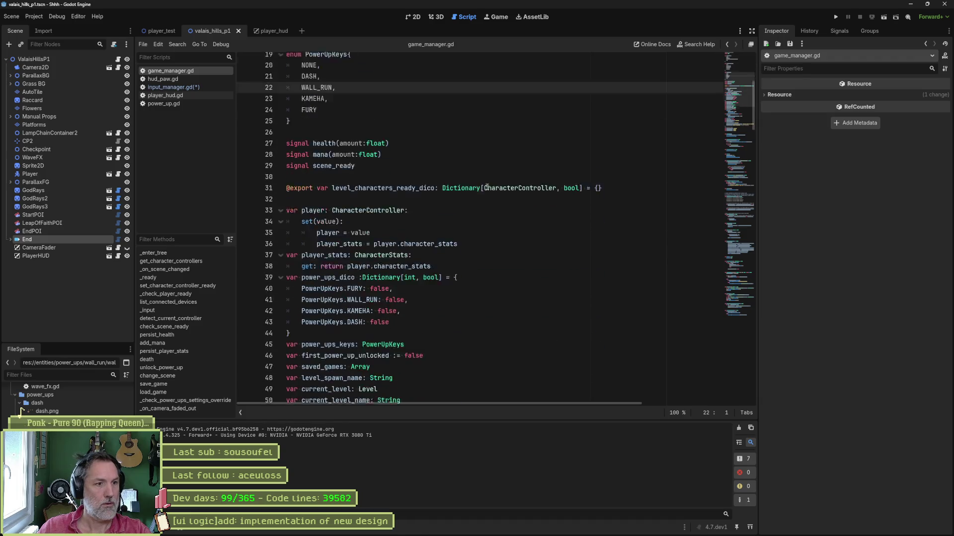
scroll(453, 228, "down", 6)
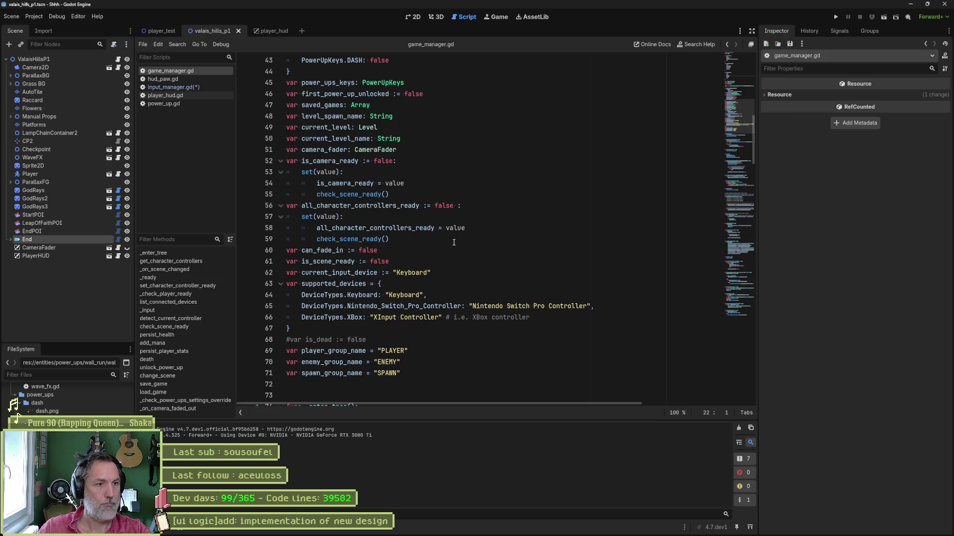
left_click(413, 373)
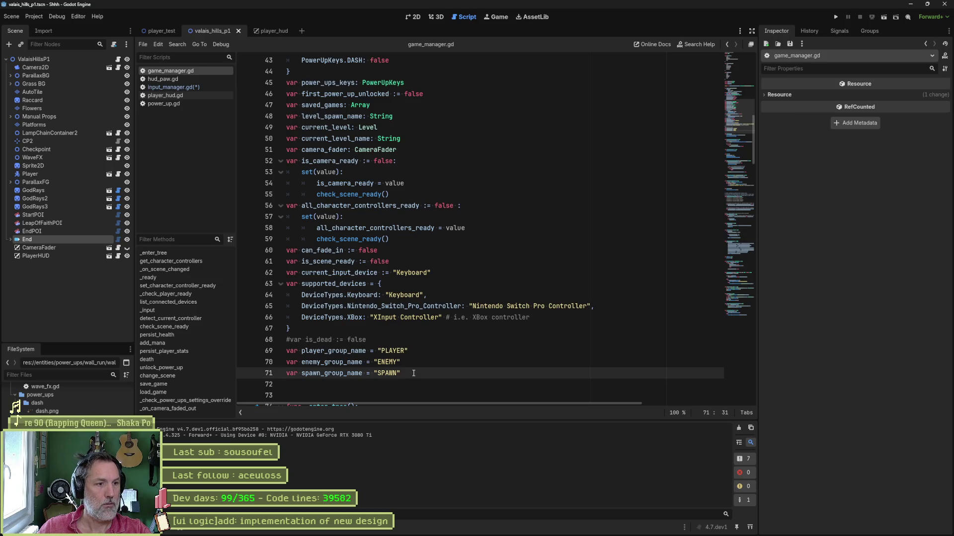
key("Return")
key("ctrl+v")
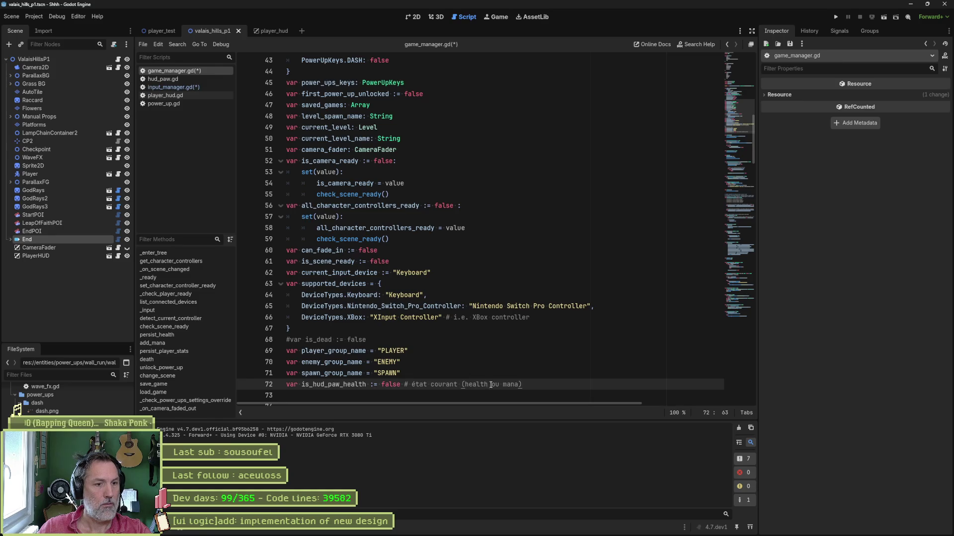
left_click(401, 385, "shift")
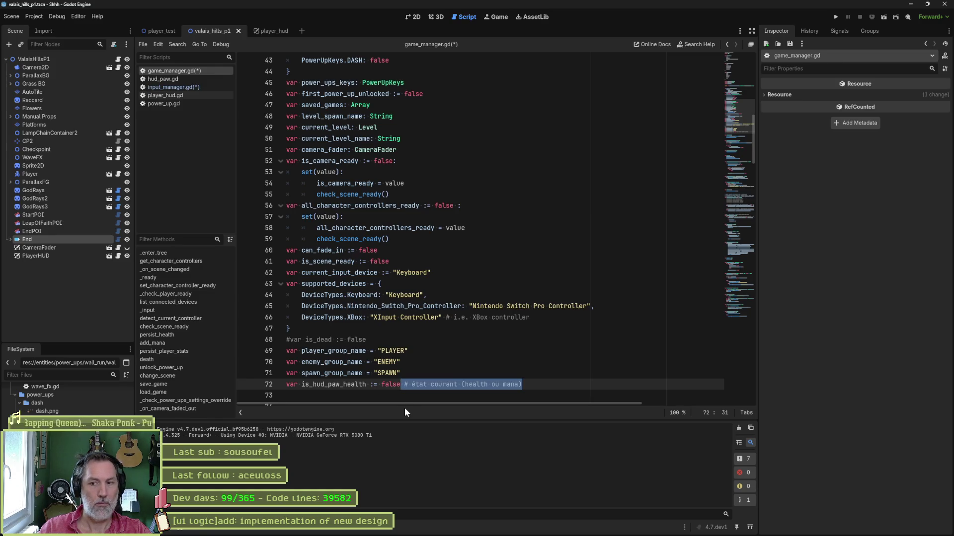
key("BackSpace")
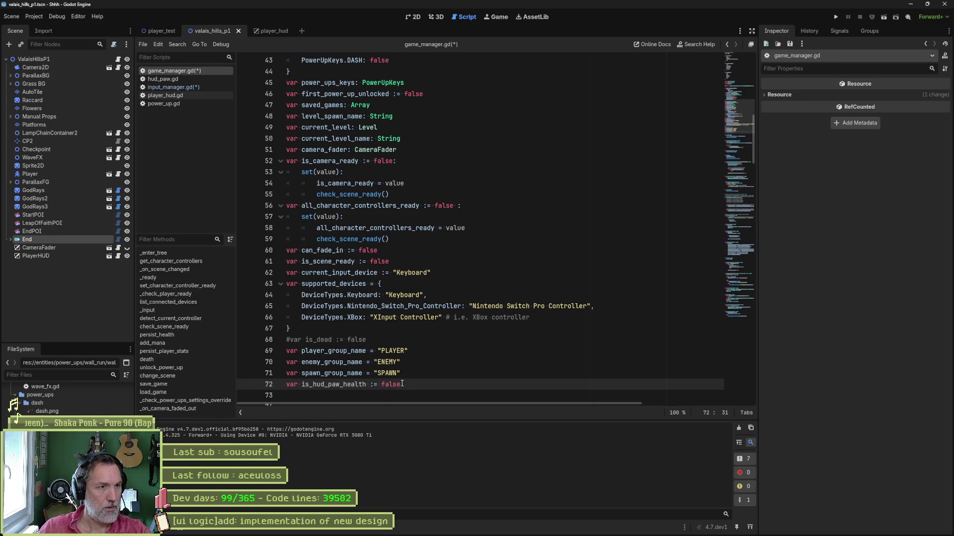
left_click(173, 86)
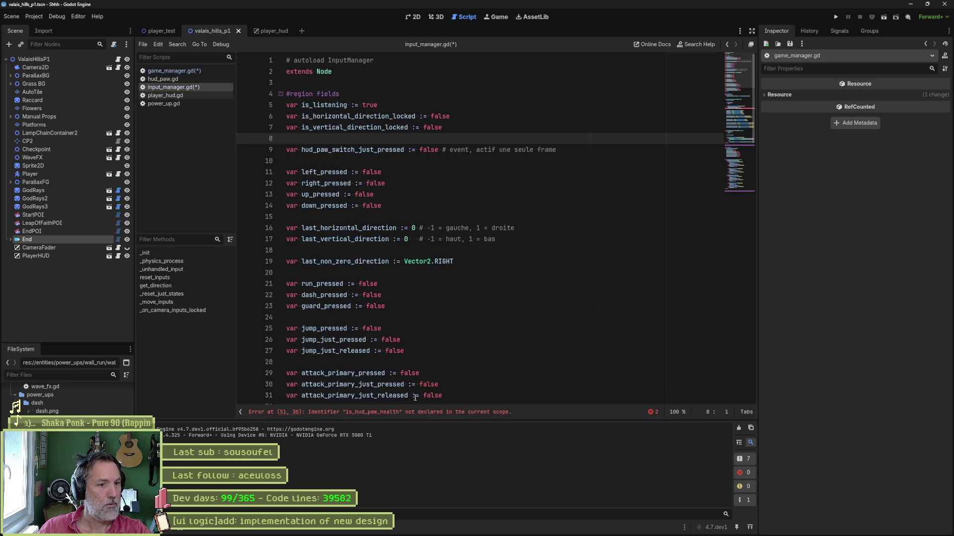
Step: Prefix the is_hud_paw_health toggle on input_manager.gd line 51 with GameManager. and save all scripts
left_click(426, 413)
left_click(316, 228)
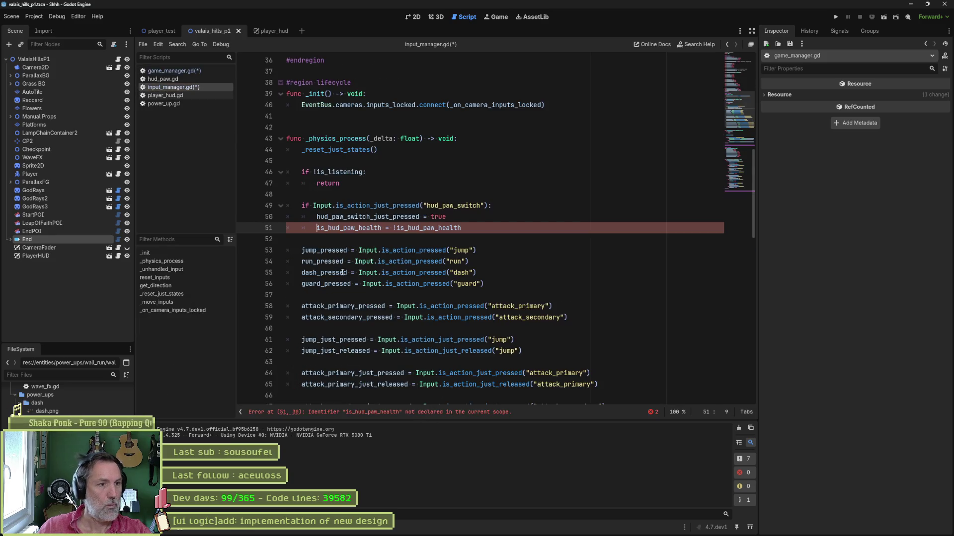
type("GameM")
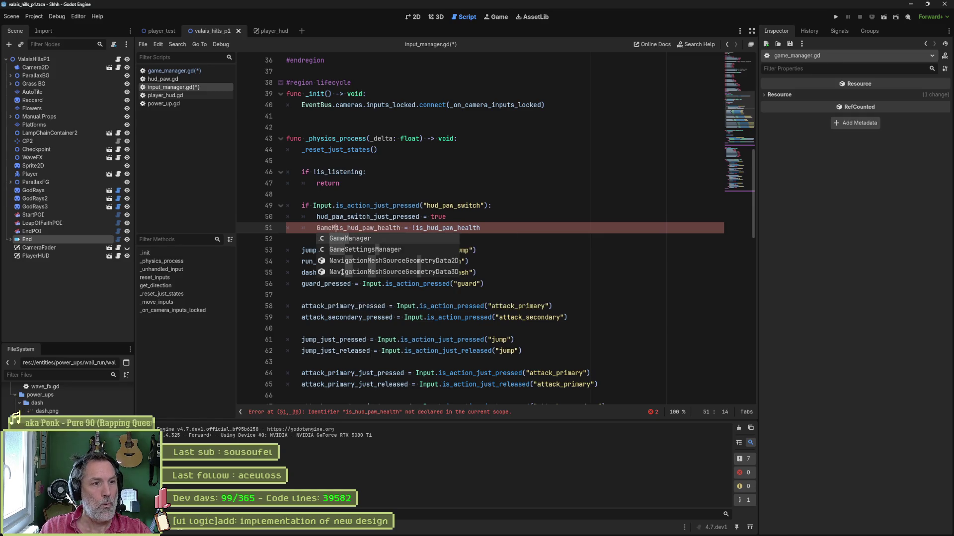
key("Return")
type(".")
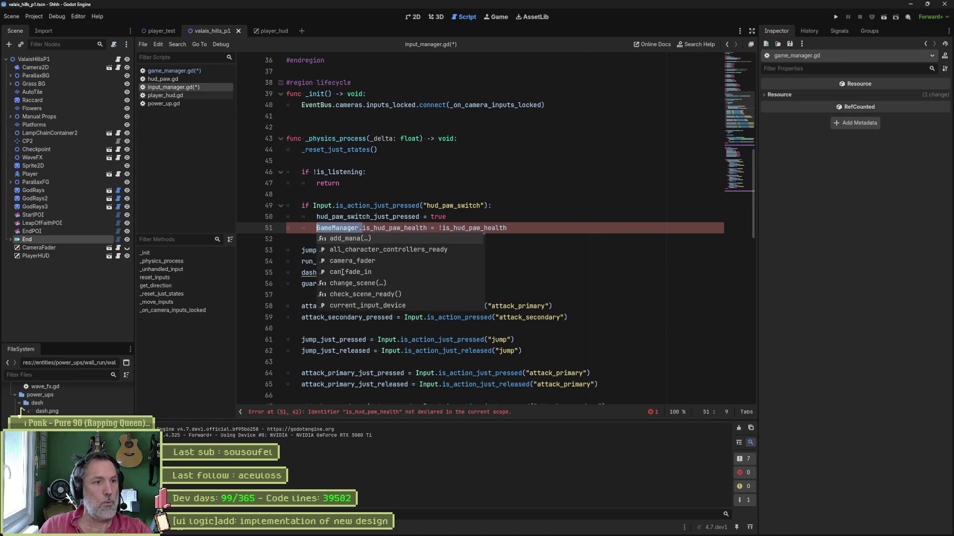
left_click(442, 228)
type("GameManager.")
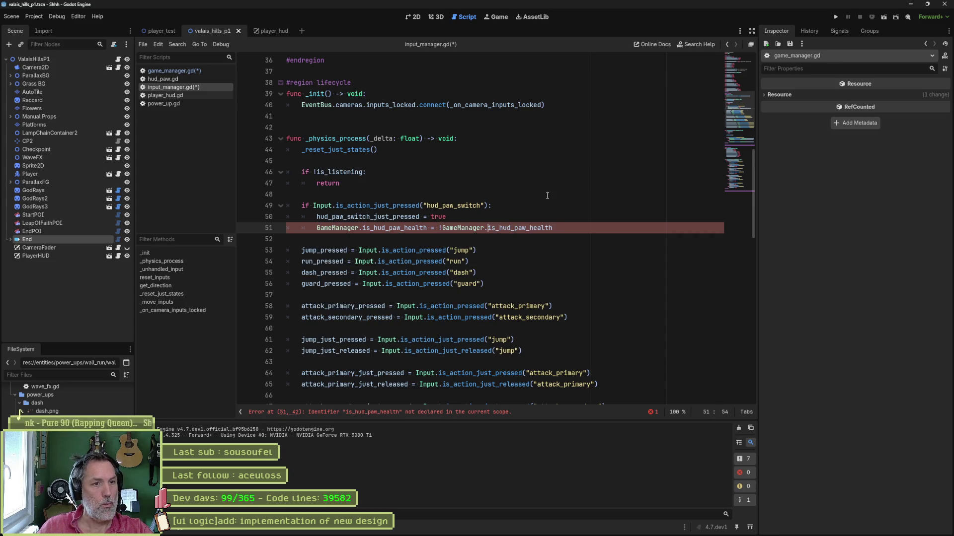
key("ctrl+s")
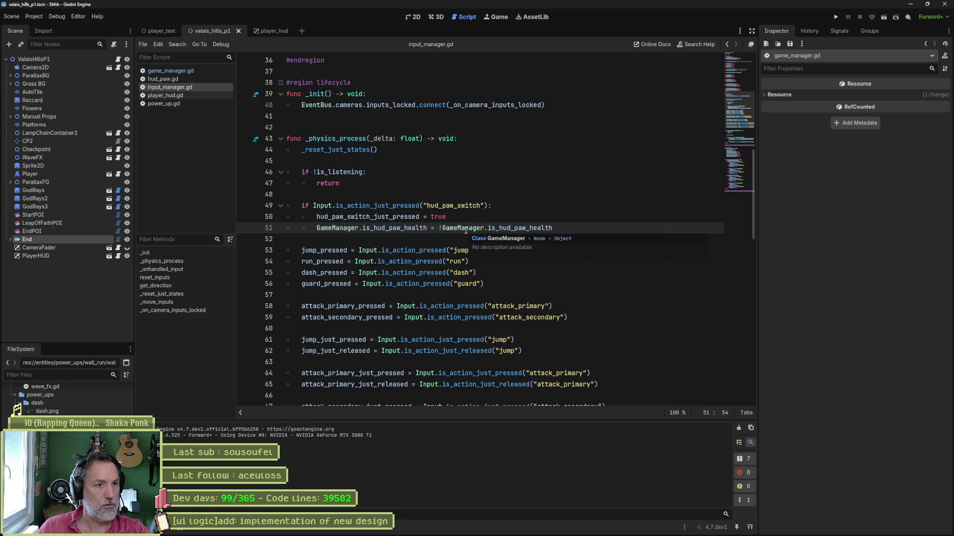
Step: In hud_paw.gd line 13, replace InputManager with GameManager, save, and run the scene
left_click(162, 79)
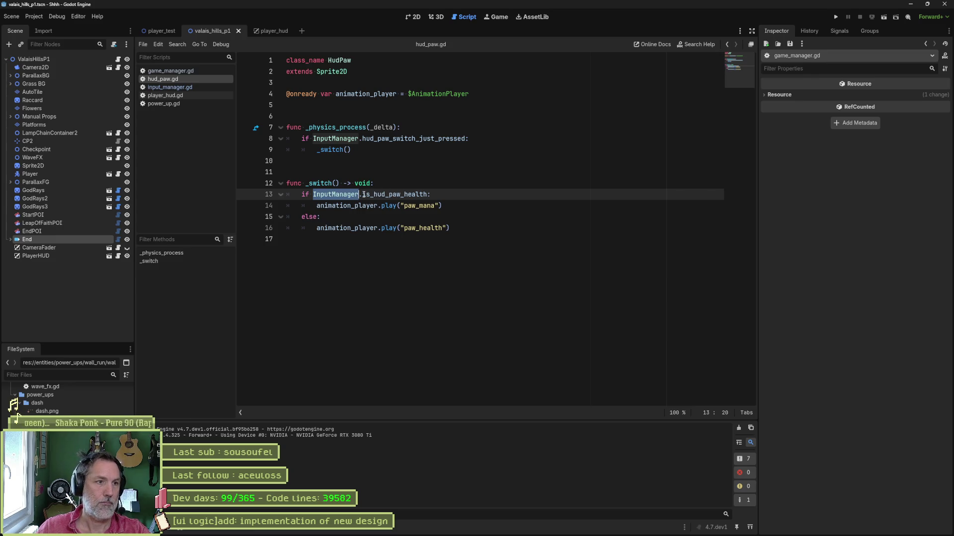
type("GameManga")
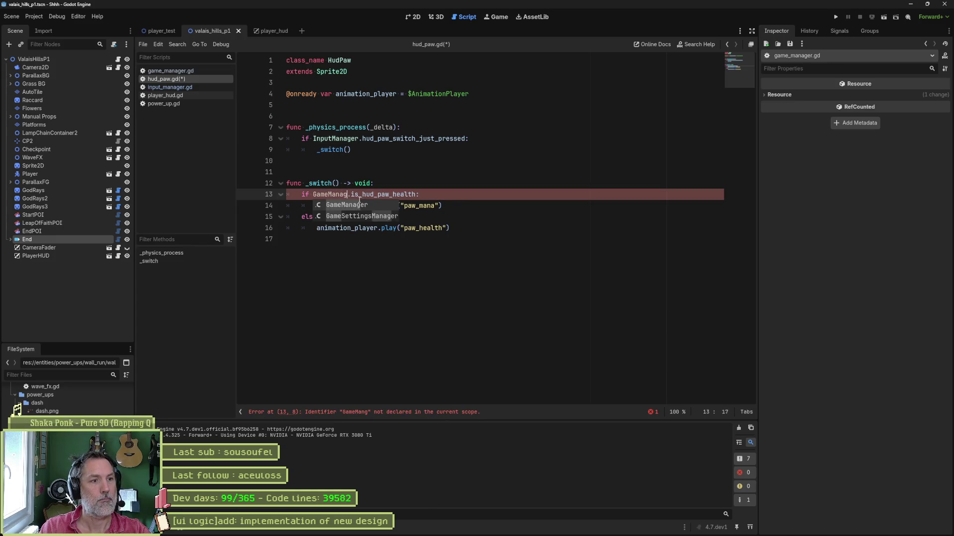
key("Return")
left_click(466, 250)
key("ctrl+s")
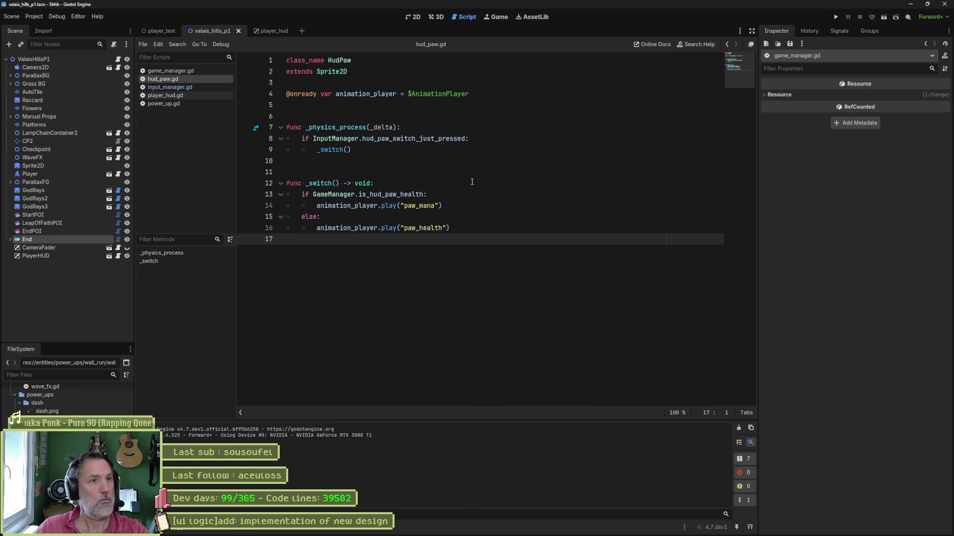
key("F6")
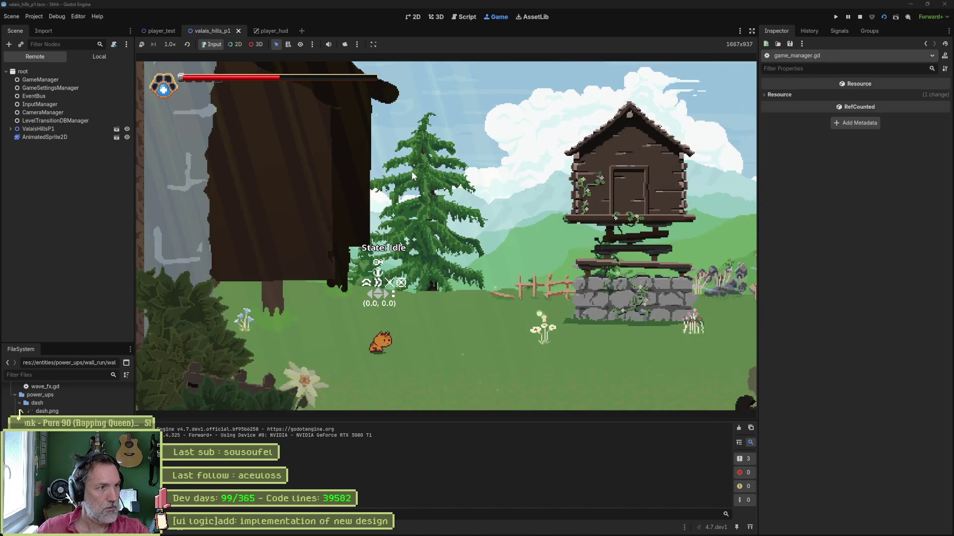
Step: Stop the valais_hills_p1 test run after checking the paw HUD
key("F8")
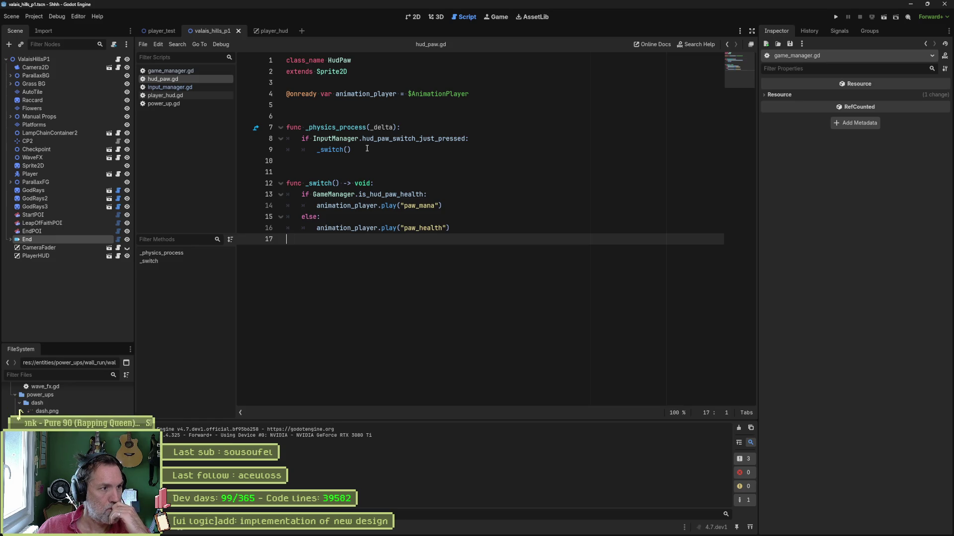
Step: Open game_manager.gd from the GameManager reference, then run and stop the scene again
mouse_move(413, 143)
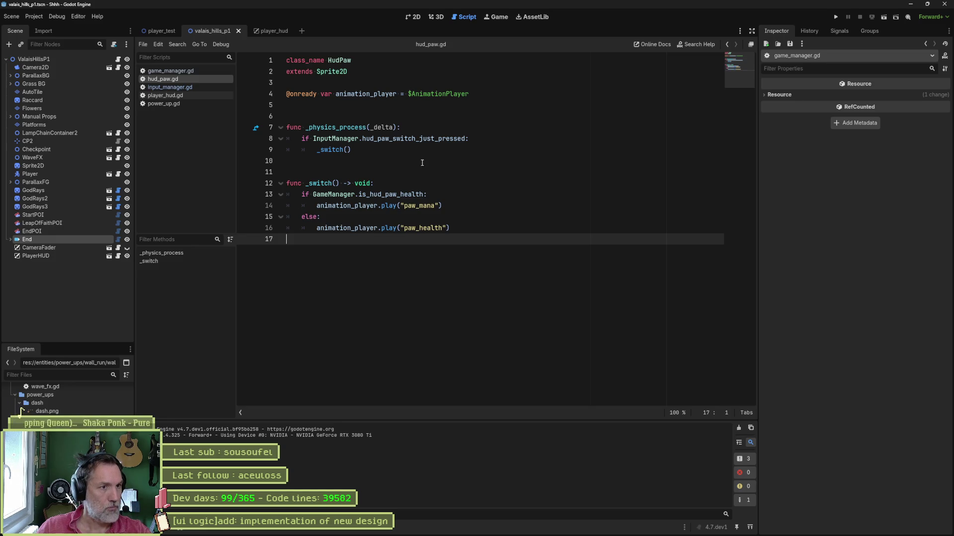
left_click(341, 198, "ctrl")
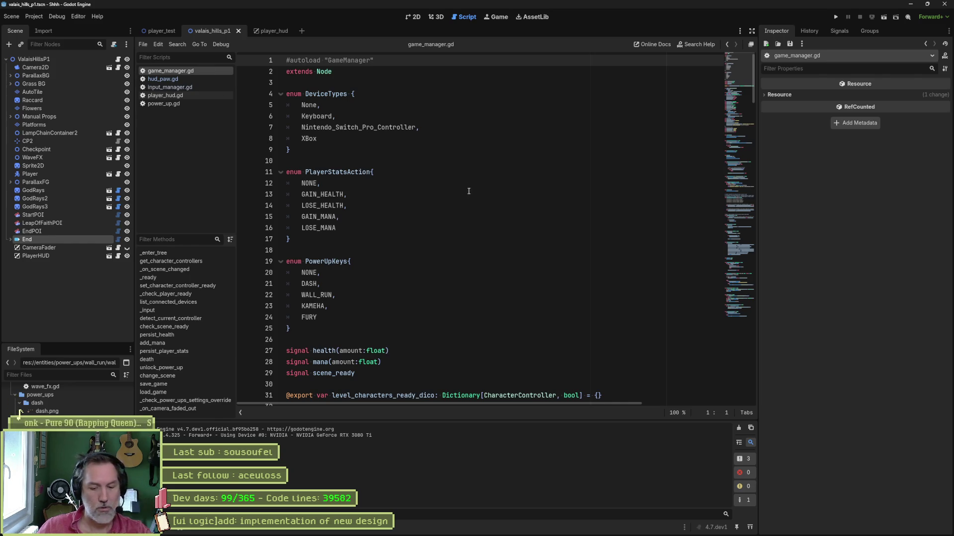
key("F6")
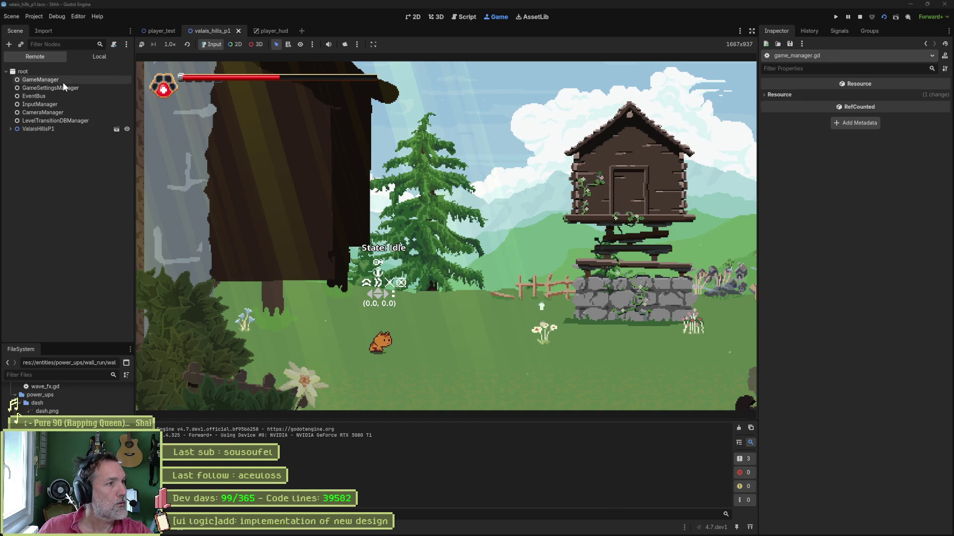
key("F8")
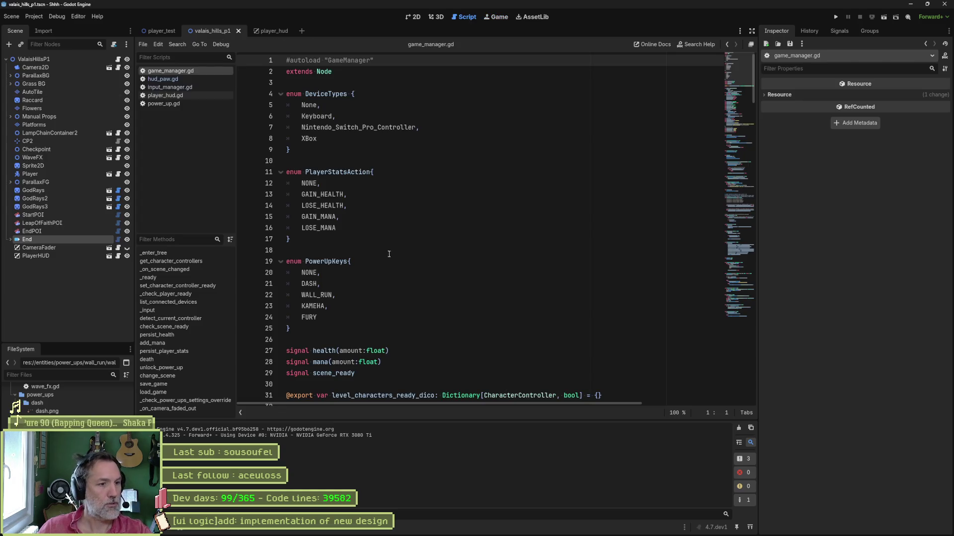
Step: Collapse all code blocks in game_manager.gd with Fold All Lines
scroll(431, 268, "down", 7)
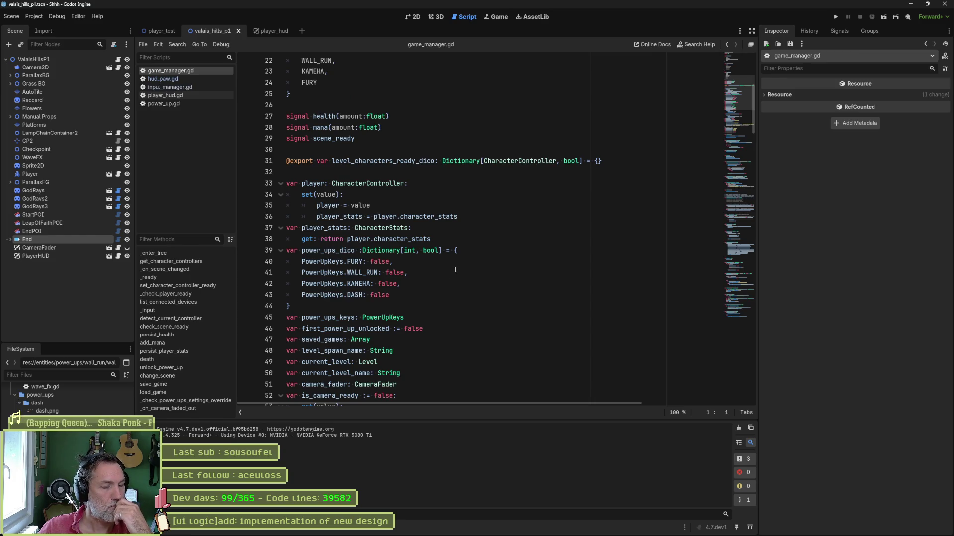
mouse_move(610, 530)
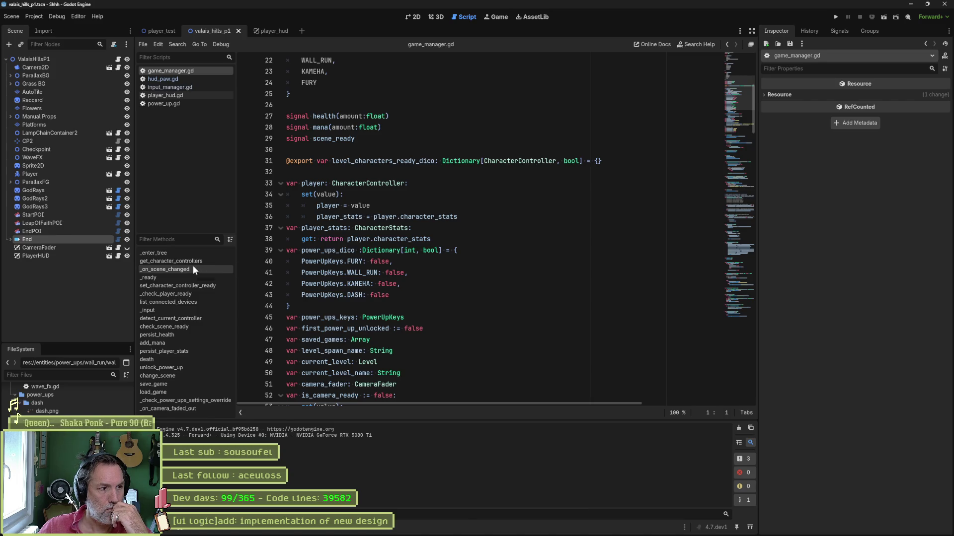
left_click(553, 273)
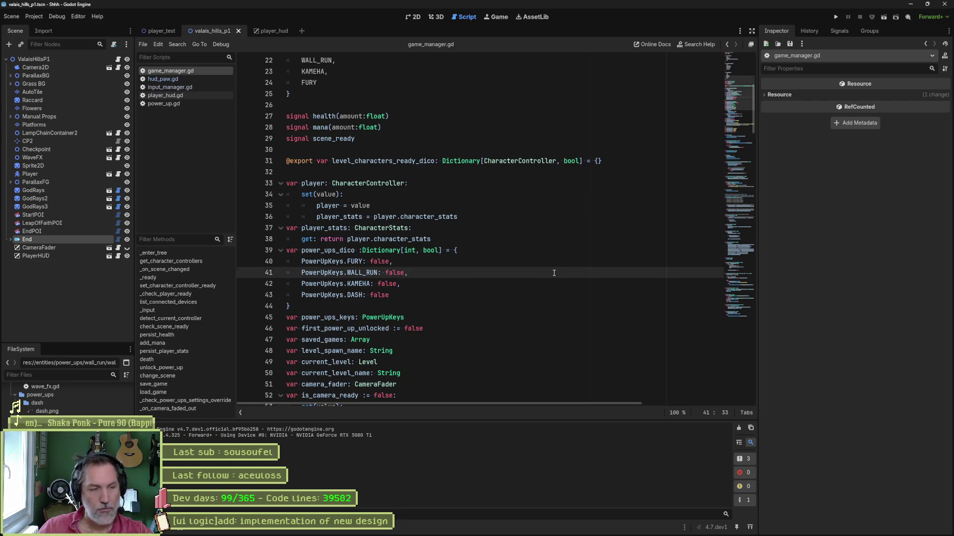
key("ctrl+alt+f")
scroll(405, 269, "down", 10)
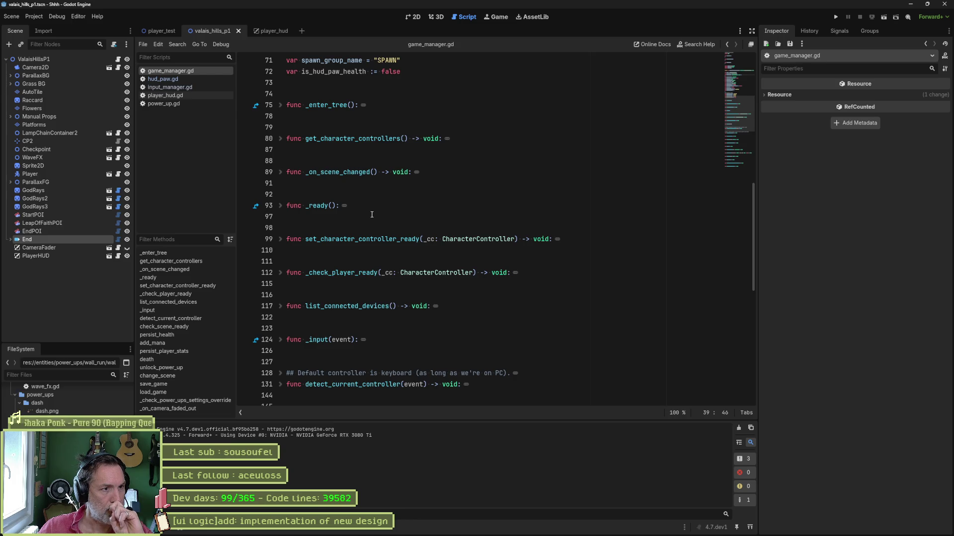
Step: Add func _physics_process(_delta): after _enter_tree in game_manager.gd
left_click(377, 116)
key("Return")
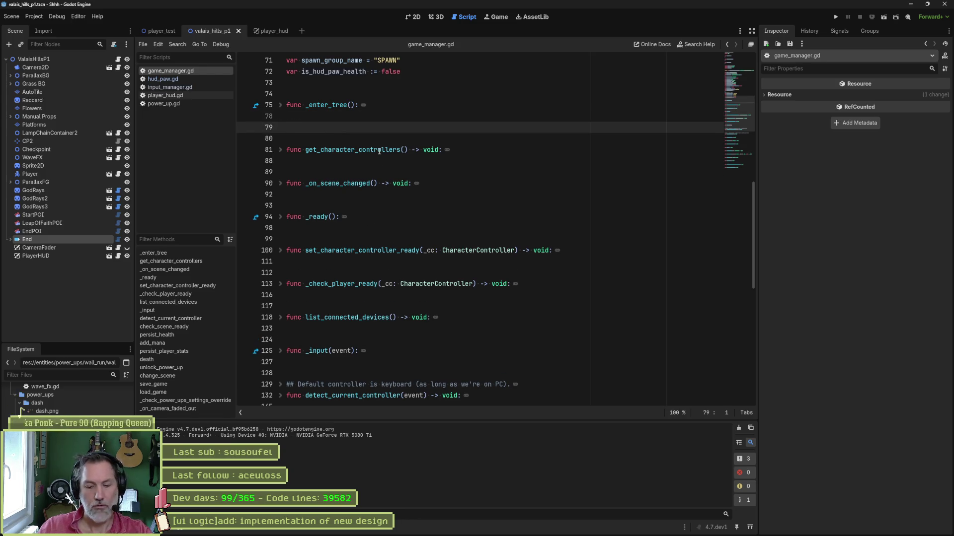
type("func _ph")
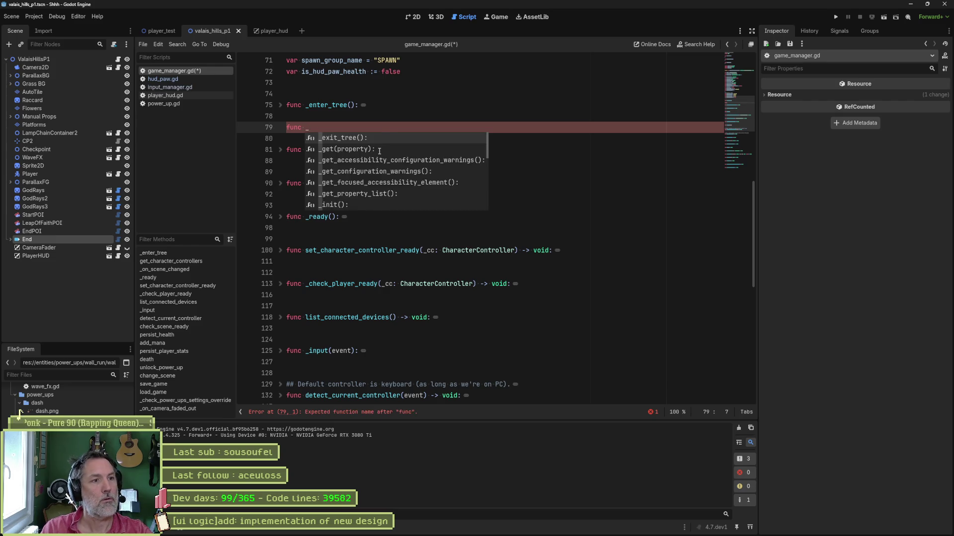
key("Return")
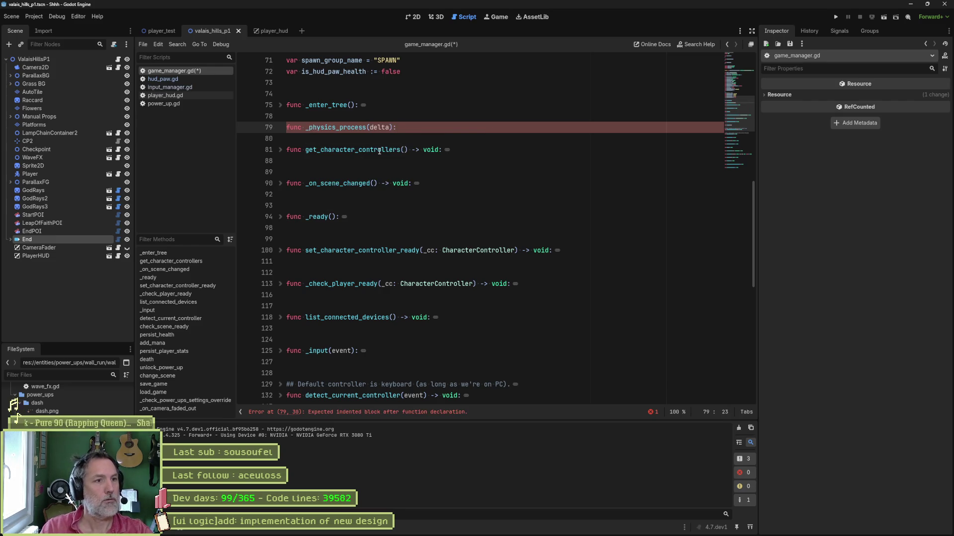
key("ctrl+Left")
key("ctrl+Left")
type("_")
key("End")
key("Return")
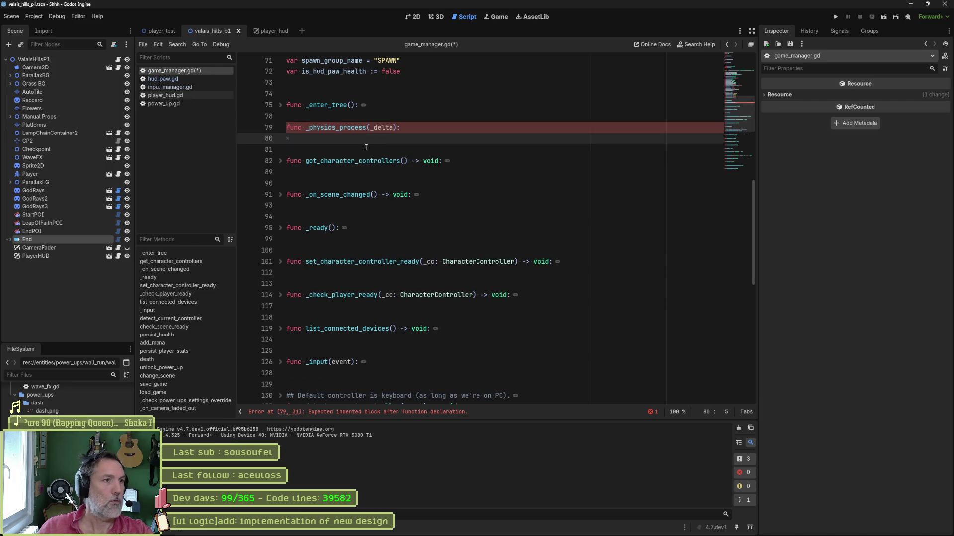
Step: Copy the switch check from hud_paw.gd lines 7–9 into the _physics_process body
left_click(190, 80)
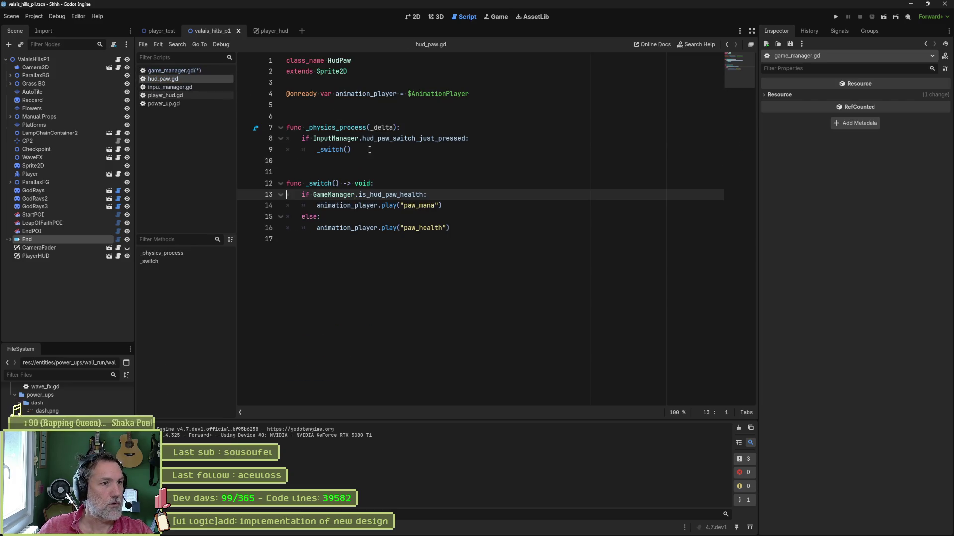
left_click_drag(369, 150, 285, 127)
key("ctrl+c")
left_click(171, 71)
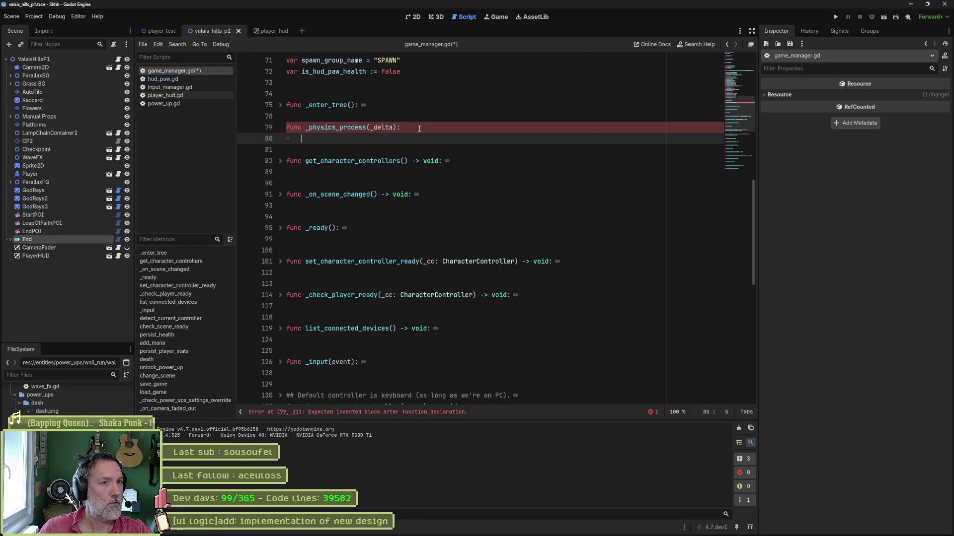
key("ctrl+v")
double_click(327, 149)
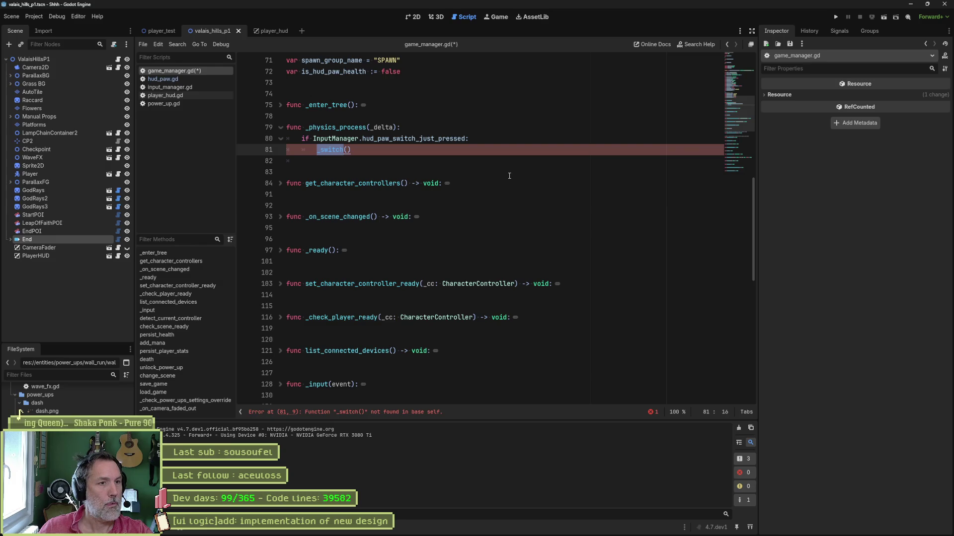
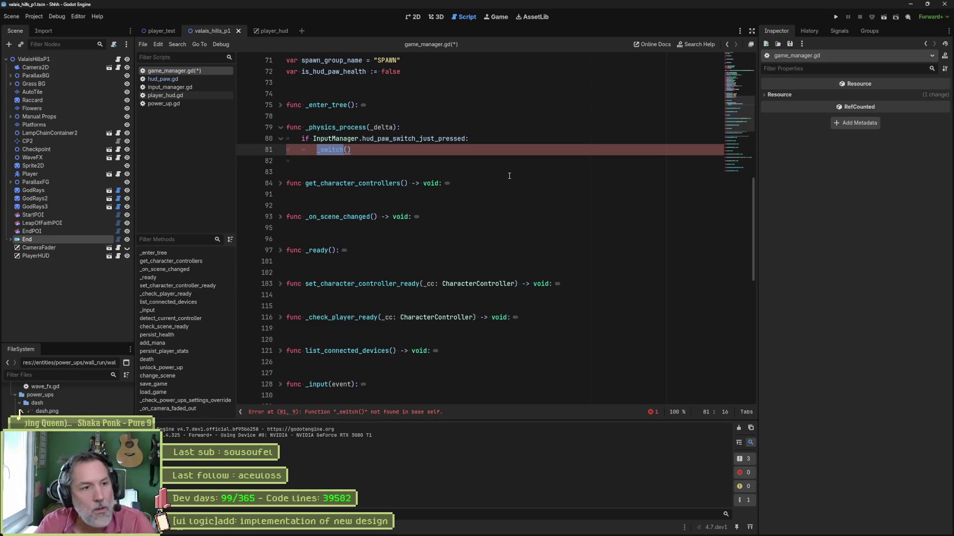
Step: In input_manager.gd, duplicate the hud_paw_switch check line and turn the copy into is_action_pressed
left_click(162, 87)
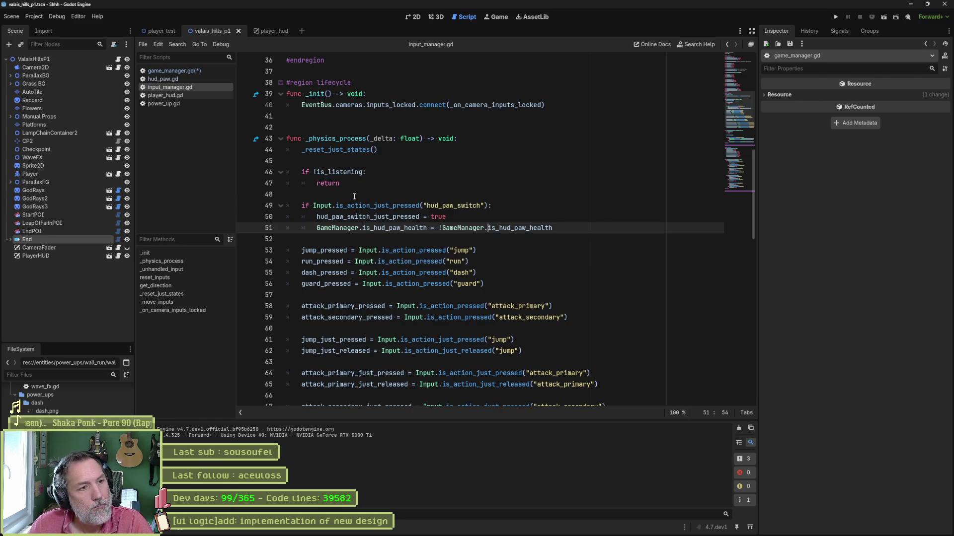
left_click(544, 200)
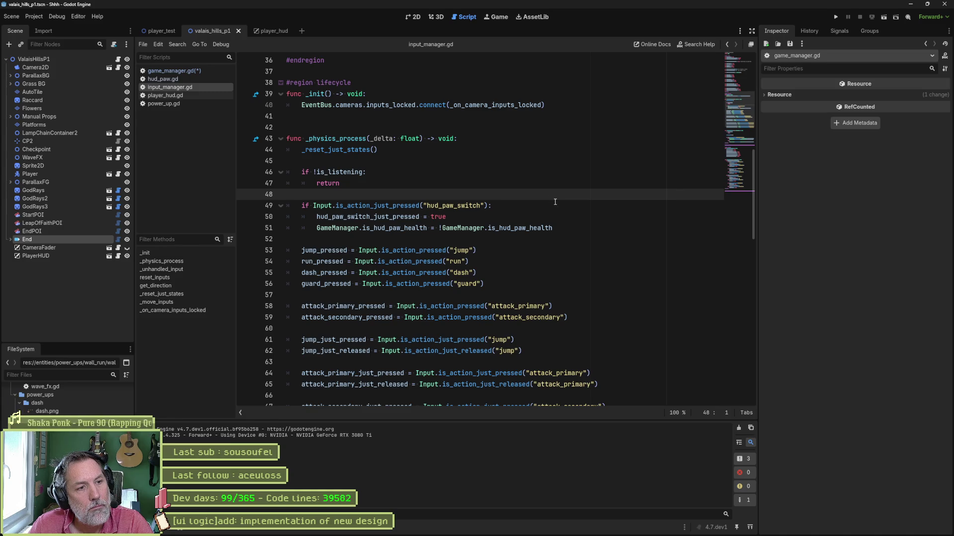
key("Down")
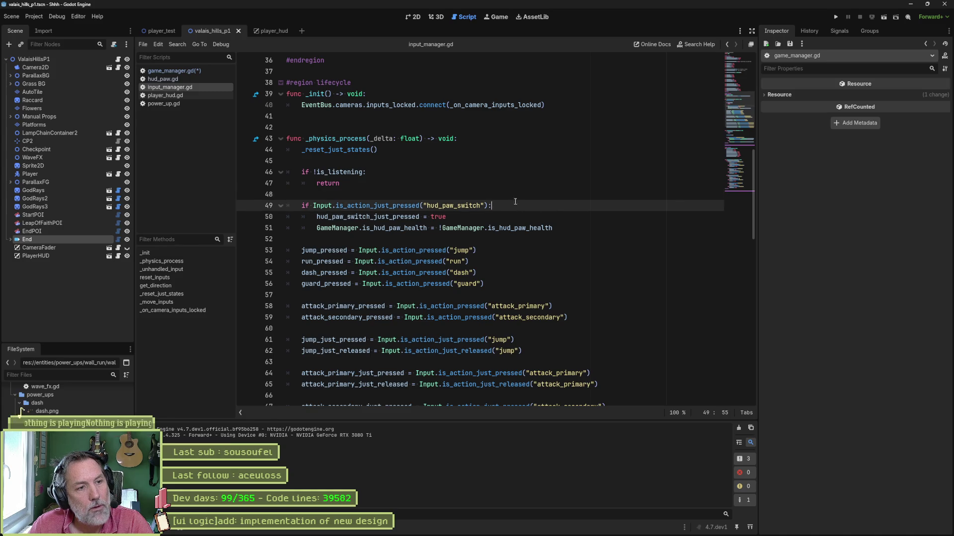
key("ctrl+shift+d")
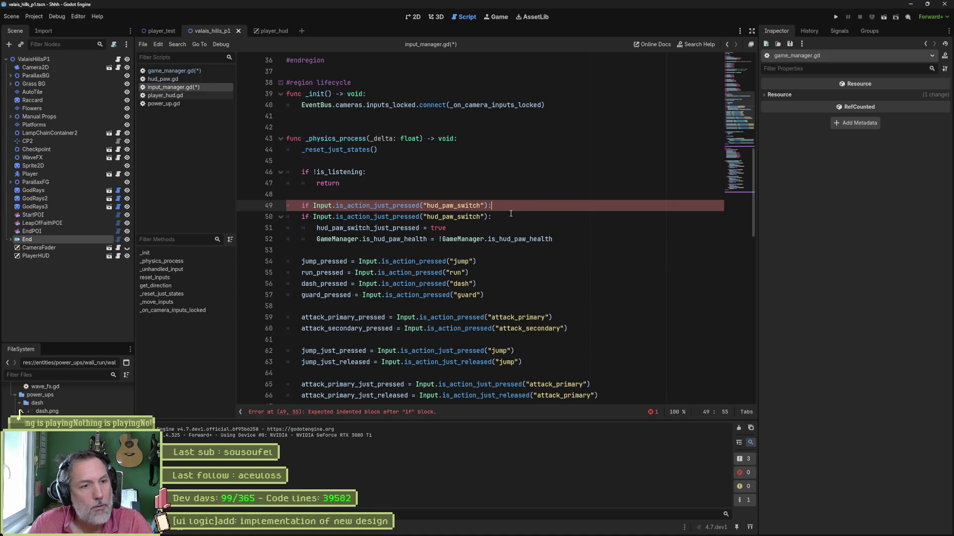
key("Return")
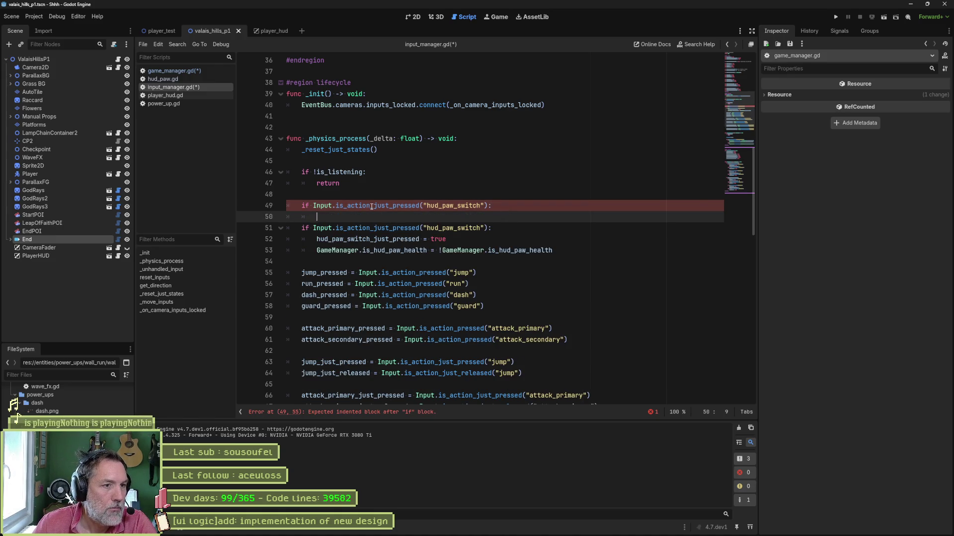
left_click(372, 205)
key("Delete")
key("Delete")
key("Delete")
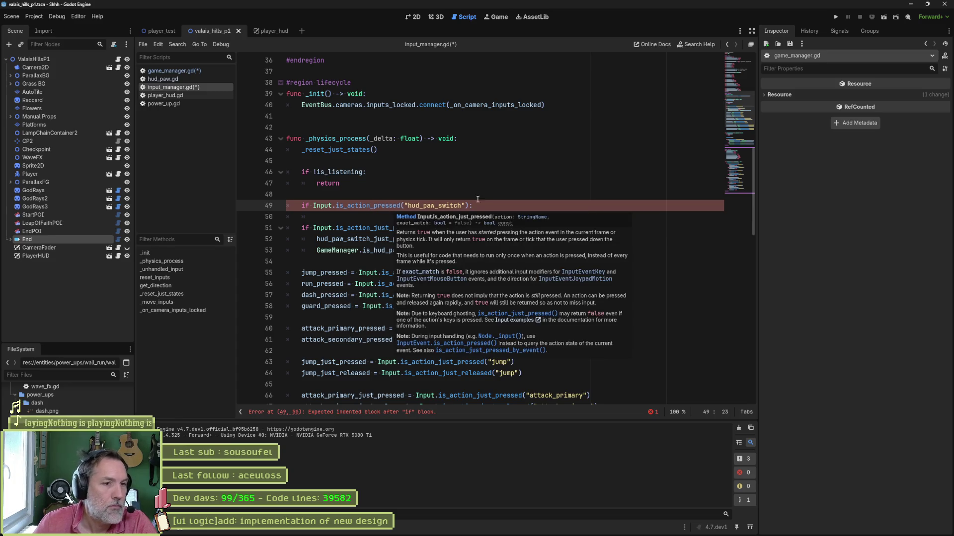
Step: Select the comment word on the paw-switch variable line near the top of the script
scroll(497, 134, "up", 4)
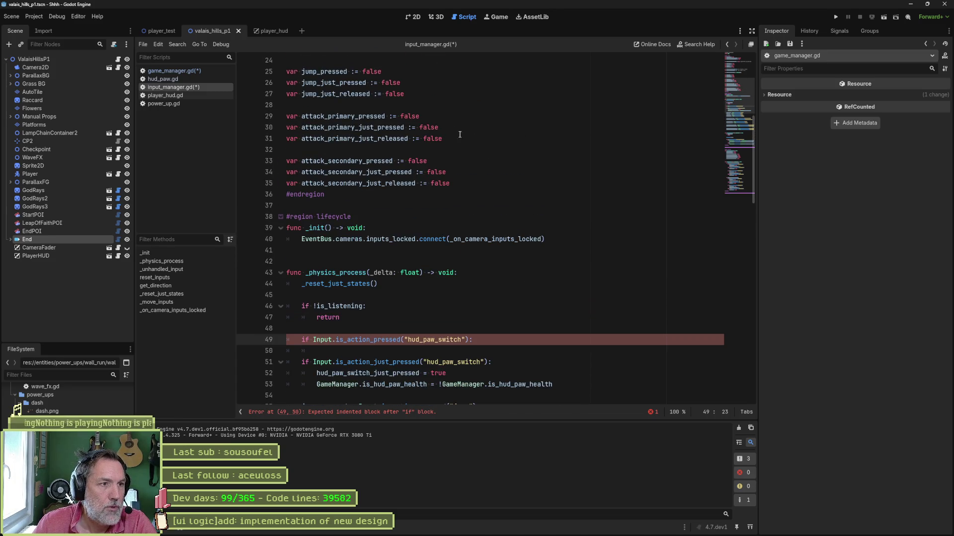
scroll(462, 137, "up", 5)
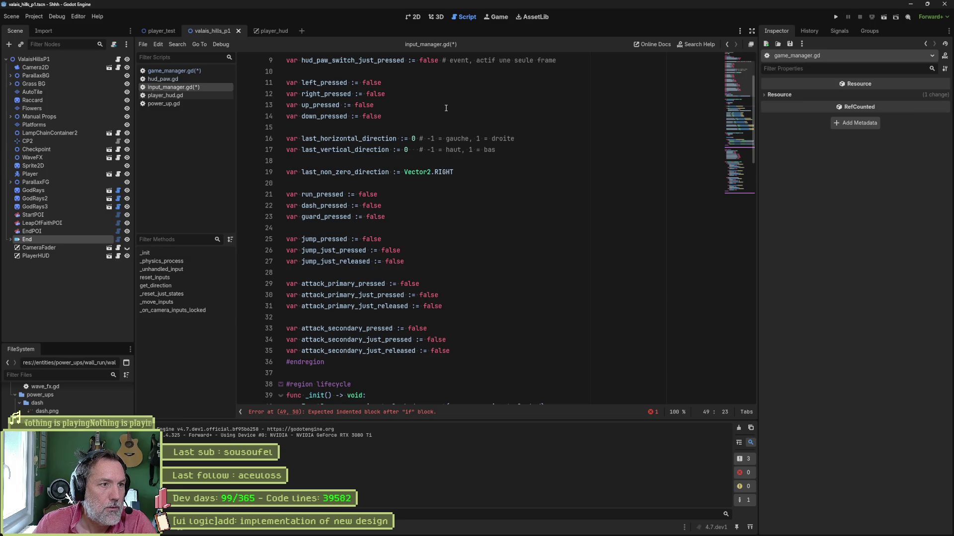
scroll(446, 109, "up", 1)
left_click(589, 97)
double_click(589, 97)
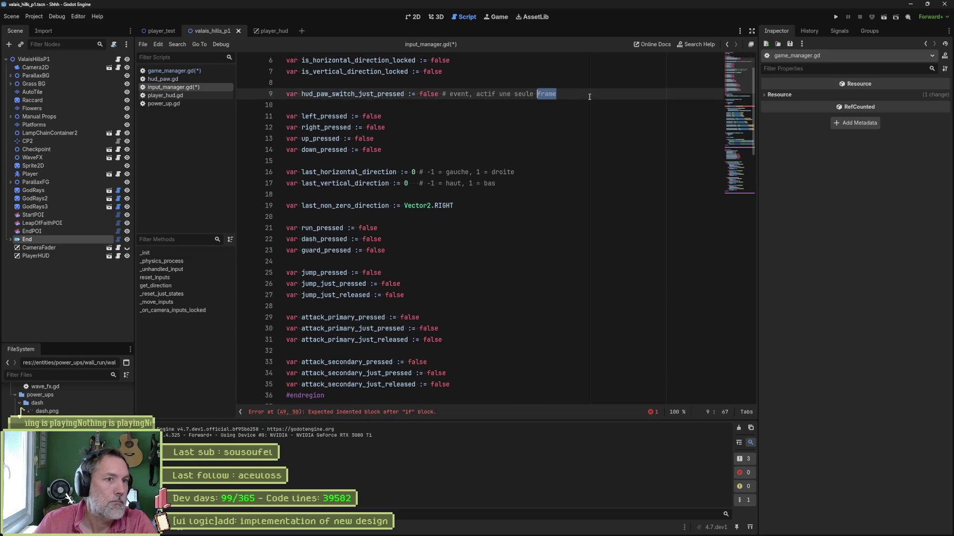
Step: Replace the line-9 comment with a new variable: var hud_paw_switch_held := false
key("ctrl+shift+Left")
key("ctrl+shift+Left")
key("ctrl+shift+Left")
key("BackSpace")
key("Return")
type("var hud_paw_switch_")
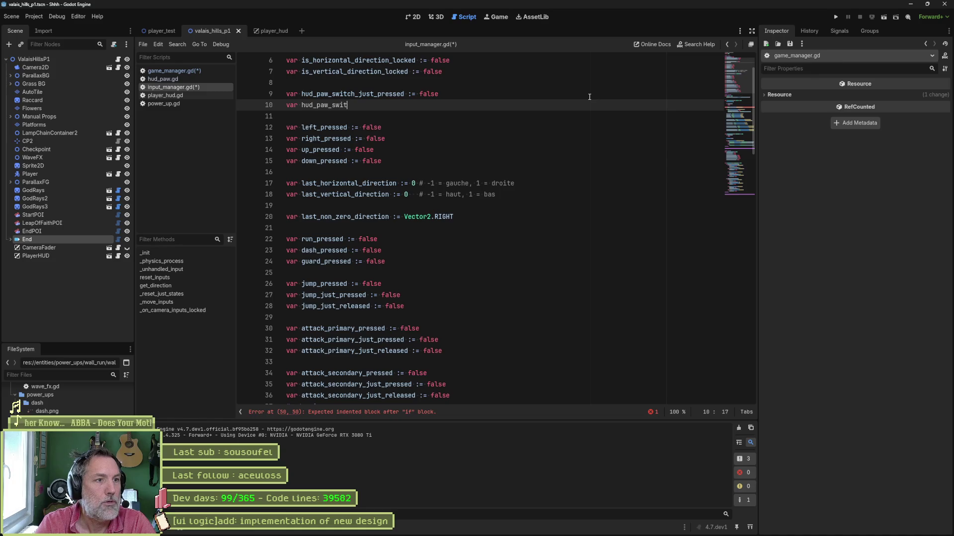
type("held")
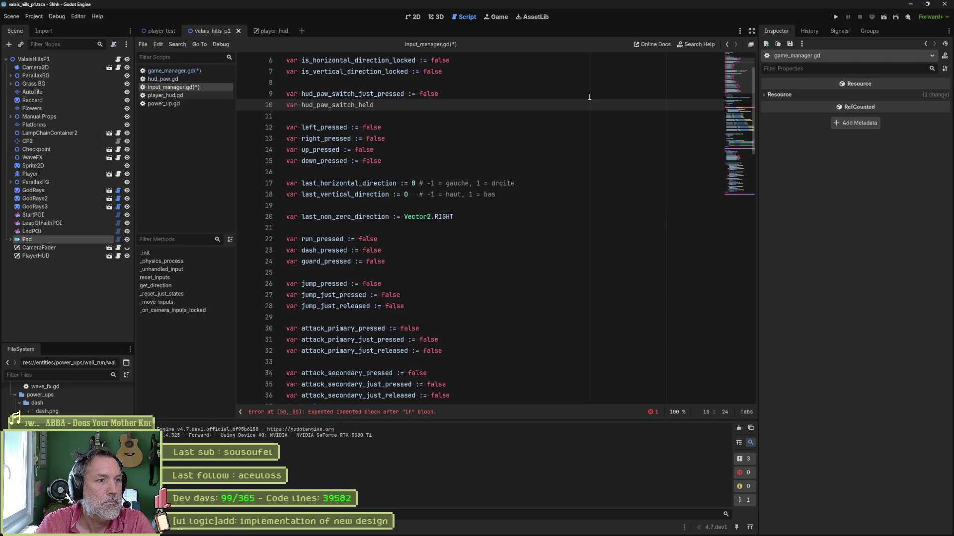
type(" := fa")
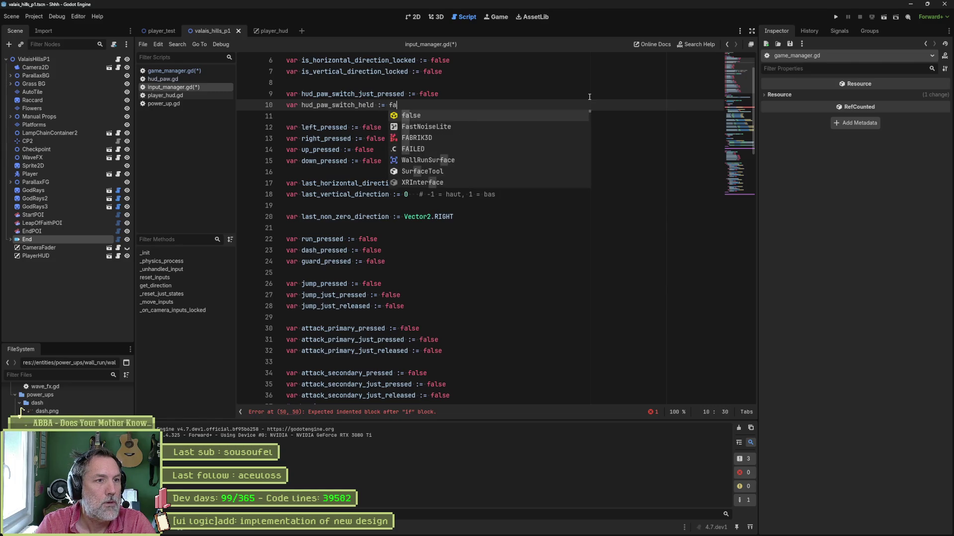
key("Return")
Step: Set hud_paw_switch_held = true inside the is_action_pressed("hud_paw_switch") check
double_click(353, 104)
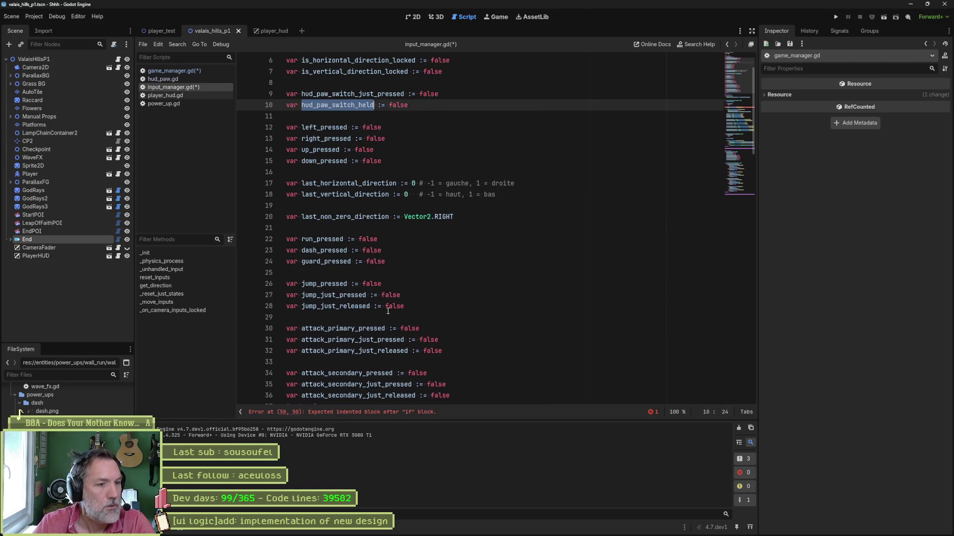
scroll(389, 310, "down", 8)
left_click(494, 287)
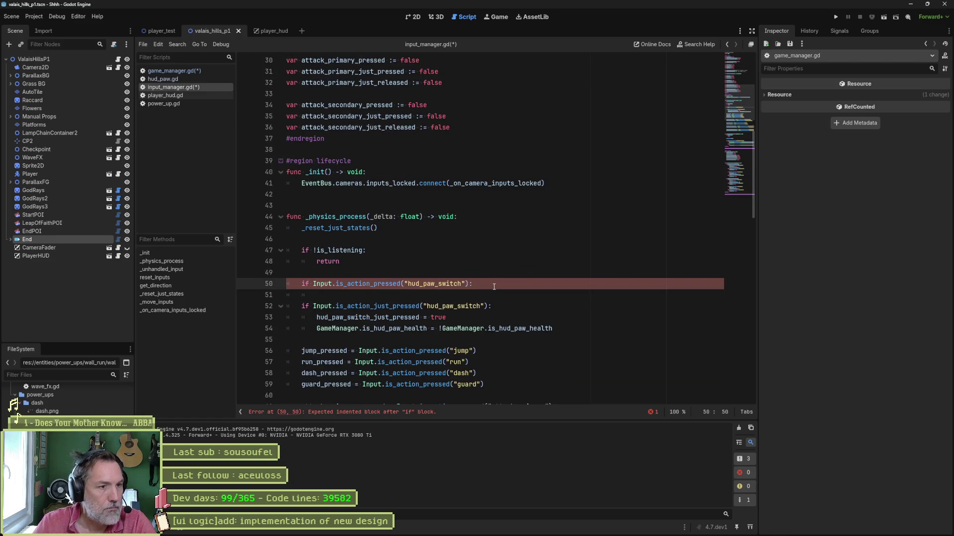
key("Return")
type("hud_paw_switch_held")
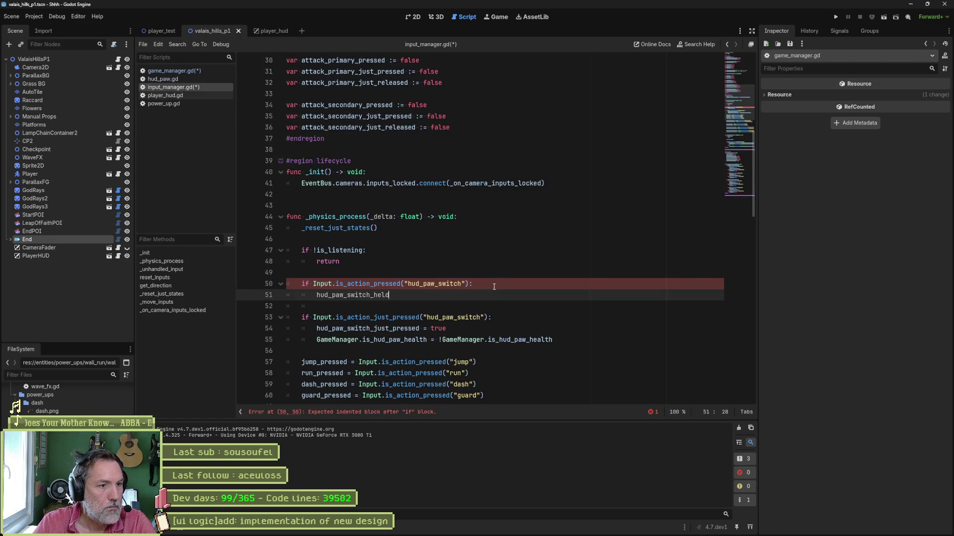
type("= true")
key("Escape")
key("shift+Up")
key("shift+Up")
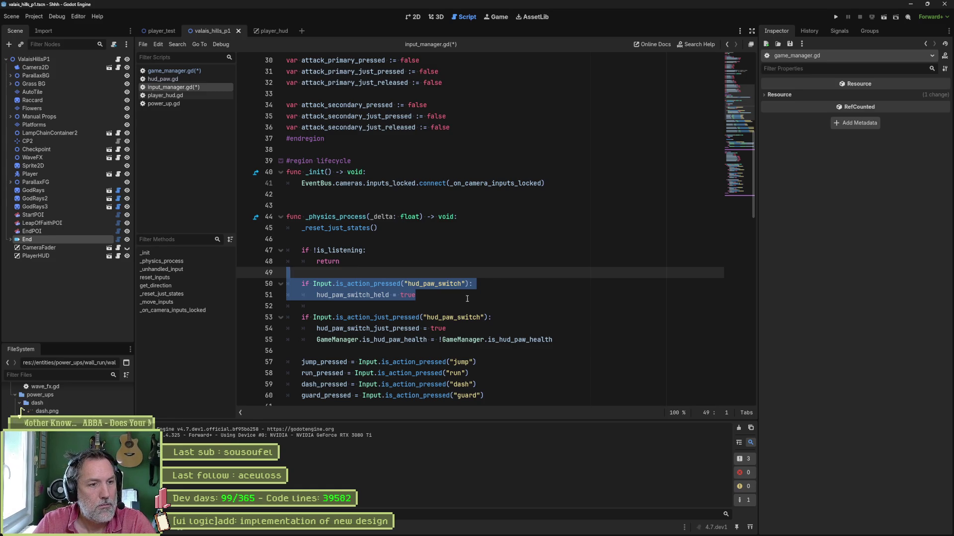
left_click(449, 295)
left_click(490, 286, "shift")
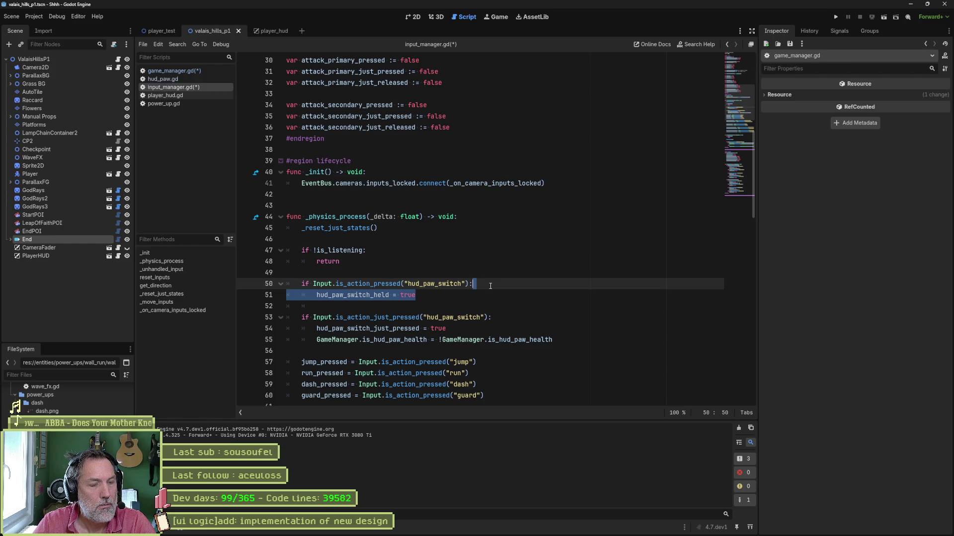
Step: Add an else branch setting hud_paw_switch_held = false, then save and run the game
left_click(452, 295)
key("Return")
key("BackSpace")
type("else")
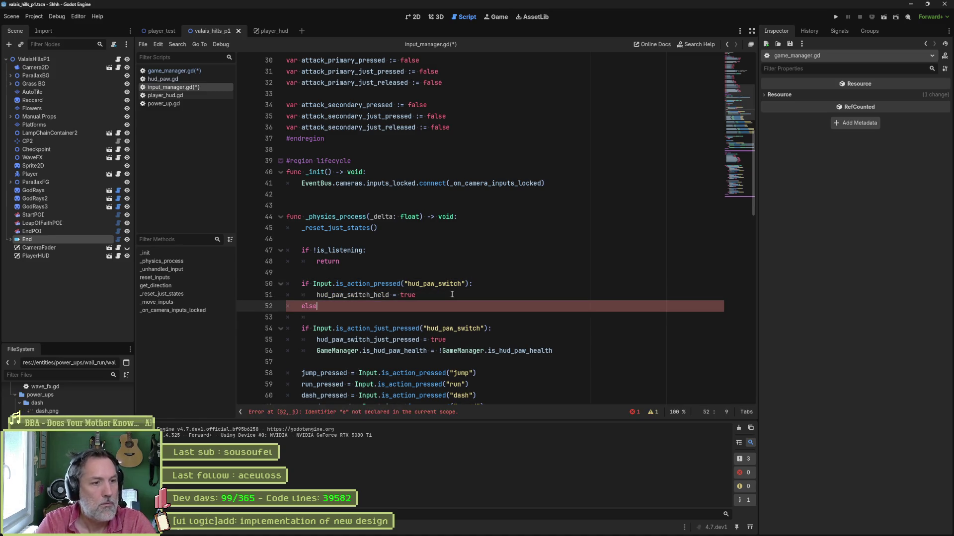
left_click(451, 294)
left_click(483, 285, "shift")
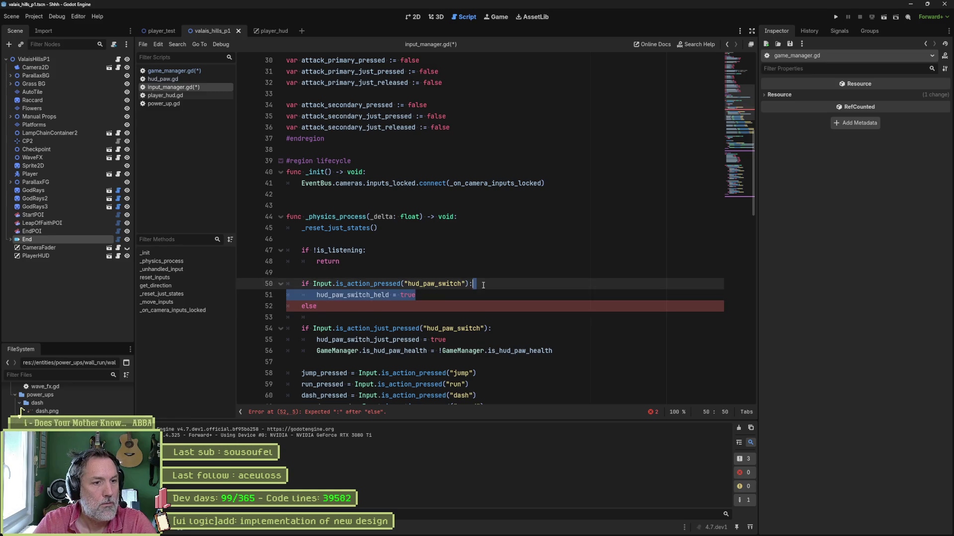
left_click(405, 306)
key("Return")
type("hud_paw_switch_held = false")
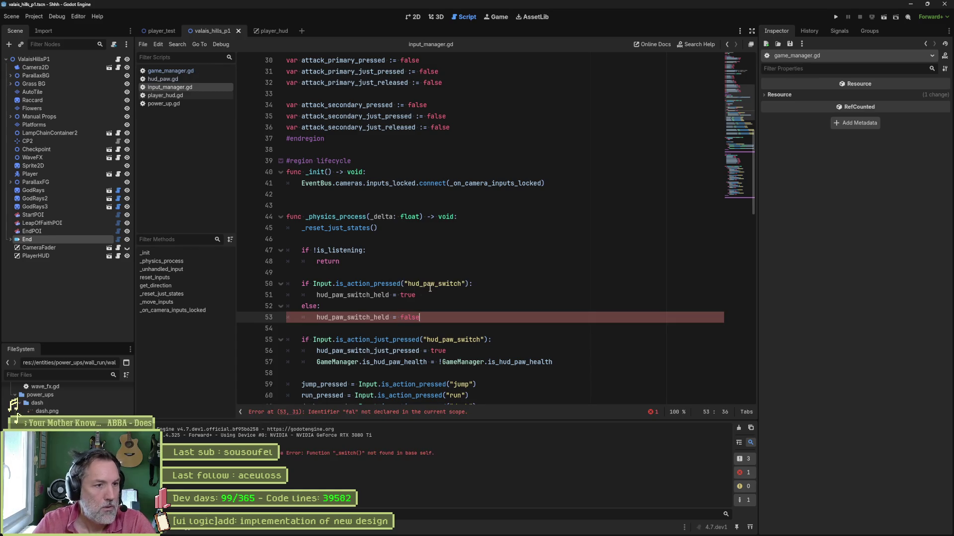
key("ctrl+s")
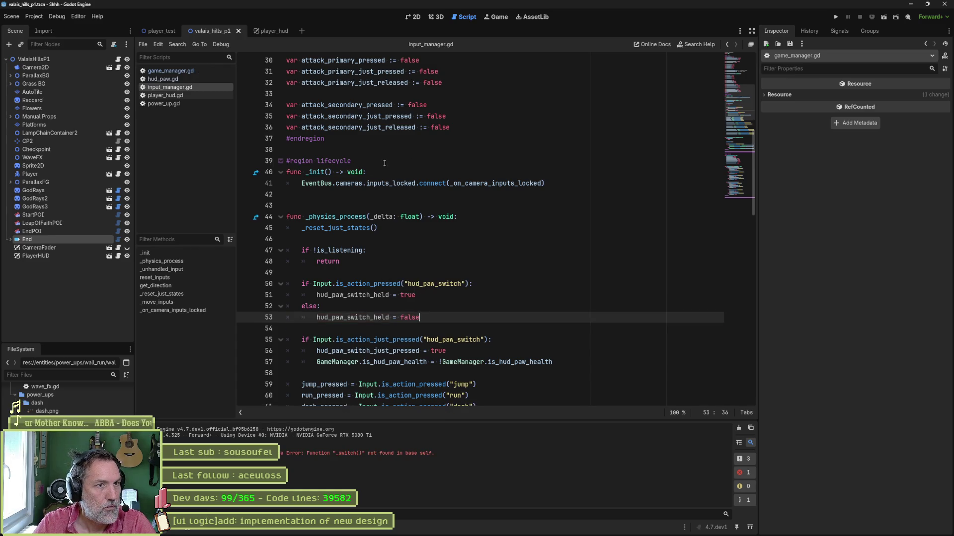
key("F6")
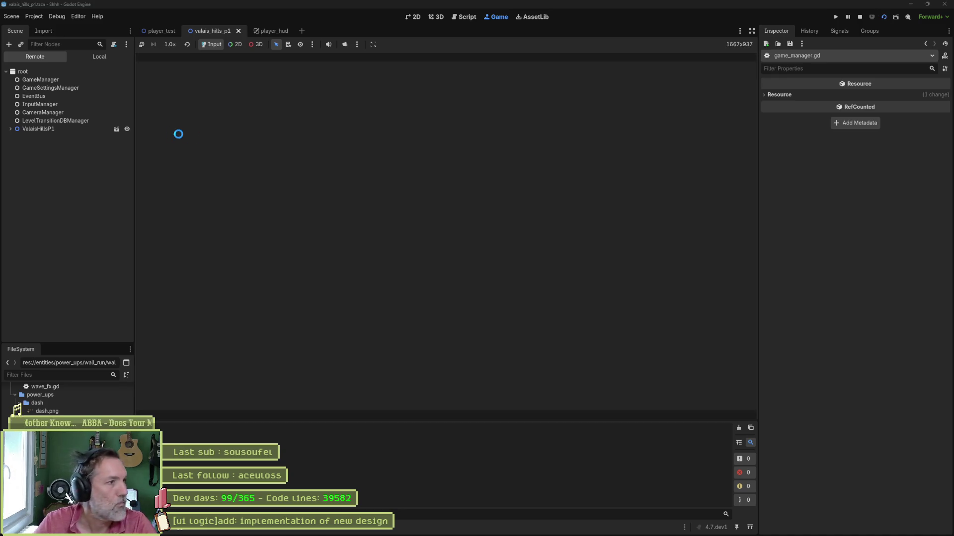
Step: Stop the game, comment out the _switch() call on line 81, add pass, and save
key("F8")
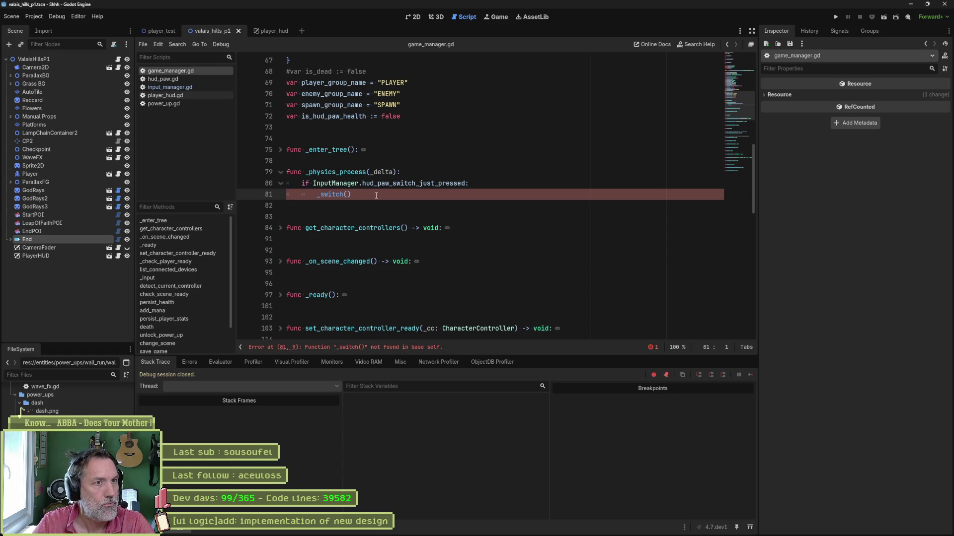
left_click(322, 195)
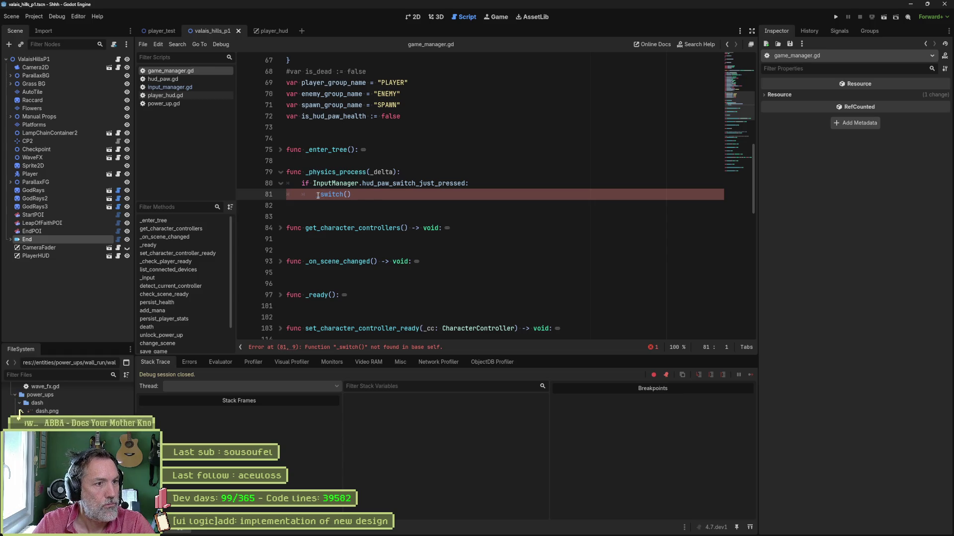
type("#")
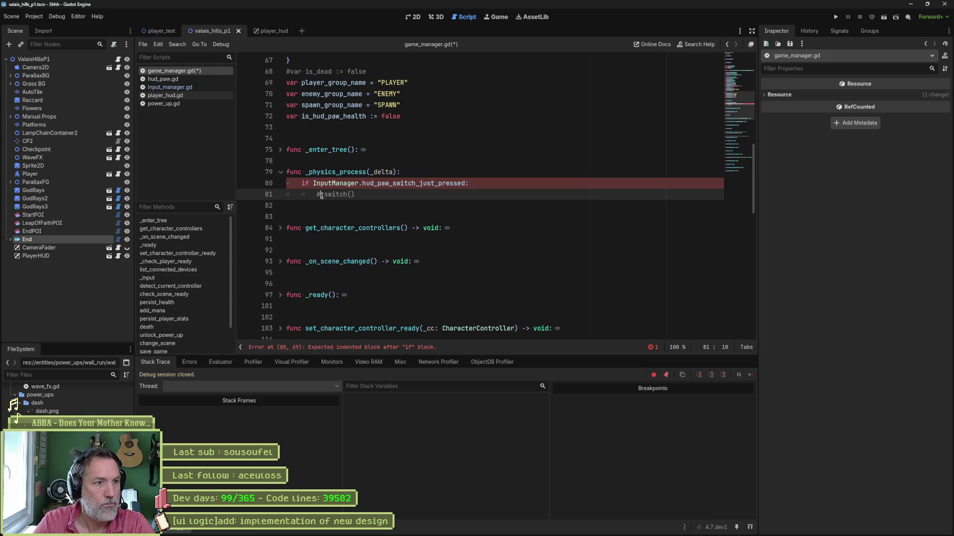
key("Return")
type("pass")
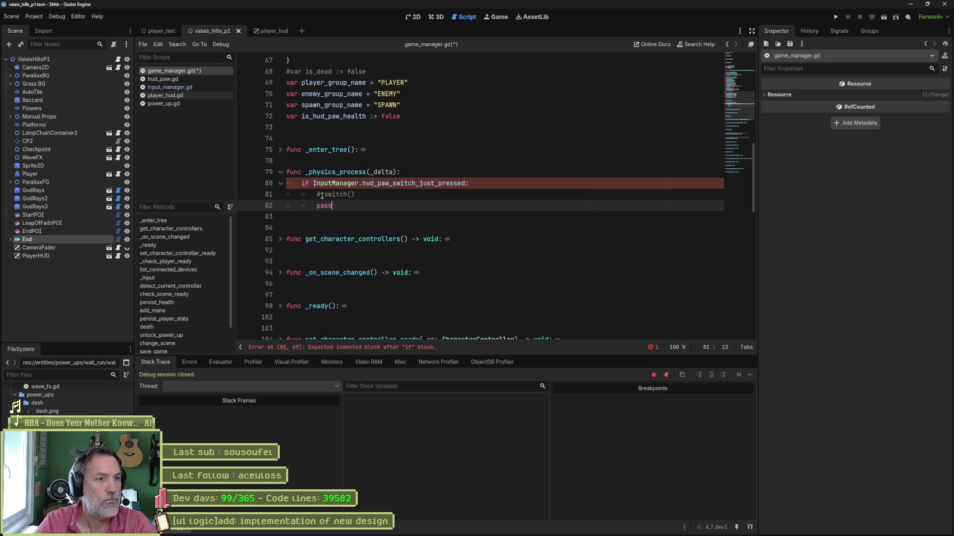
key("ctrl+s")
Step: Run the scene, watch the live InputManager node while testing the paw switch, then stop
key("F6")
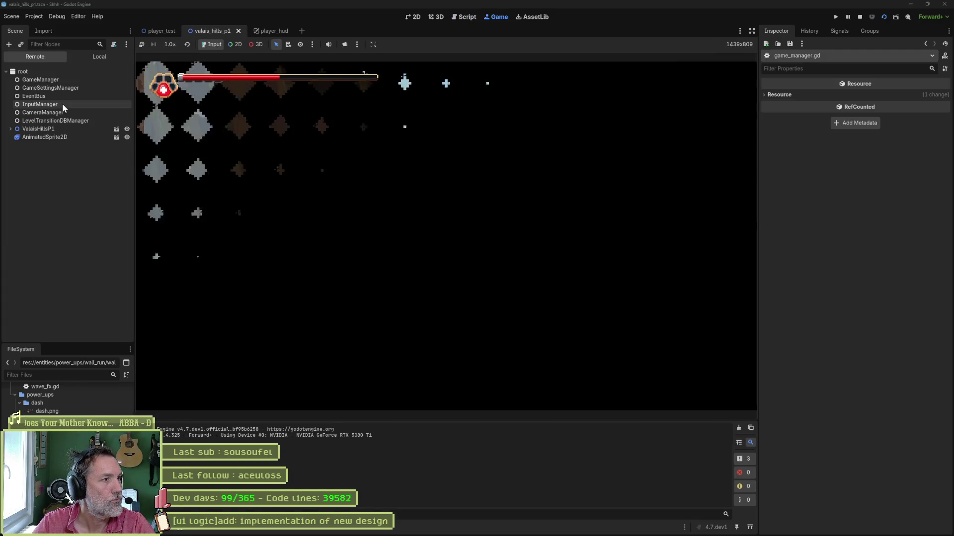
left_click(62, 104)
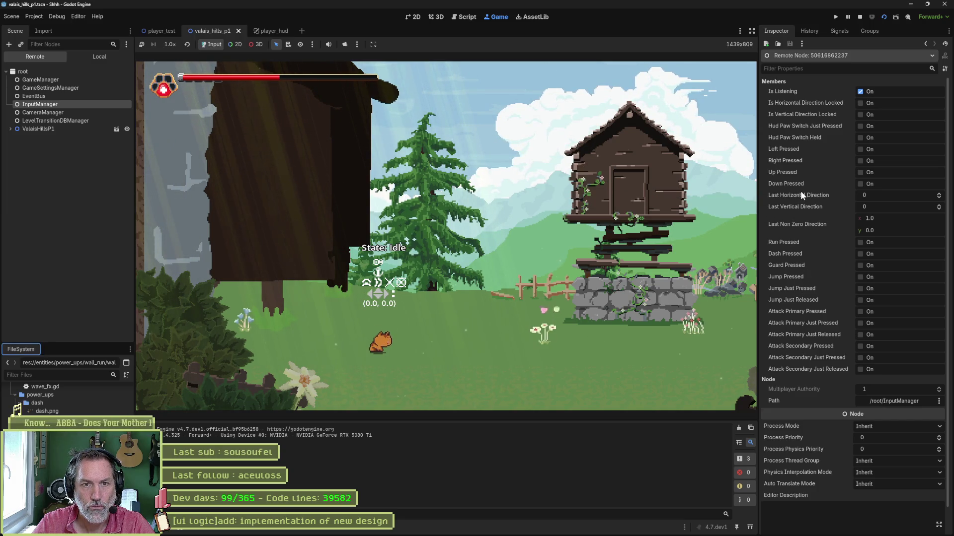
left_click(559, 256)
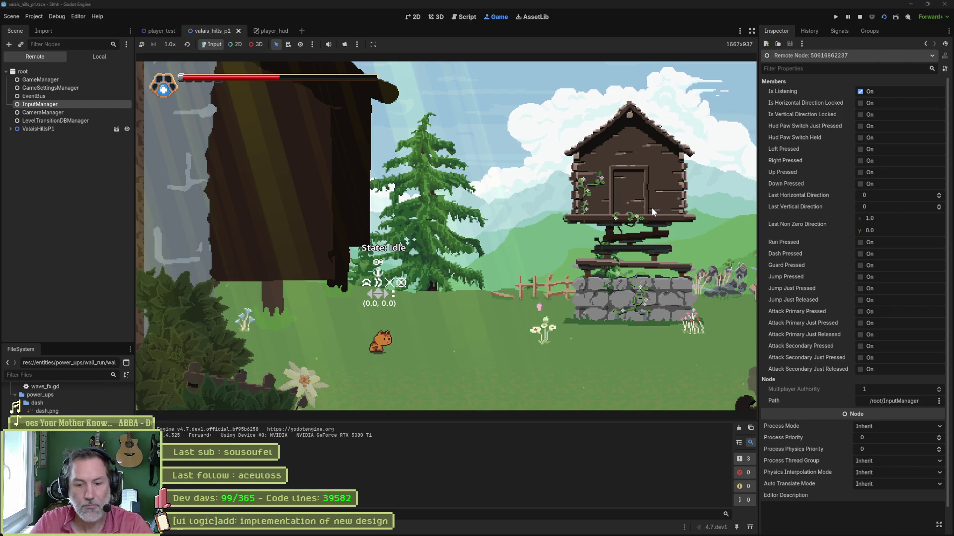
key("F8")
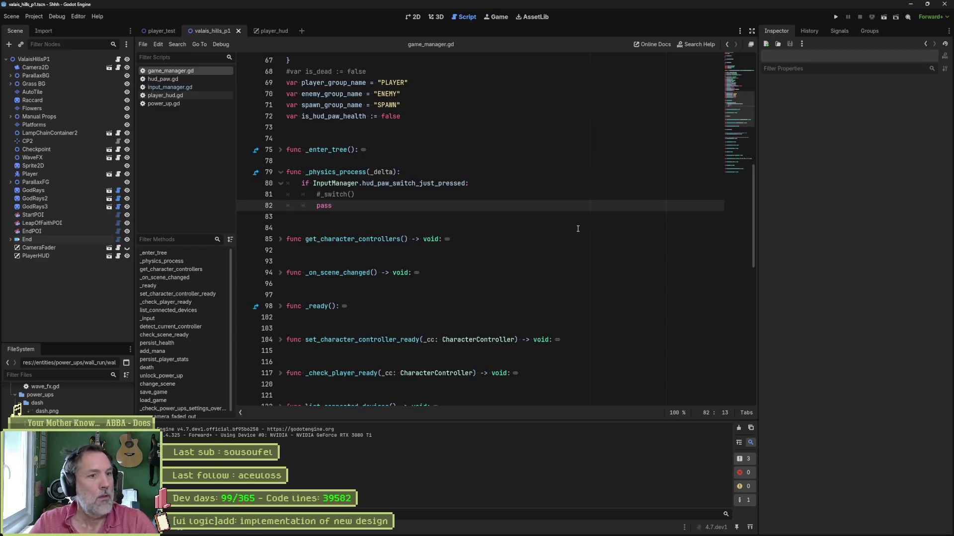
Step: Swap hud_paw_switch_just_pressed for hud_paw_switch_held on line 80, discarding a half-typed var on line 73
double_click(431, 184)
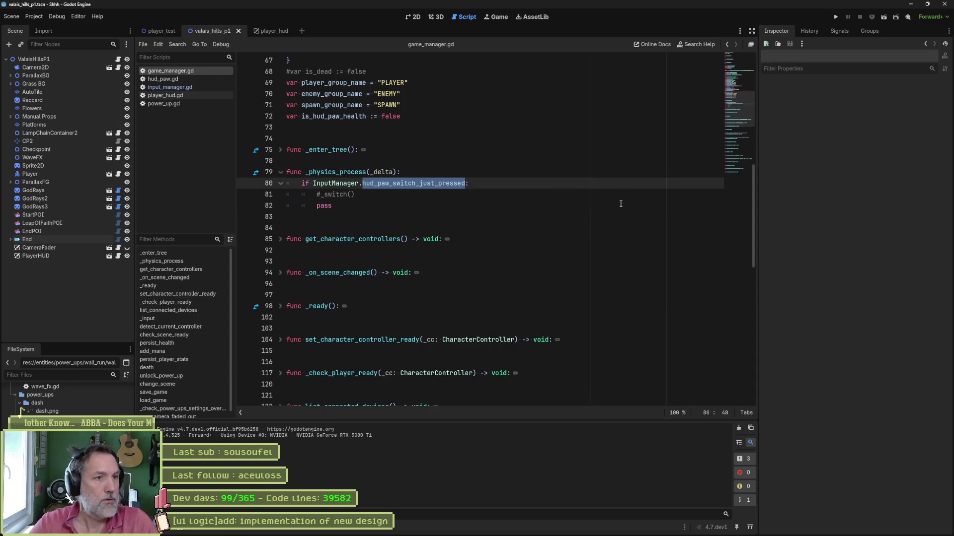
type("hu:")
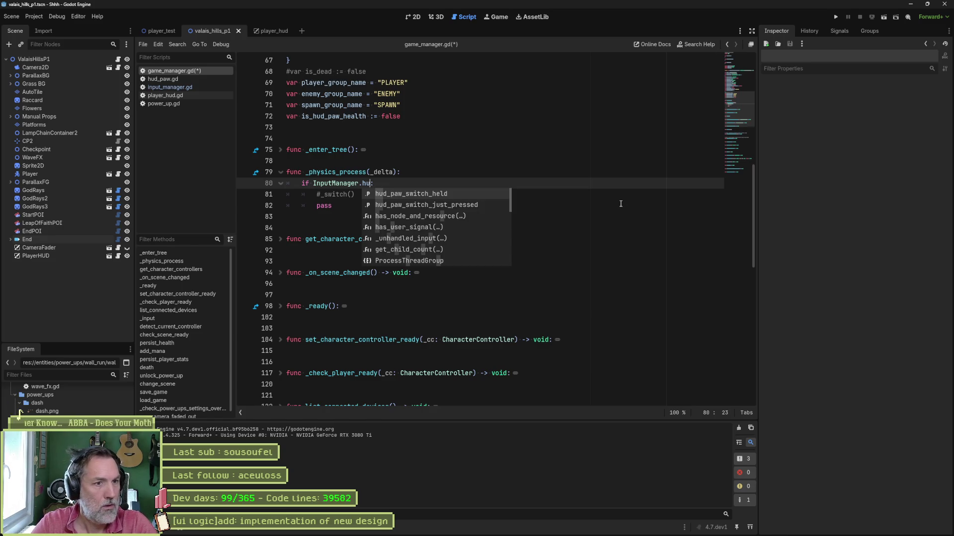
key("Return")
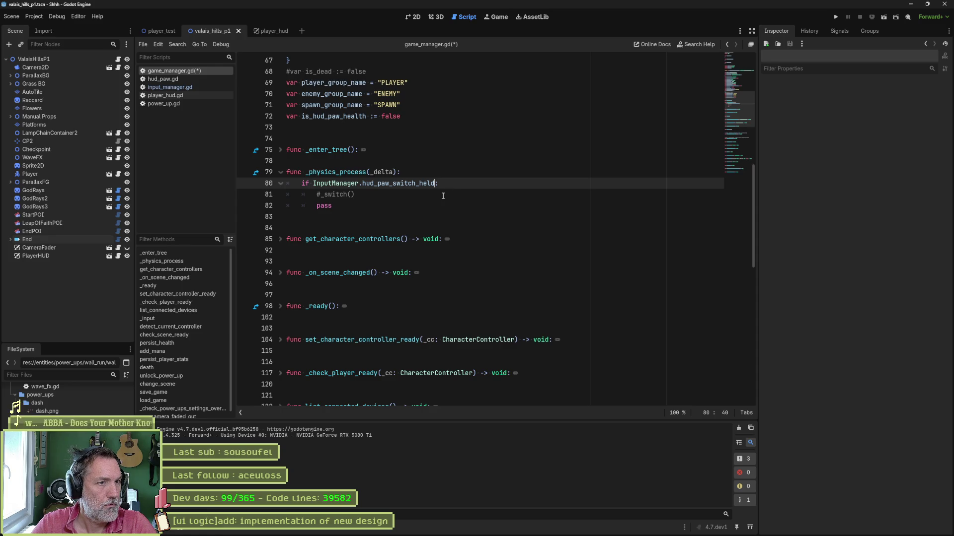
left_click(444, 124)
type("var ")
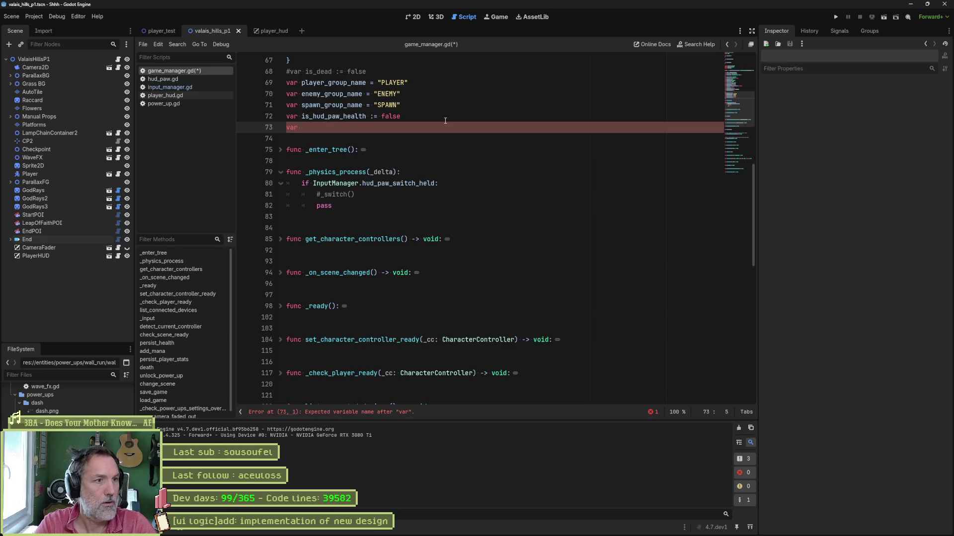
type("_start_")
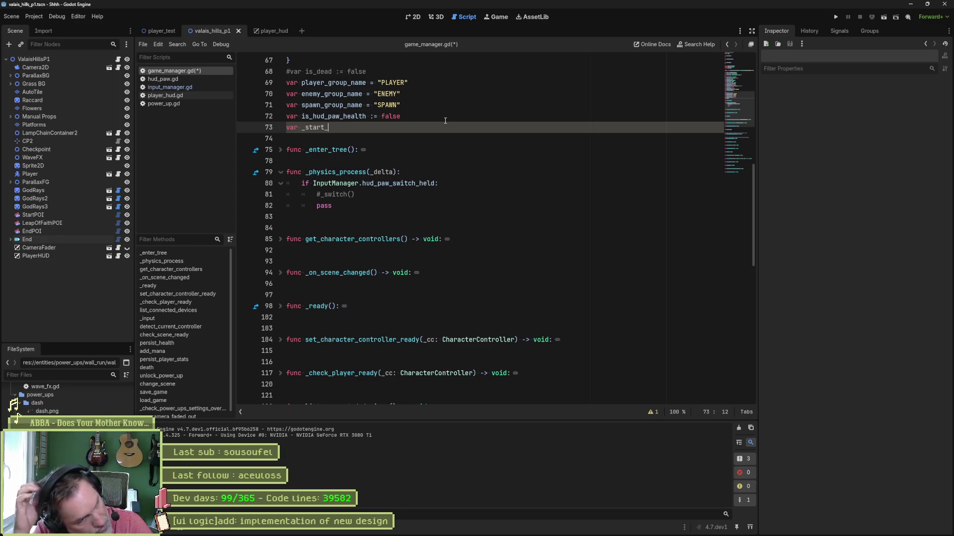
key("BackSpace")
key("BackSpace")
key("BackSpace")
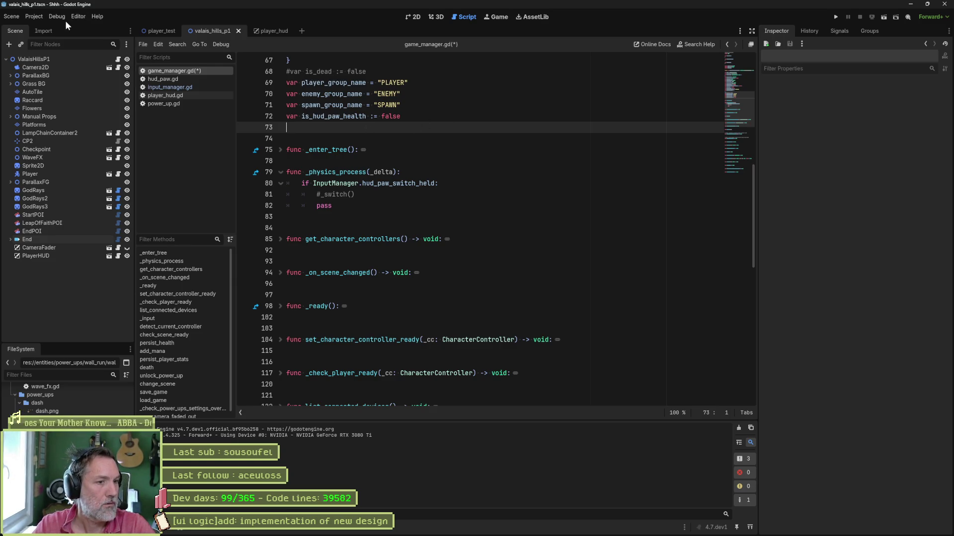
scroll(114, 400, "down", 5)
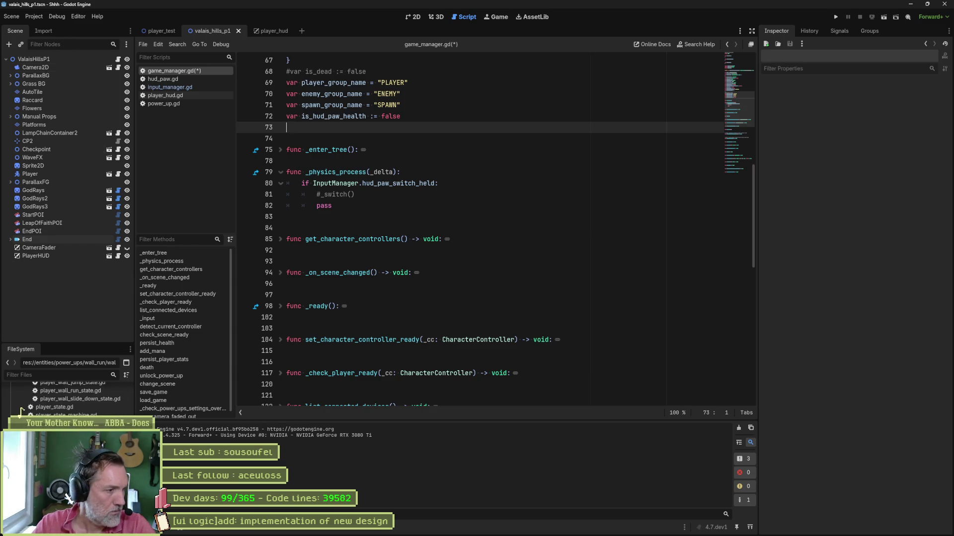
Step: Duplicate game_manager.gd in FileSystem as hud_manager.gd
scroll(67, 397, "up", 10)
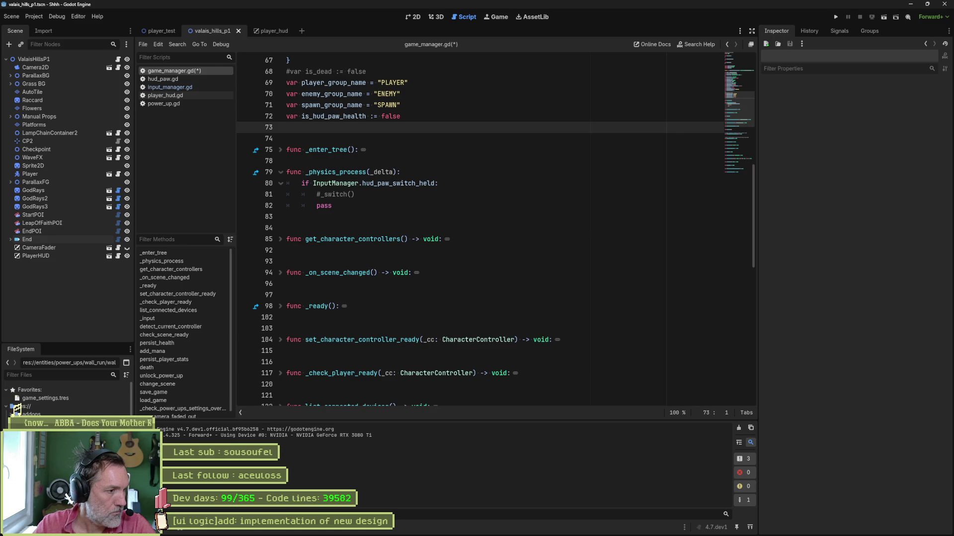
key("ctrl+d")
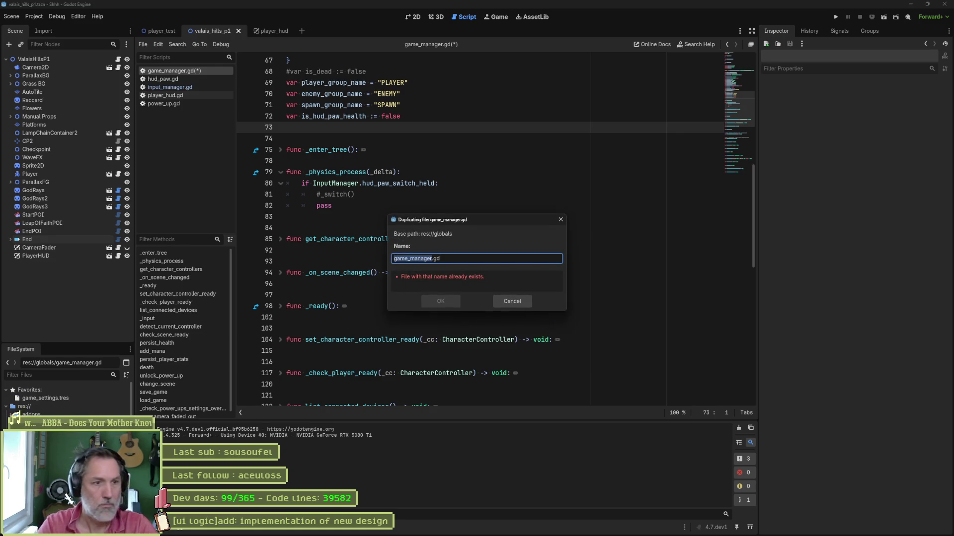
type("hud_manager")
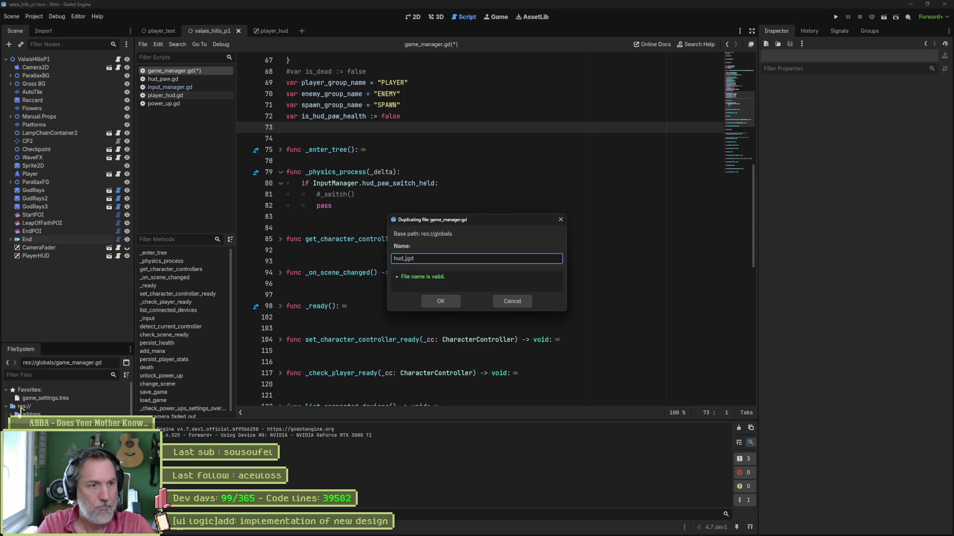
key("Return")
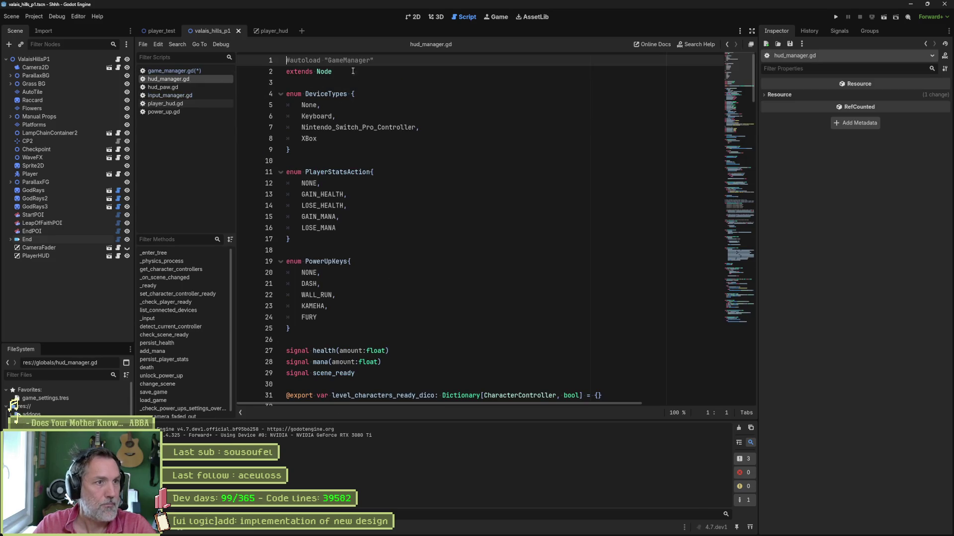
Step: Rename the autoload comment to HudManager, delete everything below extends Node, and save
double_click(348, 60)
type("HudManager")
left_click(345, 82)
scroll(737, 287, "down", 20)
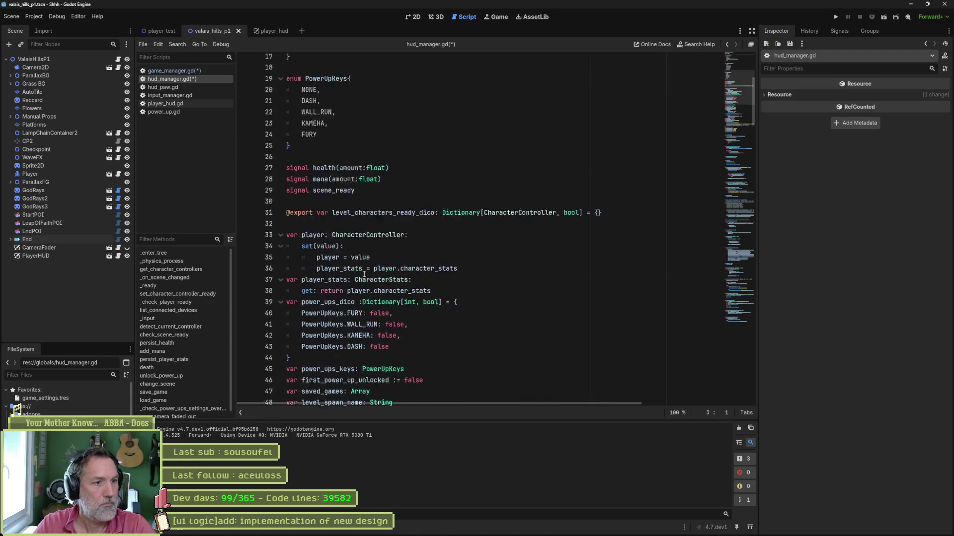
scroll(737, 282, "down", 10)
left_click(638, 385, "shift")
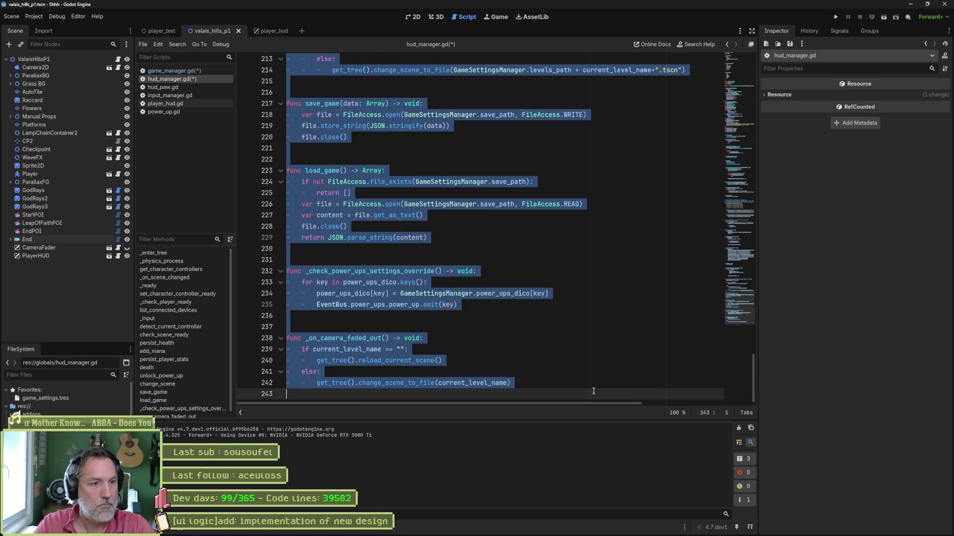
key("Delete")
key("ctrl+s")
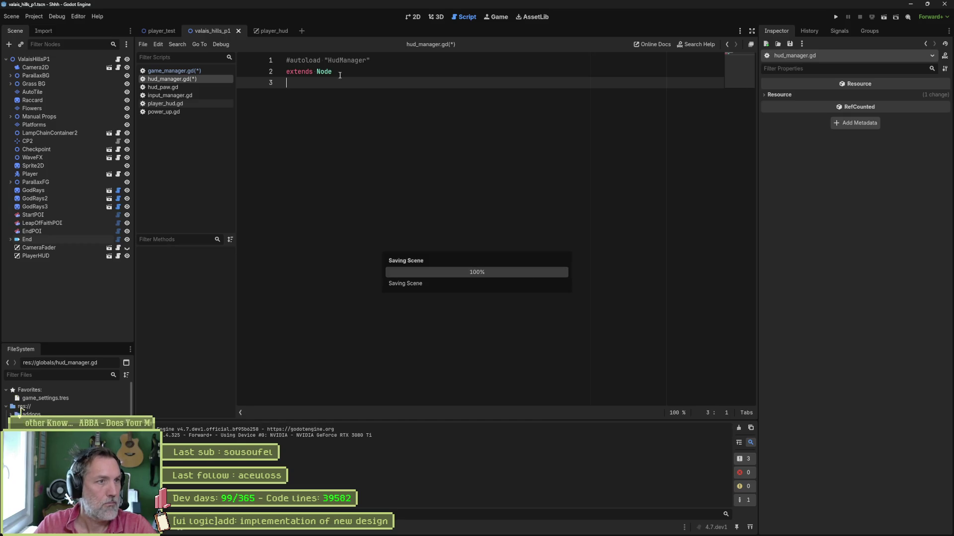
Step: Pick res://globals/hud_manager.gd in Project Settings' Autoload tab, close, and test-run the scene
left_click(34, 16)
left_click(50, 31)
left_click(469, 62)
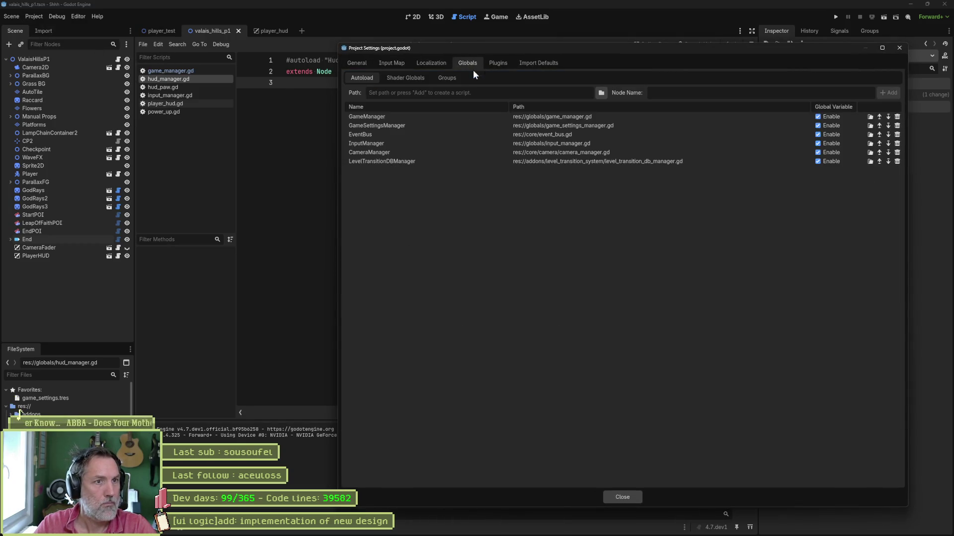
left_click(600, 94)
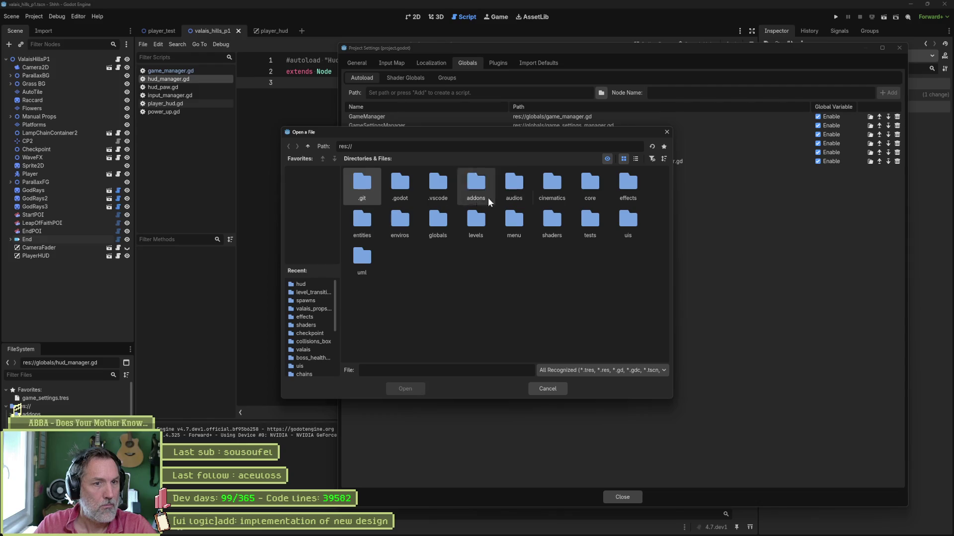
double_click(438, 222)
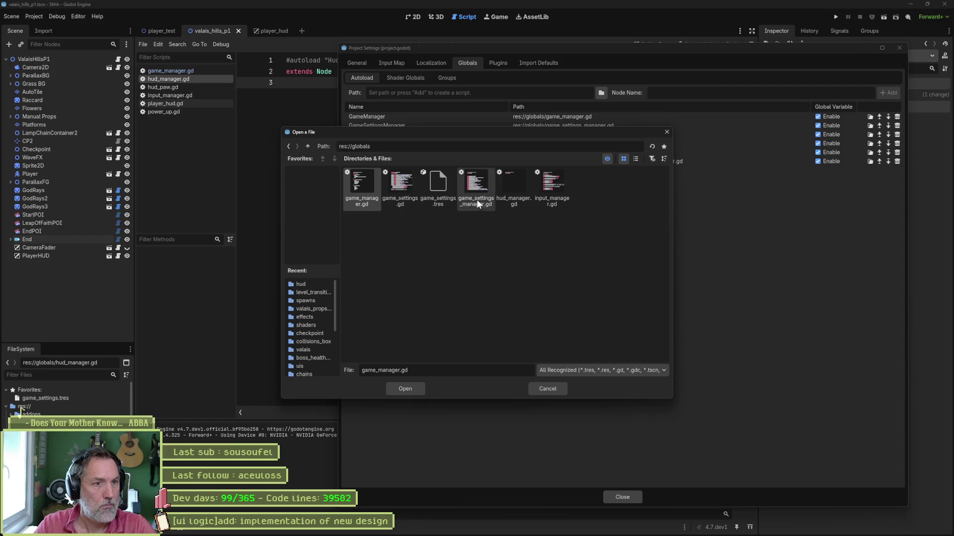
double_click(517, 183)
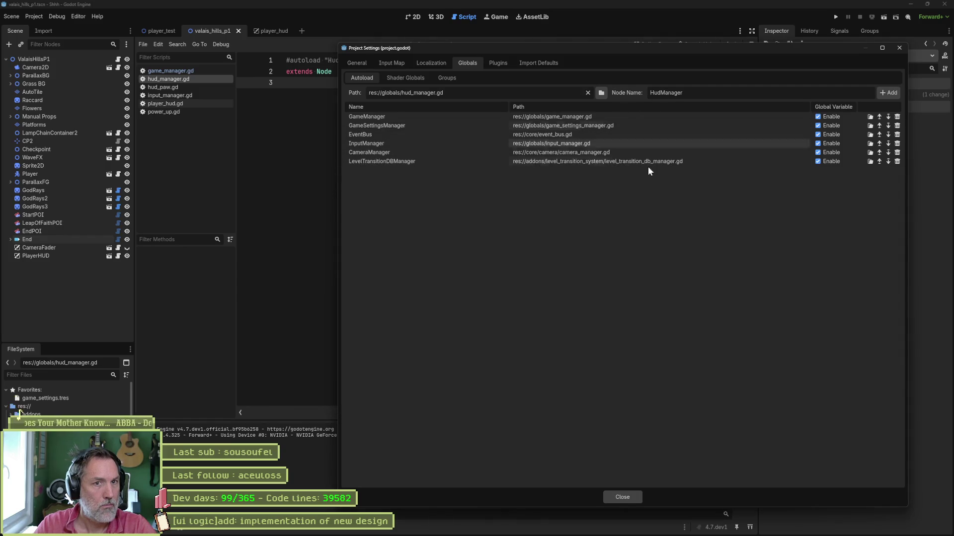
left_click(631, 497)
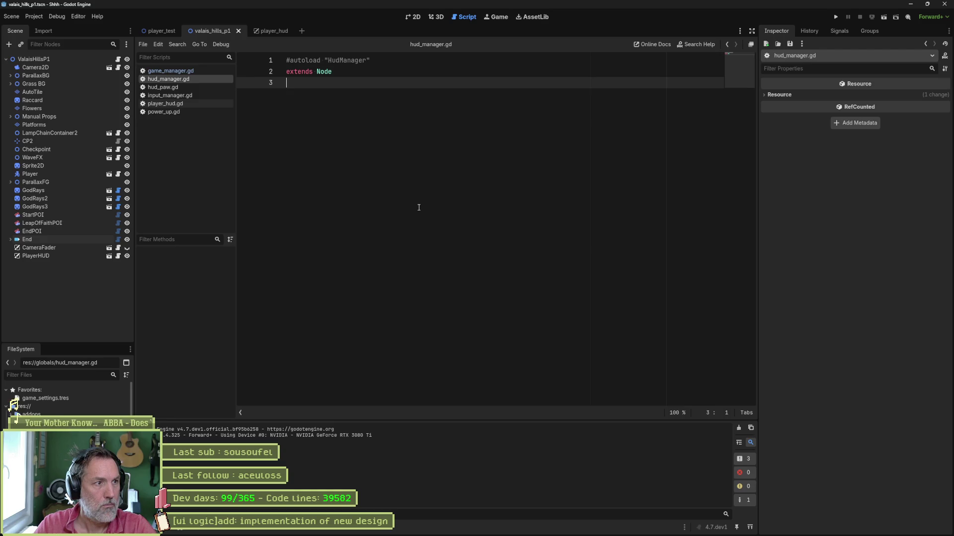
key("F6")
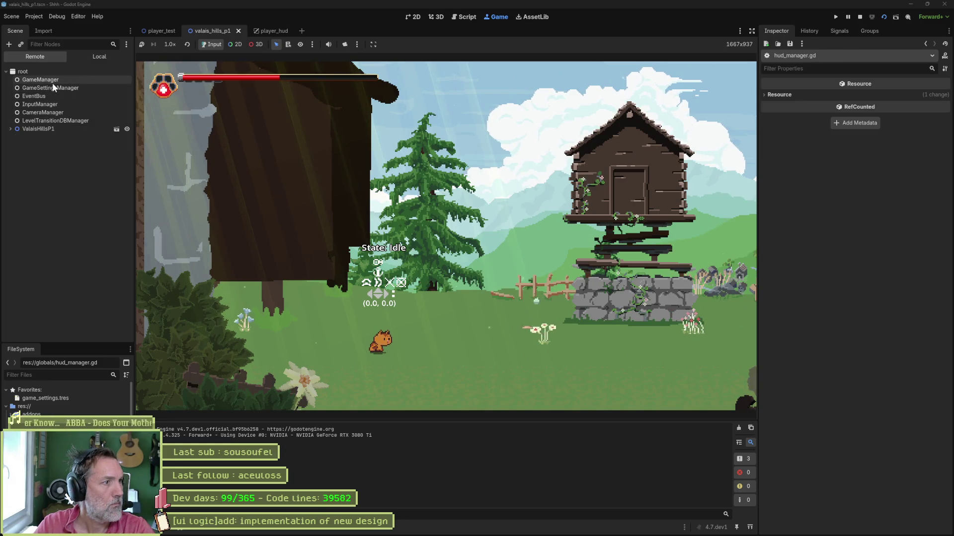
key("F8")
Step: Add hud_manager.gd as the HudManager autoload, then run and stop the game to verify
left_click(34, 17)
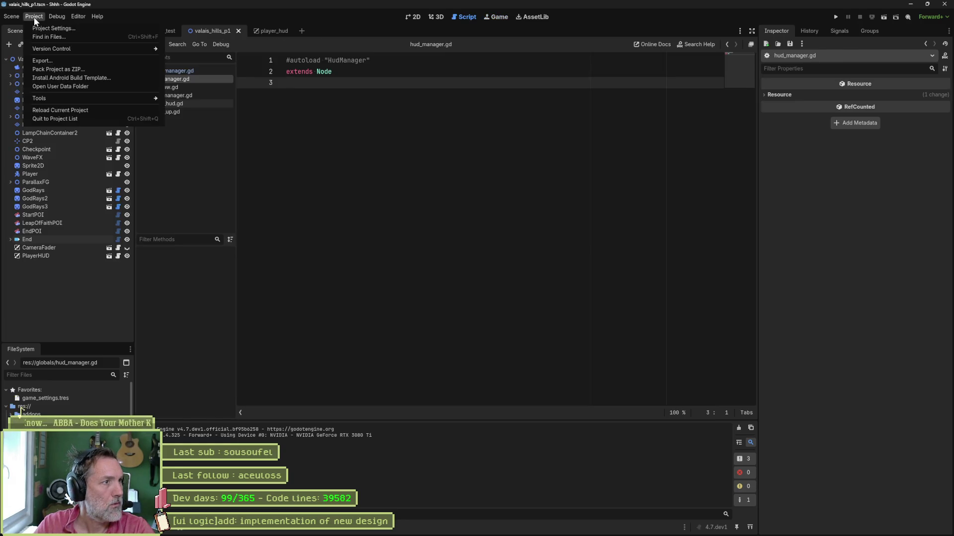
left_click(43, 28)
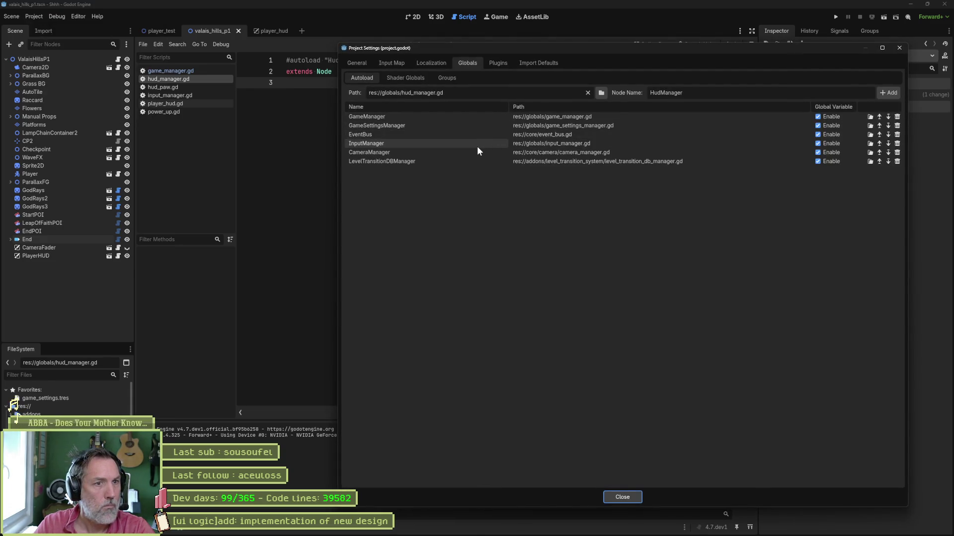
left_click(889, 94)
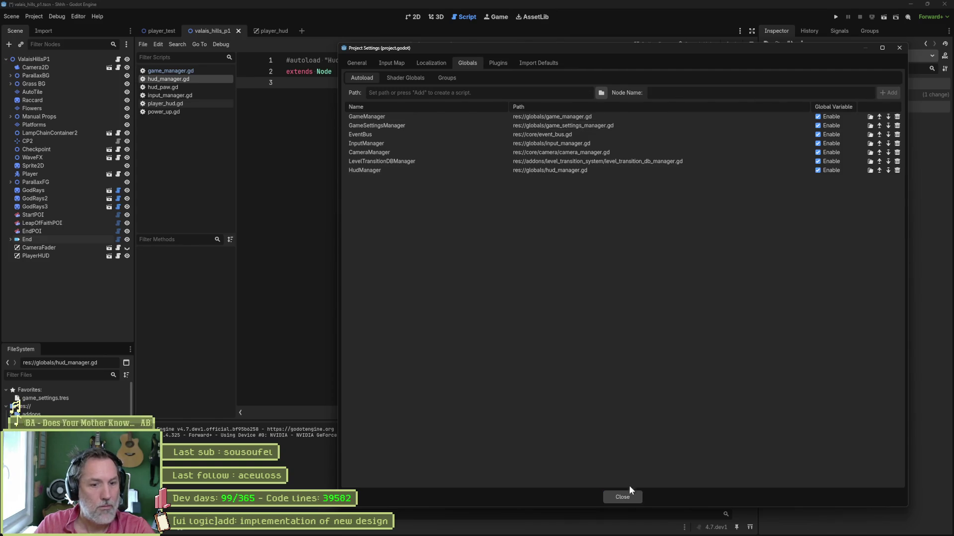
left_click(627, 496)
key("F5")
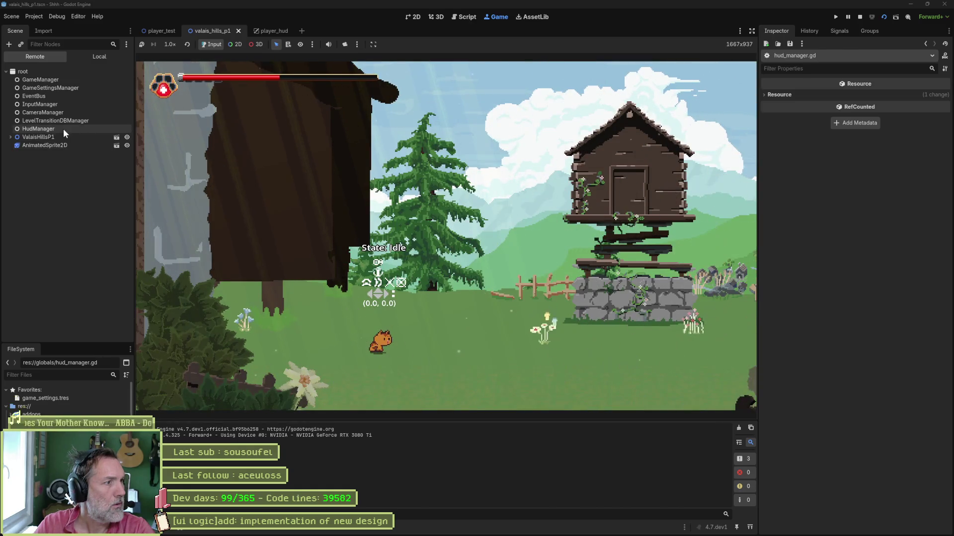
key("F8")
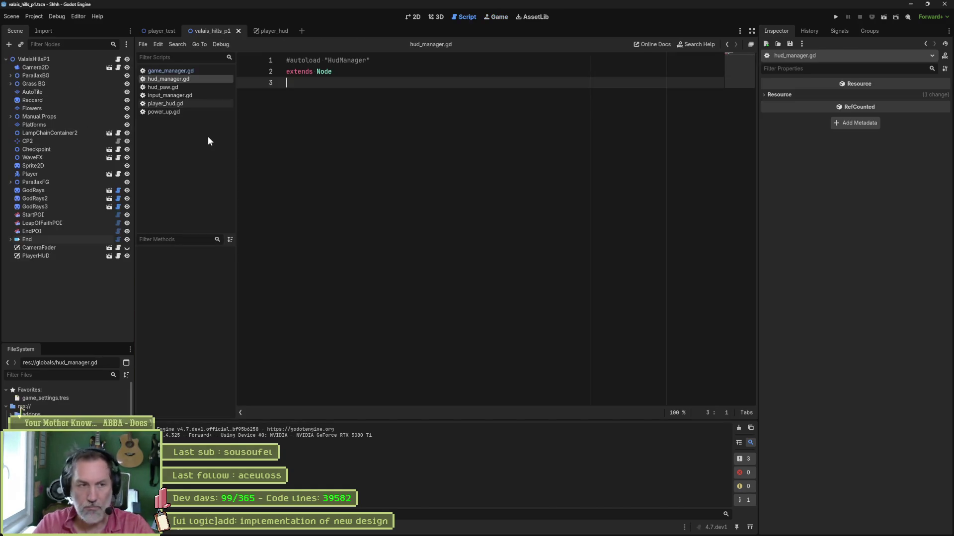
Step: Move the _physics_process function from game_manager.gd into hud_manager.gd and save
left_click(189, 71)
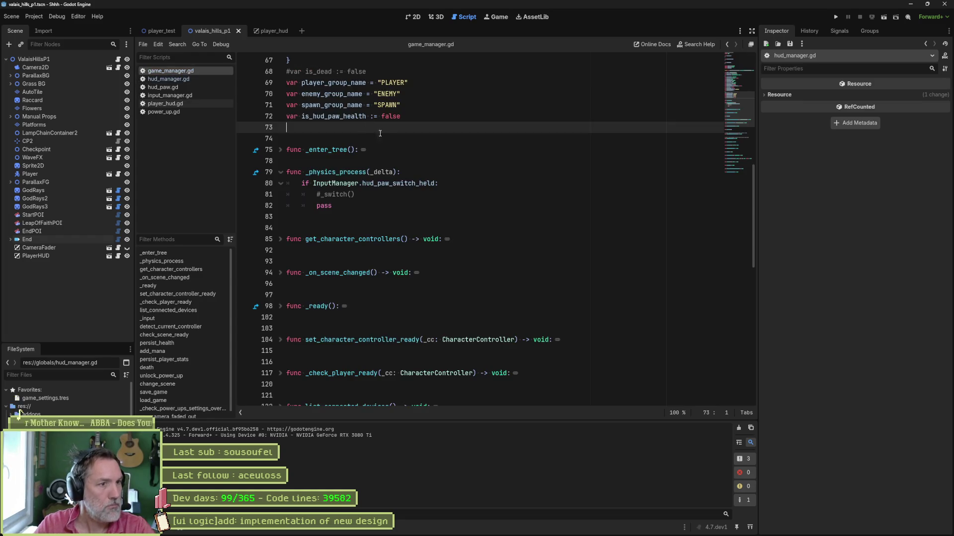
mouse_move(384, 206)
left_mouse_down()
mouse_move(432, 184)
mouse_move(411, 181)
mouse_move(398, 163)
left_mouse_up()
key("ctrl+c")
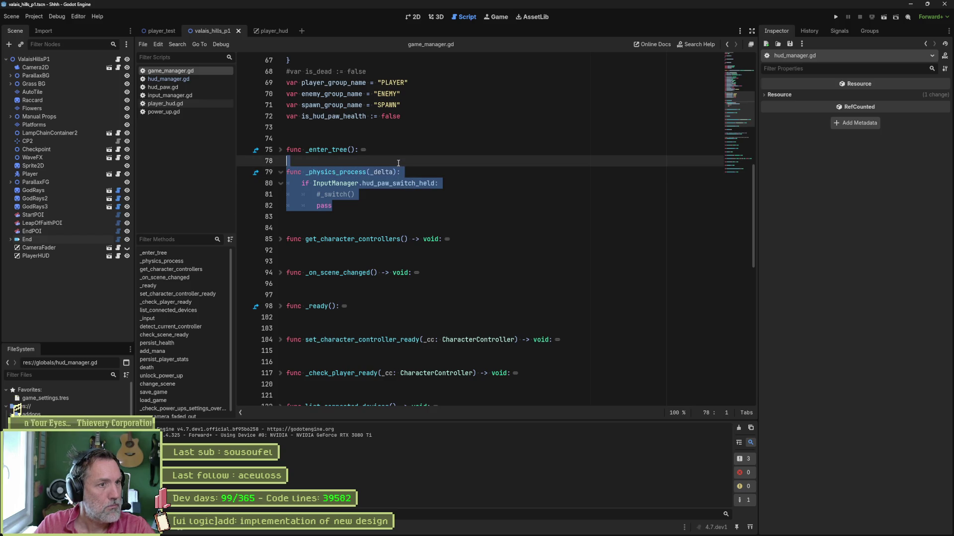
key("Delete")
key("Delete")
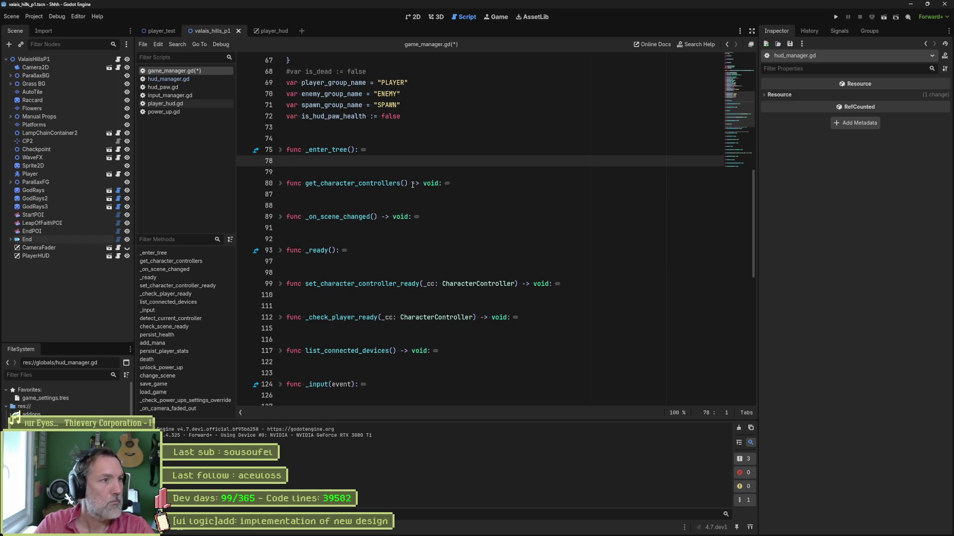
left_click(197, 79)
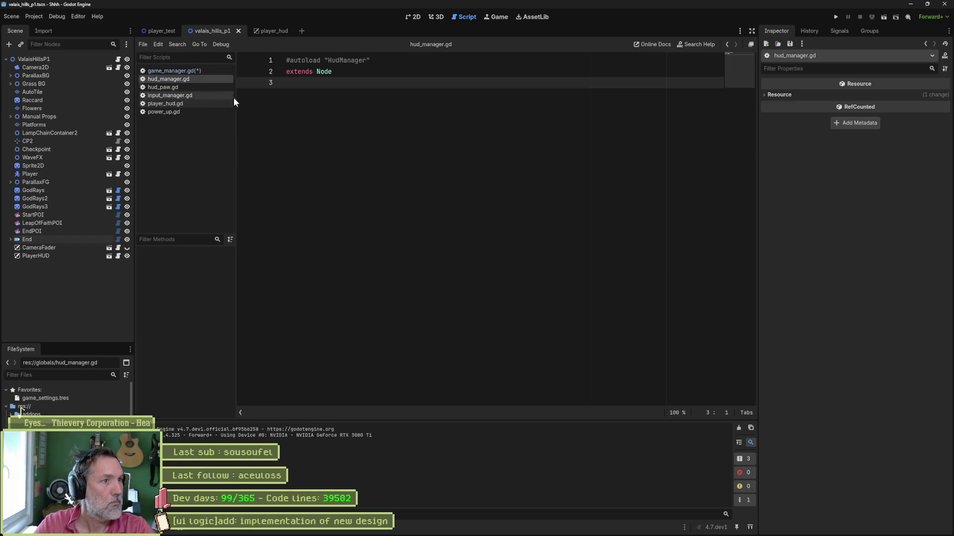
key("ctrl+v")
left_click(338, 88)
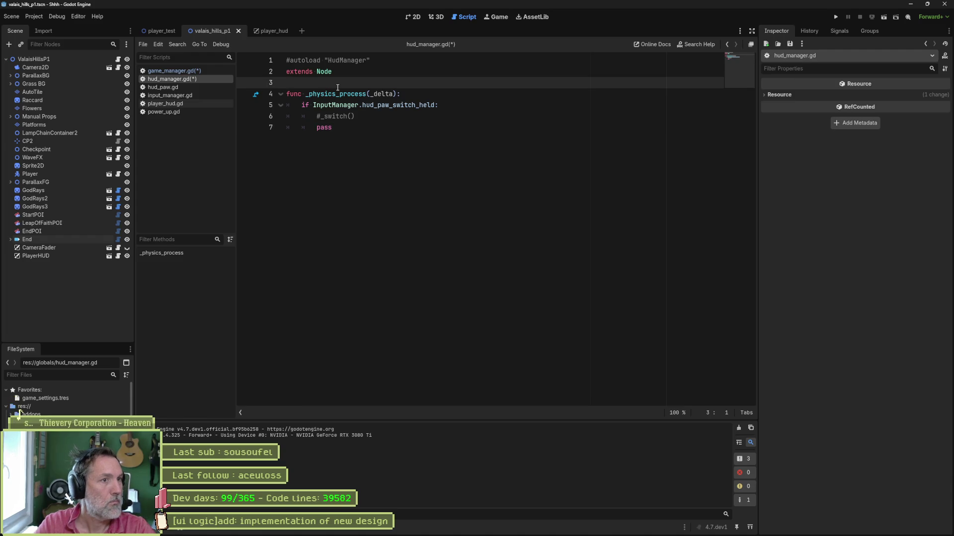
key("Return")
key("ctrl+s")
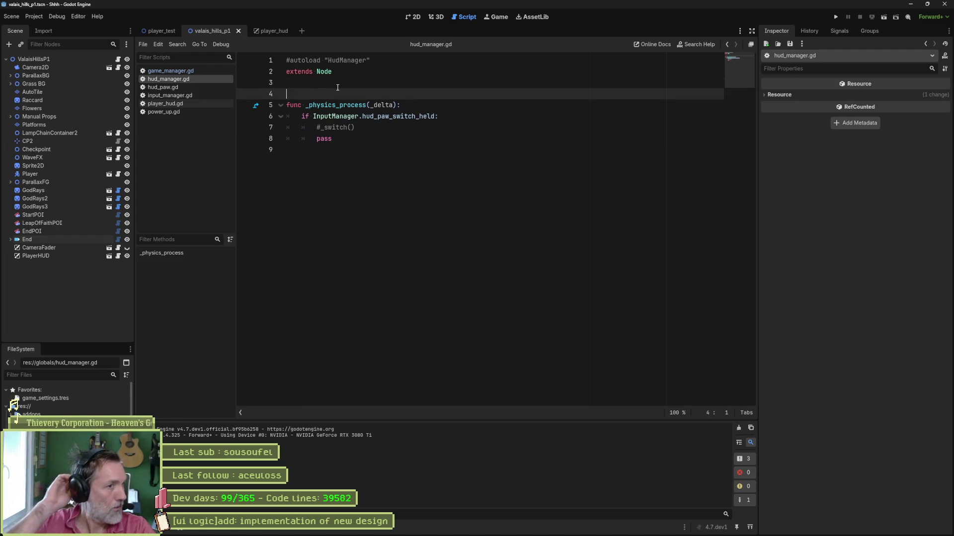
Step: Find in Files for is_hud_paw_health and jump to its declaration in game_manager.gd
left_click(196, 71)
double_click(361, 118)
key("ctrl+shift+f")
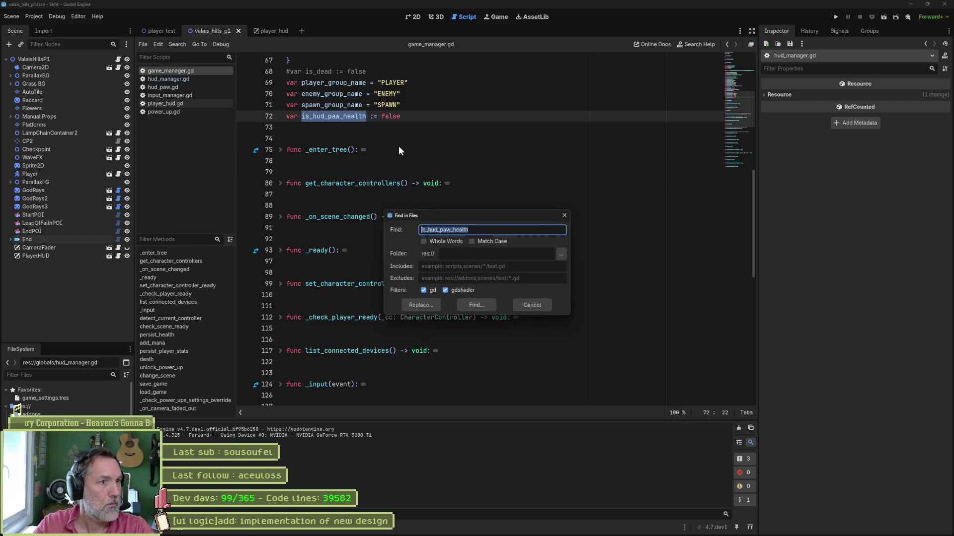
left_click(484, 307)
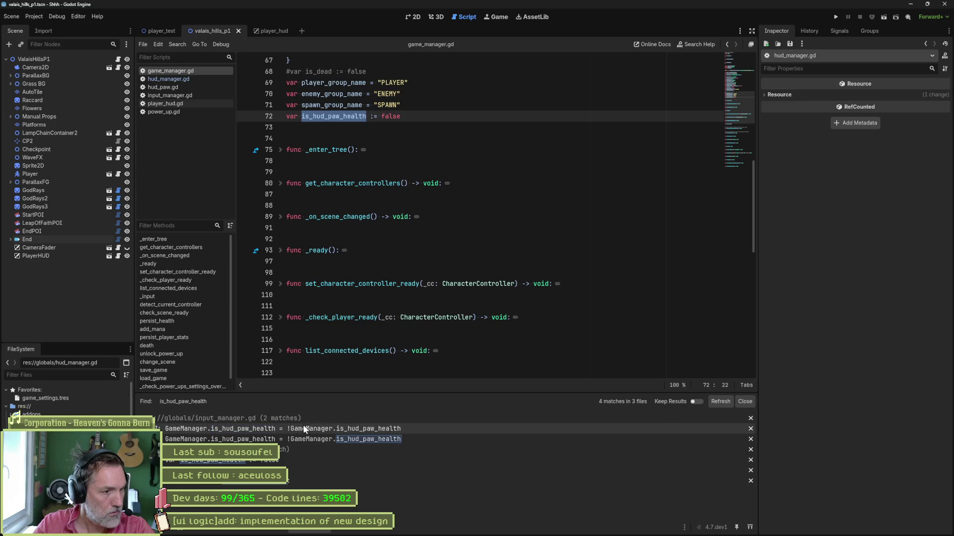
left_click(315, 430)
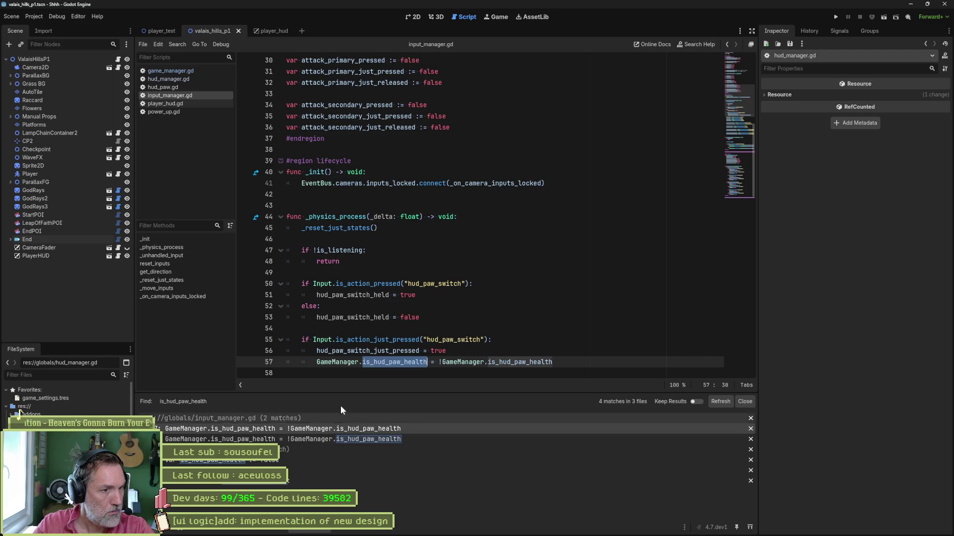
scroll(499, 263, "down", 1)
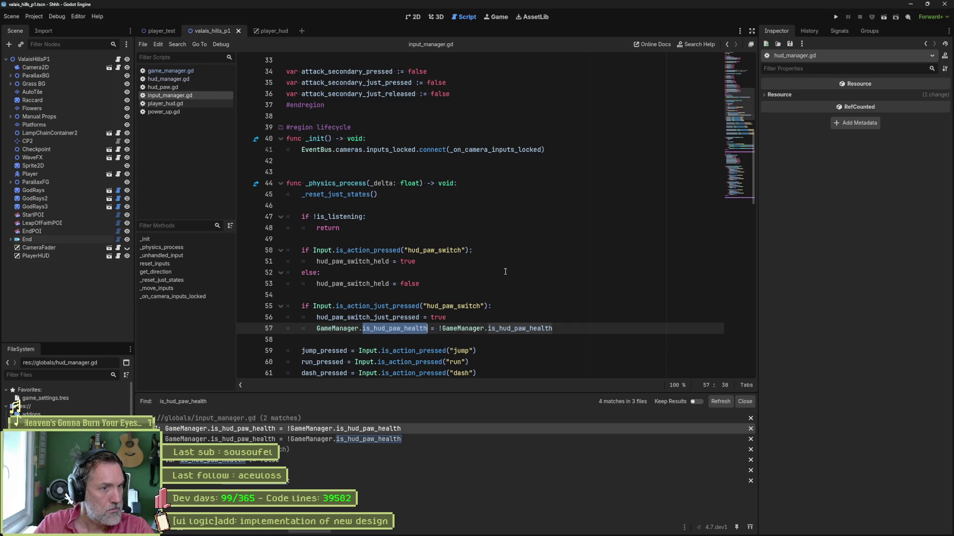
left_click(257, 460)
Step: Cut the is_hud_paw_health declaration from game_manager.gd and paste it above the function in hud_manager.gd, saving both
left_click(418, 112)
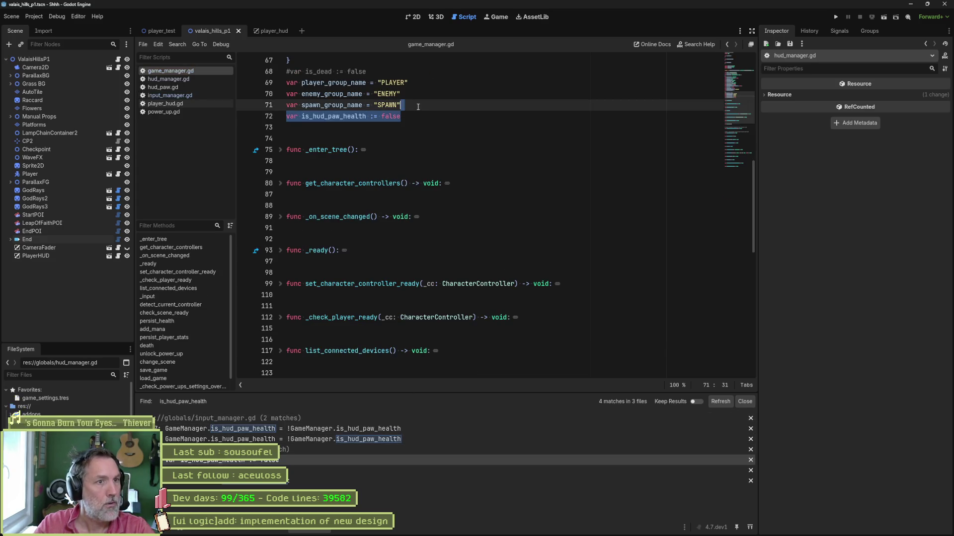
key("shift+Up")
key("BackSpace")
key("ctrl+s")
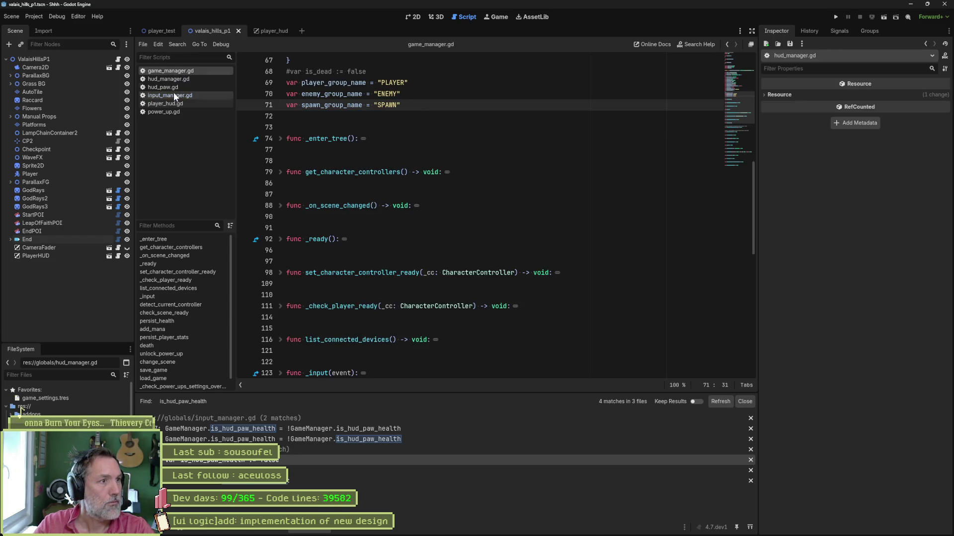
left_click(169, 79)
left_click(427, 98)
type("var is_hud_paw_health := false")
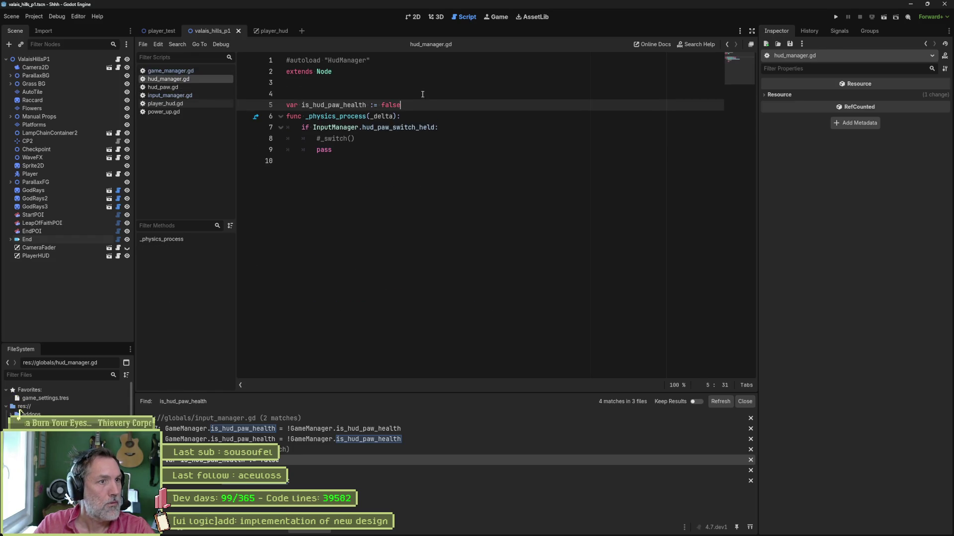
key("alt+Up")
key("Return")
key("ctrl+s")
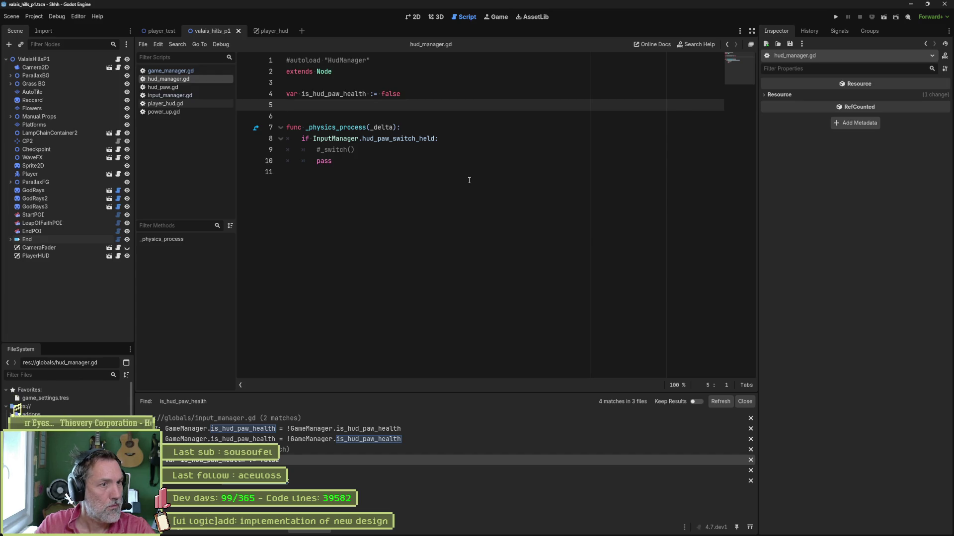
Step: Rename is_hud_paw_health to _paw_switch_start_time_msec: int, dropping the := false default
double_click(342, 94)
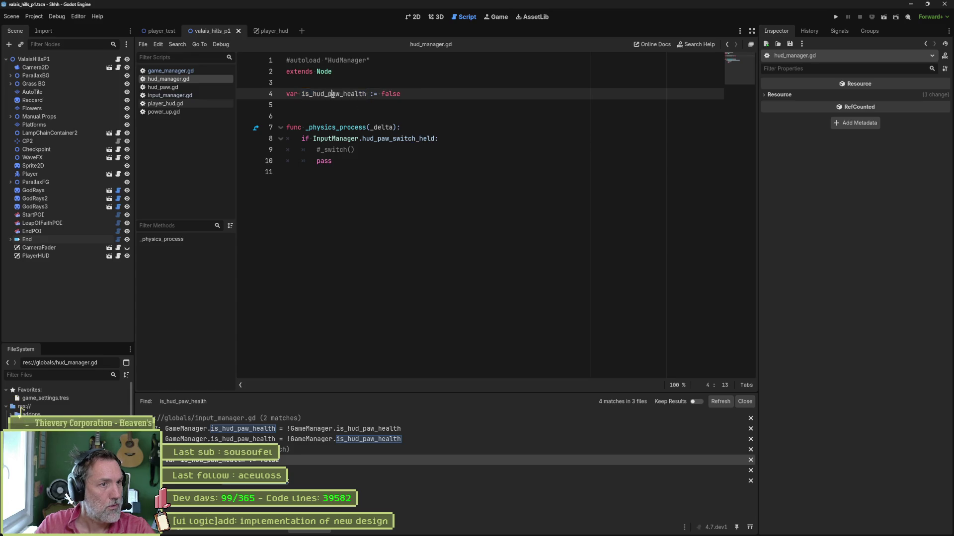
type("_start")
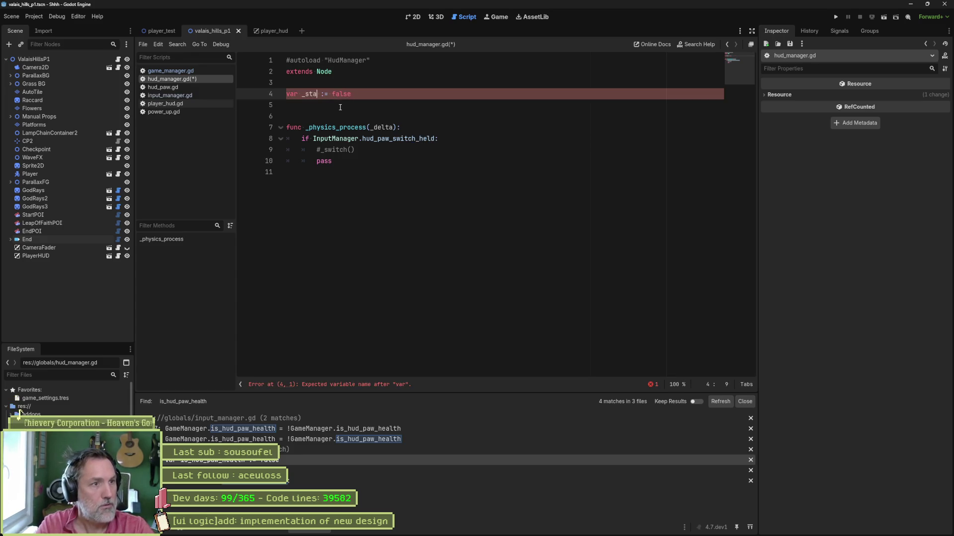
type("_paw")
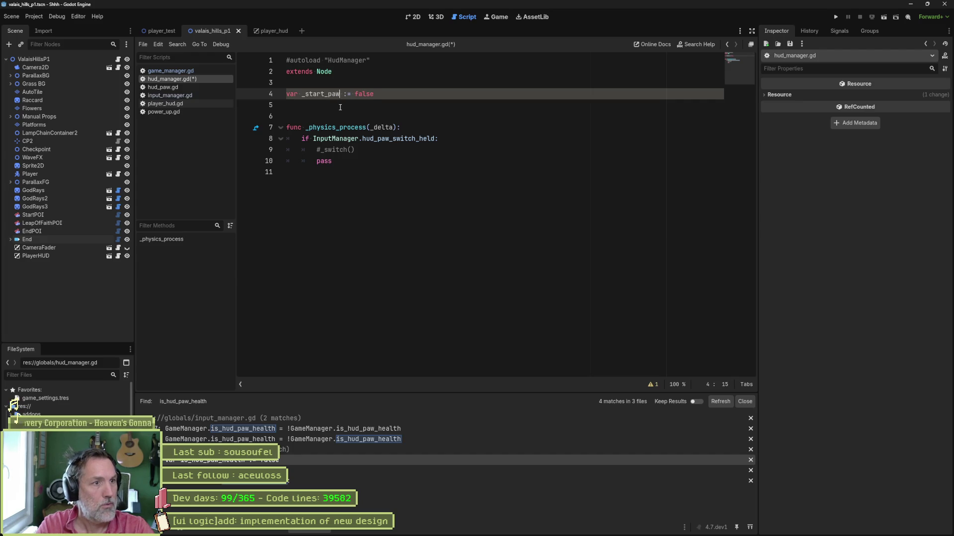
key("BackSpace")
key("BackSpace")
key("BackSpace")
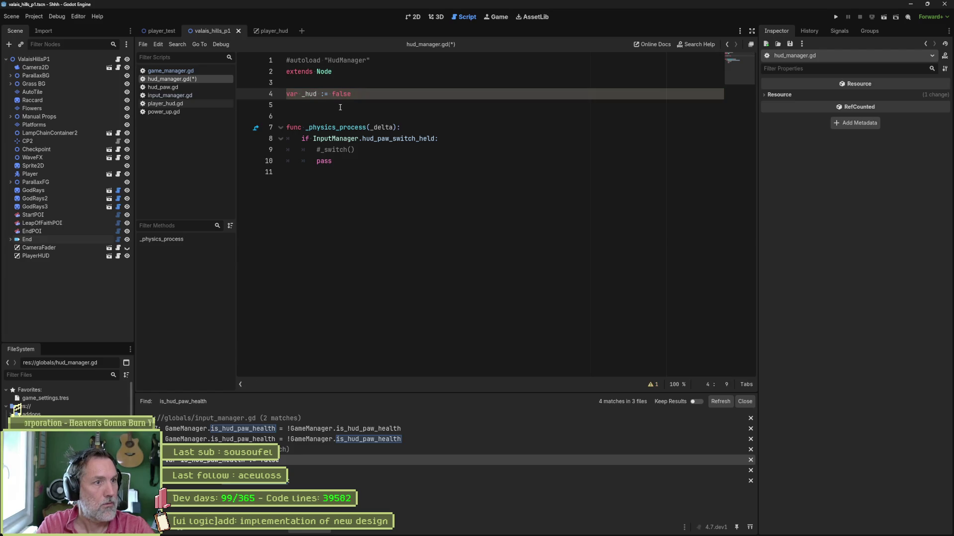
type("paw_switch_")
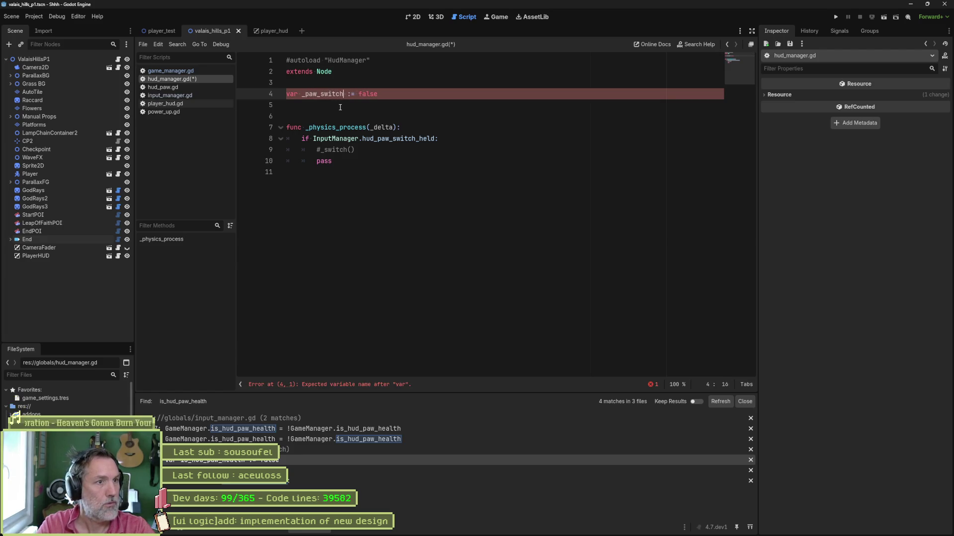
type("start")
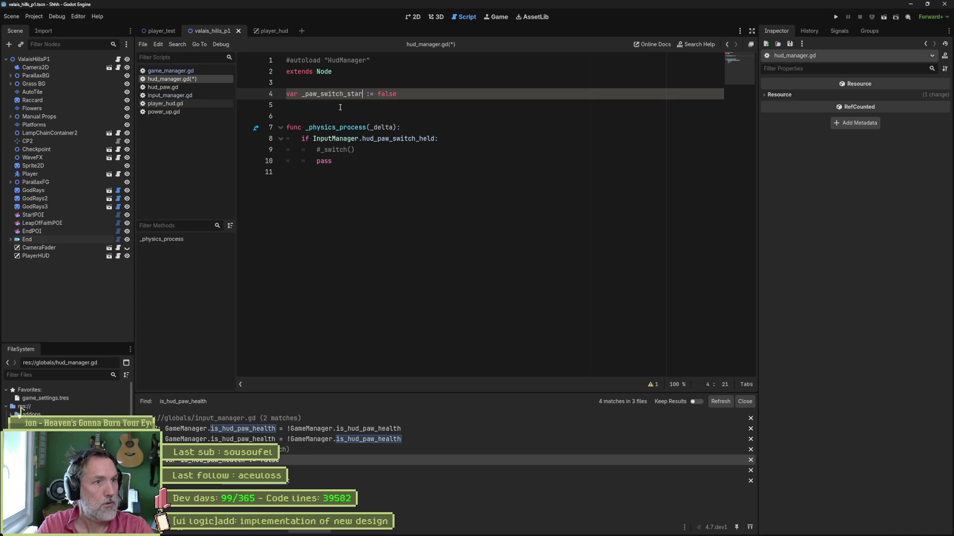
type("_time")
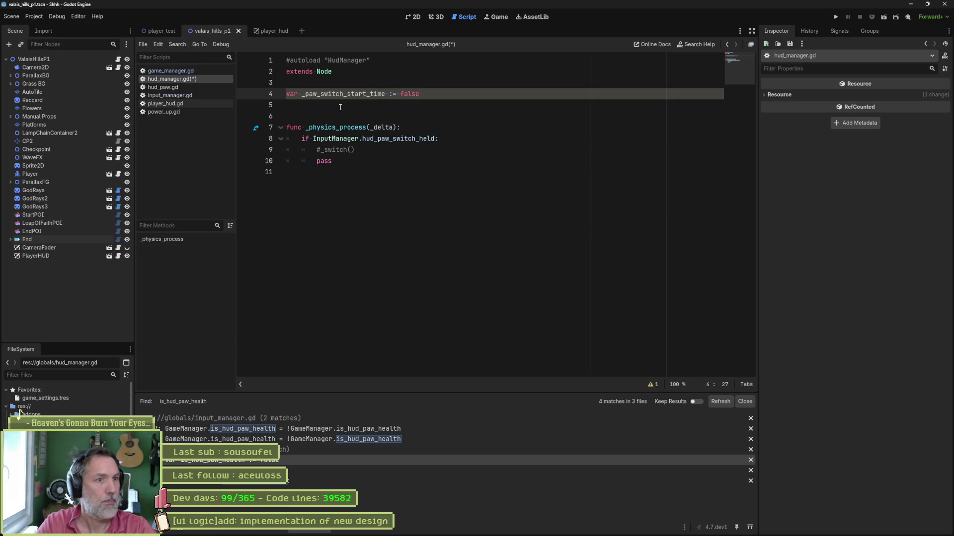
key("ctrl+shift+Left")
key("BackSpace")
key("BackSpace")
key("BackSpace")
type("_msec: int")
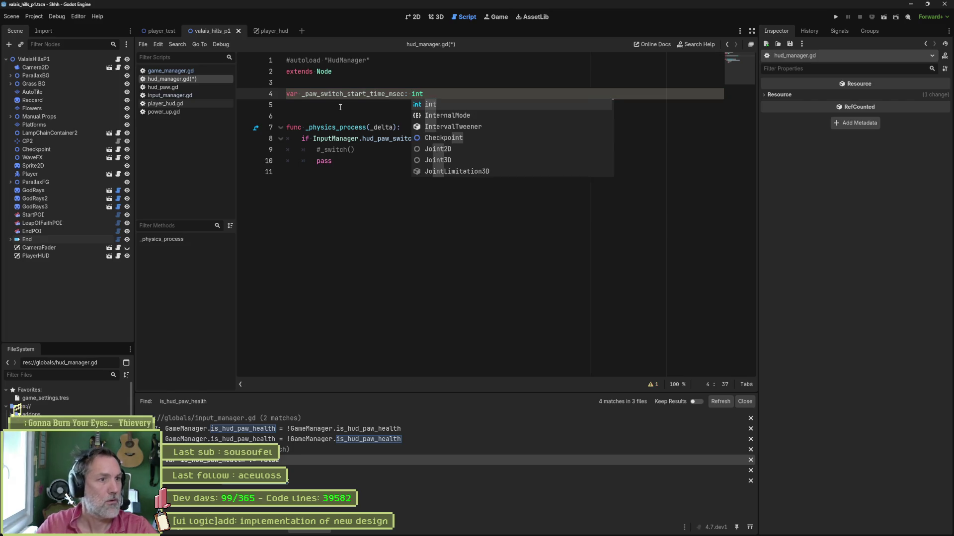
left_click(373, 177)
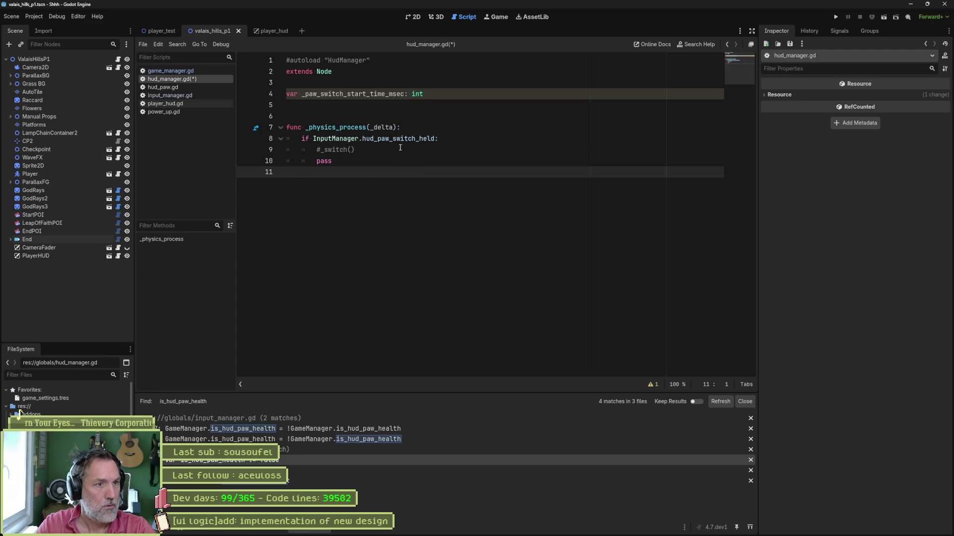
key("Up")
key("Up")
key("Up")
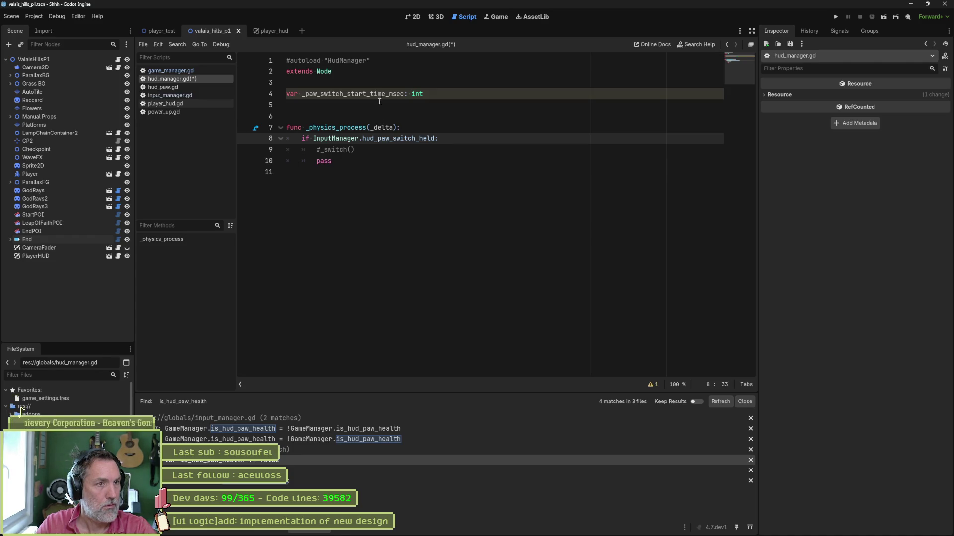
left_click(468, 96)
key("Up")
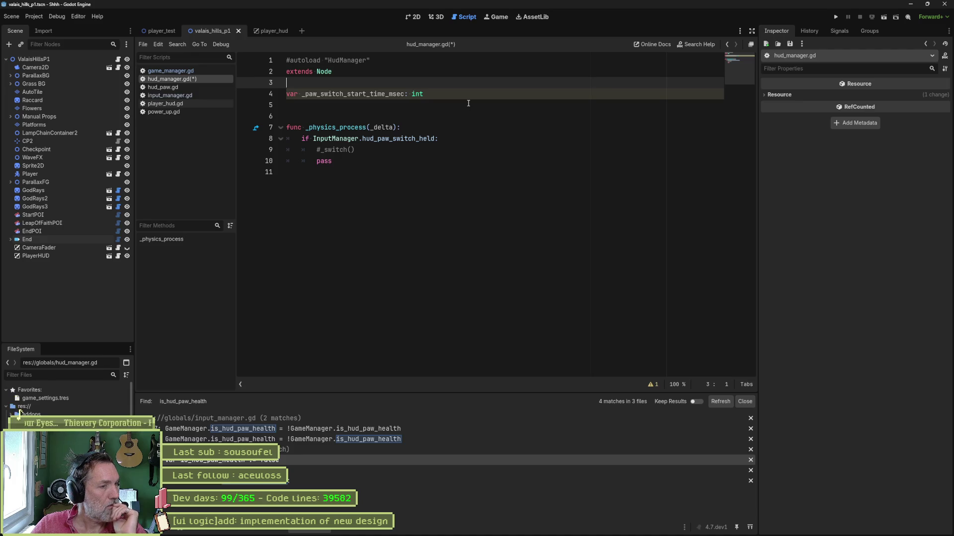
Step: Declare var _switch_held_msec: int below the start-time variable
key("Down")
key("Down")
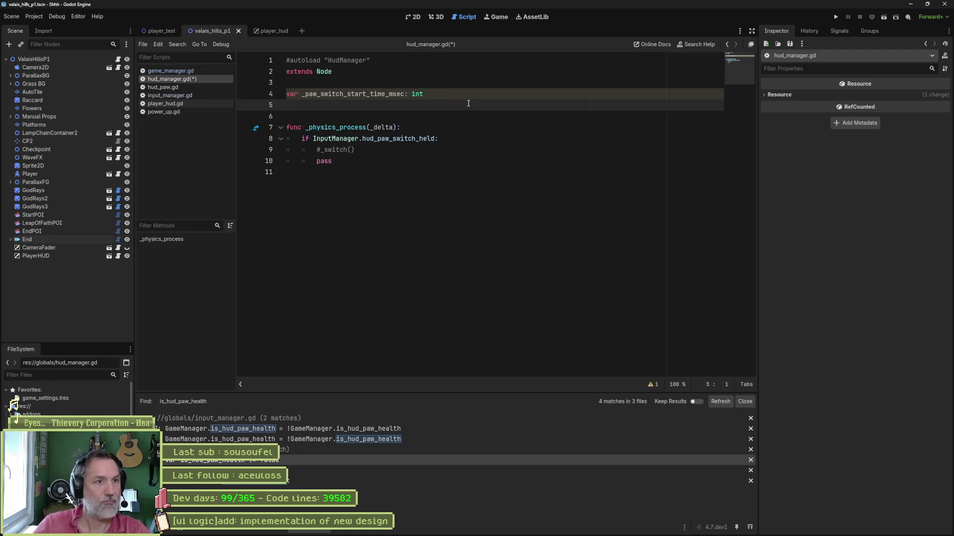
type("var ")
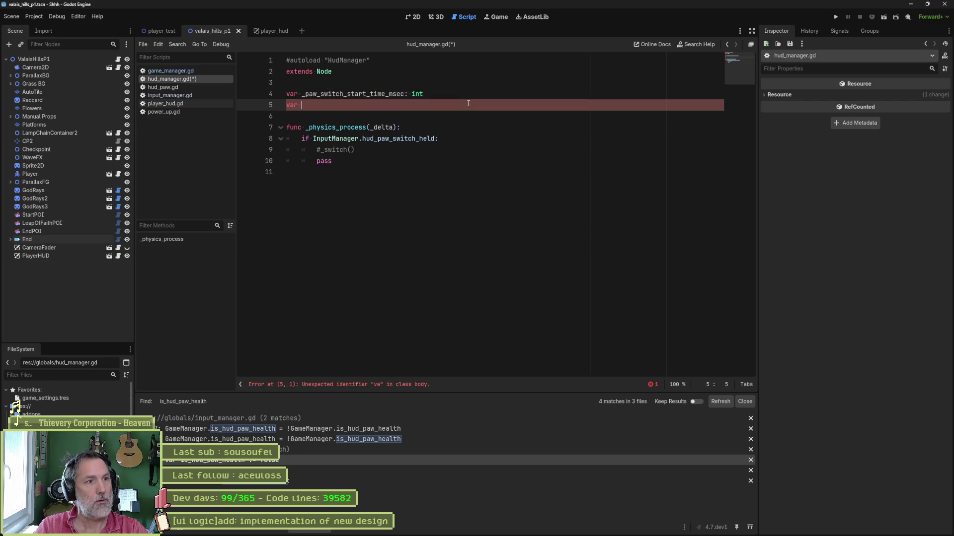
type("_swit")
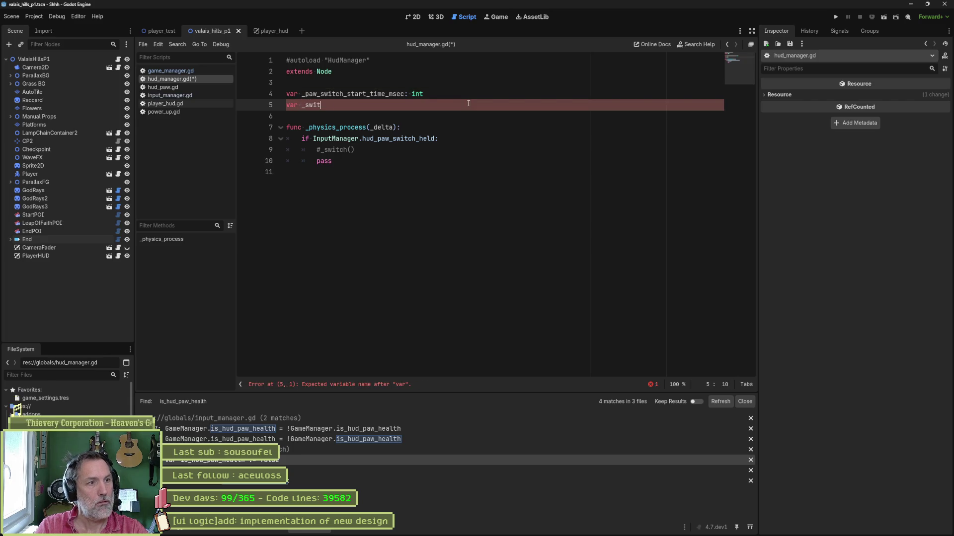
type("ch_held_")
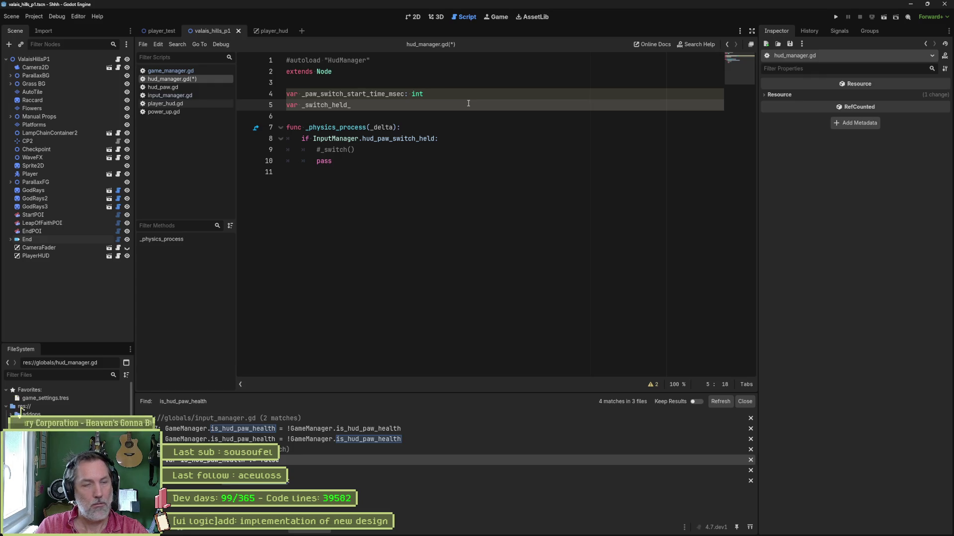
type("msec: int")
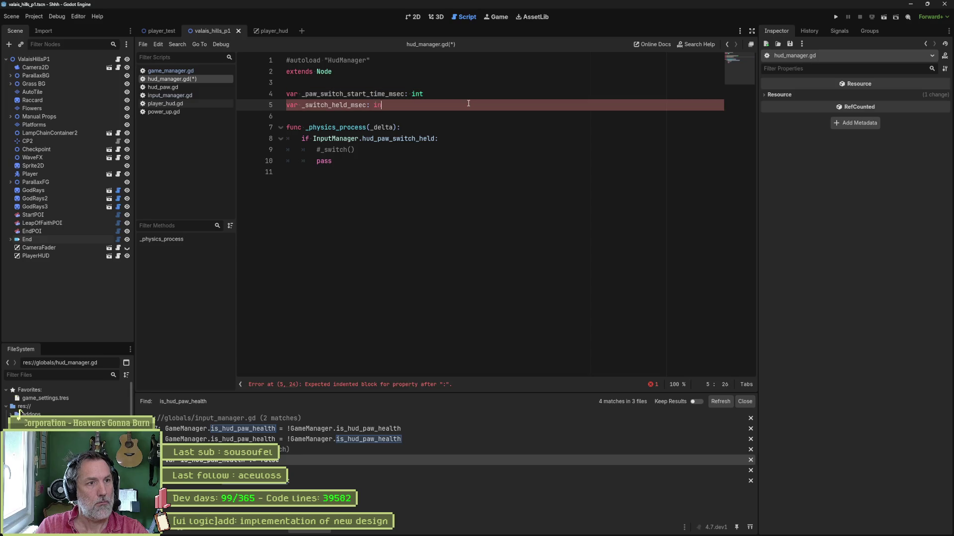
Step: Add _switch_held_msec += _delta inside the held check in _physics_process
double_click(340, 105)
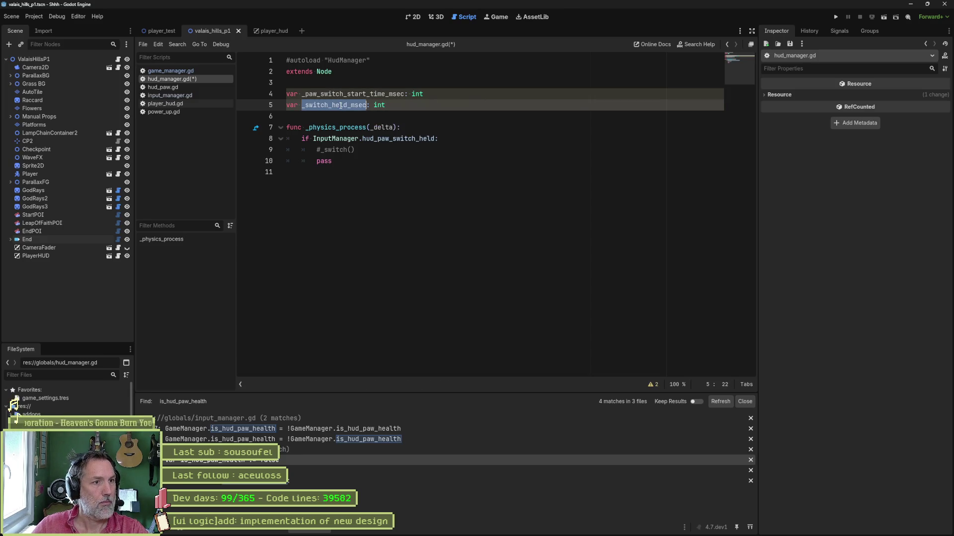
key("ctrl+c")
left_click(369, 153)
key("Return")
key("ctrl+v")
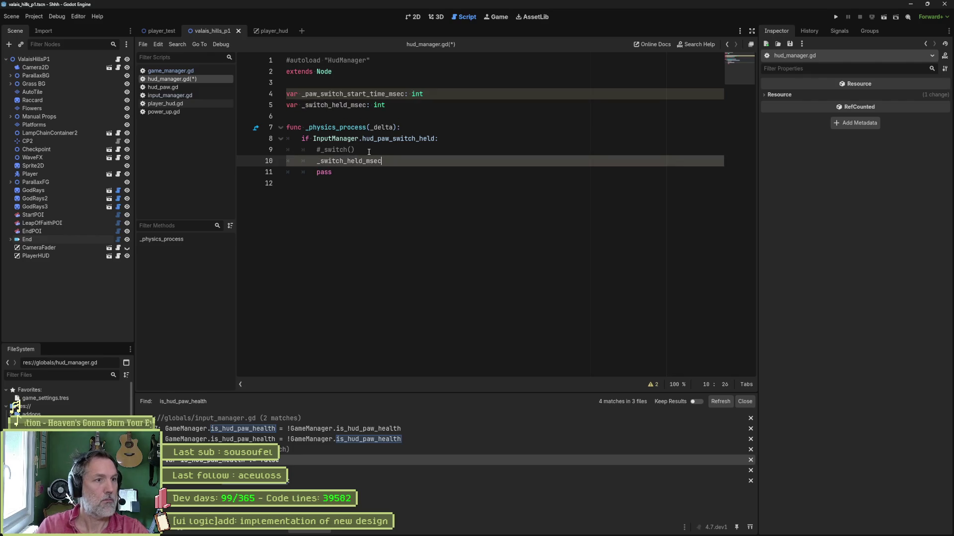
type("!=")
type("+= _delta")
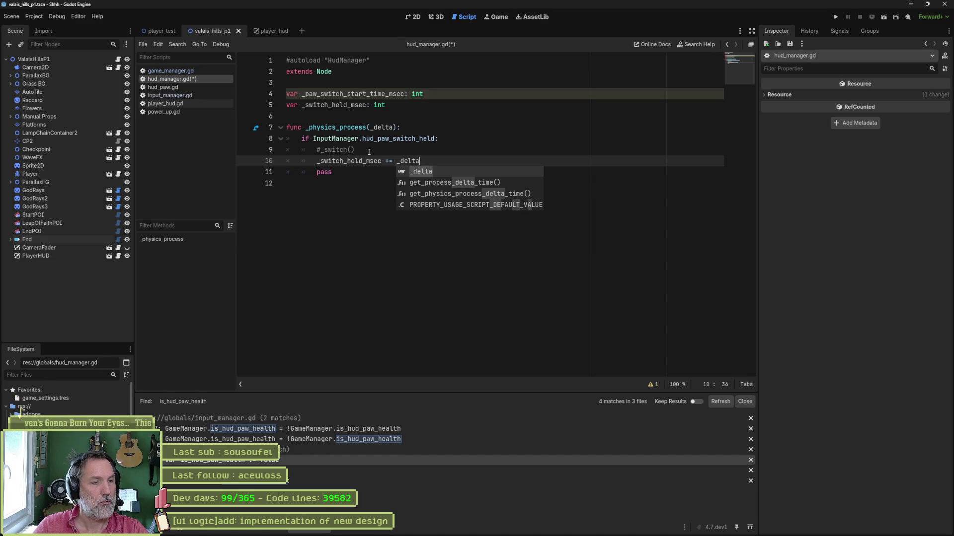
key("Escape")
Step: Add print_debug(self, " switch held for ", _switch_held_msec) after the if block and run the project
key("Down")
key("Return")
key("Return")
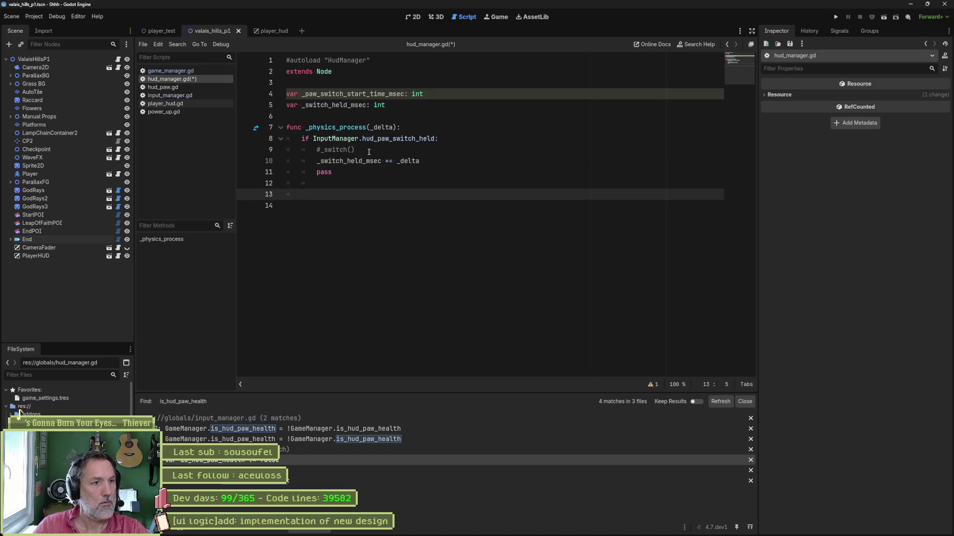
type("print_debug(self, ")
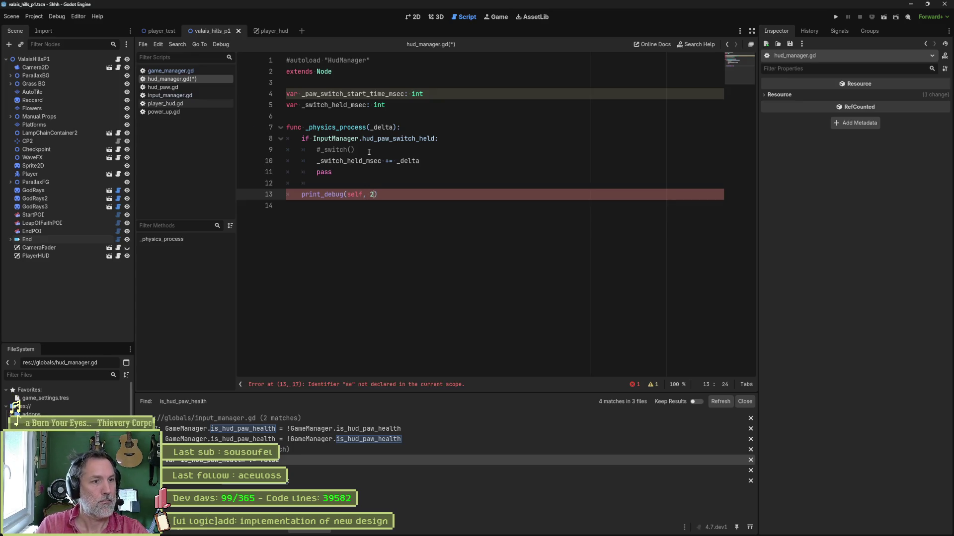
type("\" switch ")
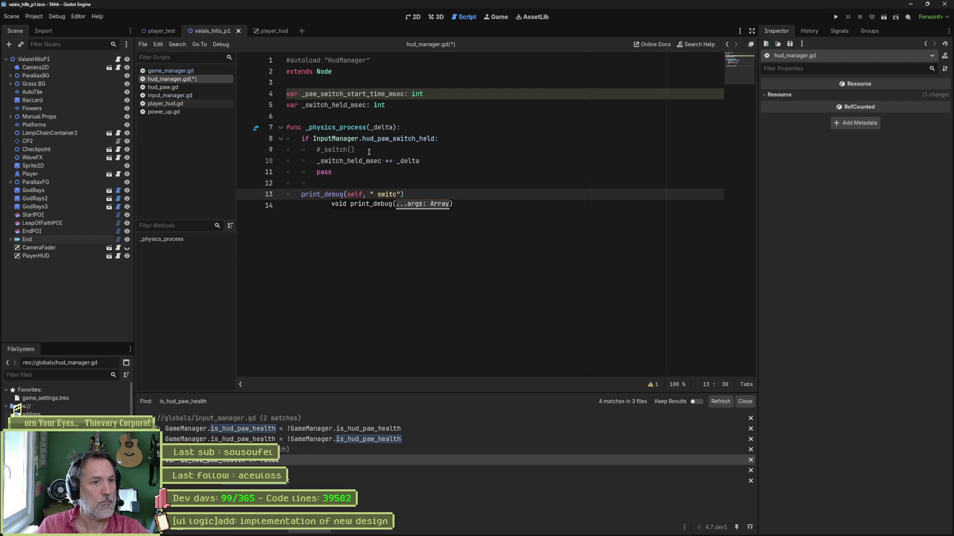
type("held for ")
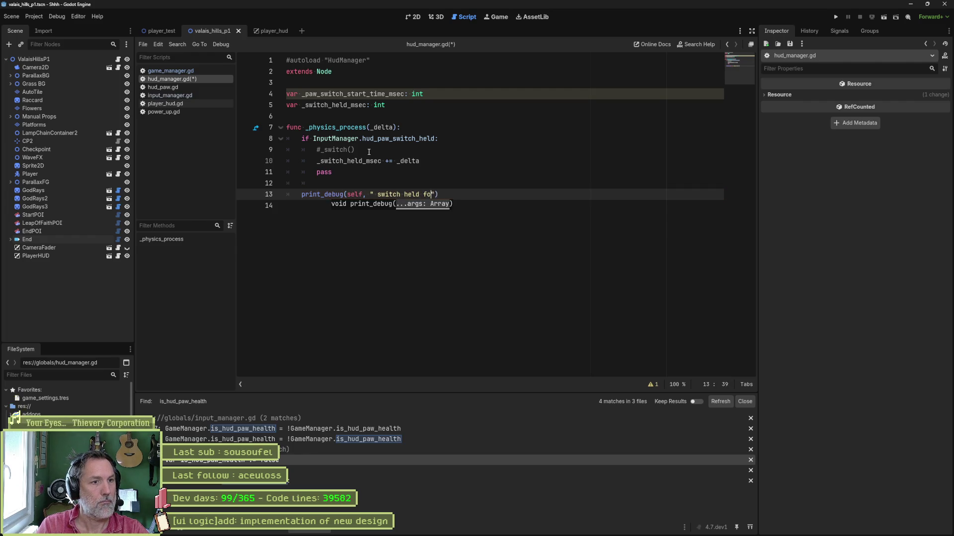
type("\",")
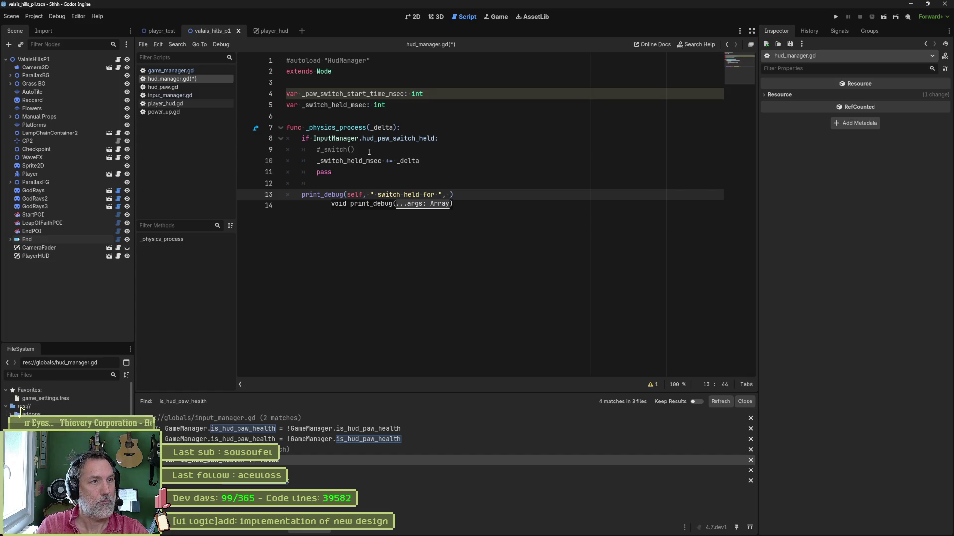
type("_swit")
key("Return")
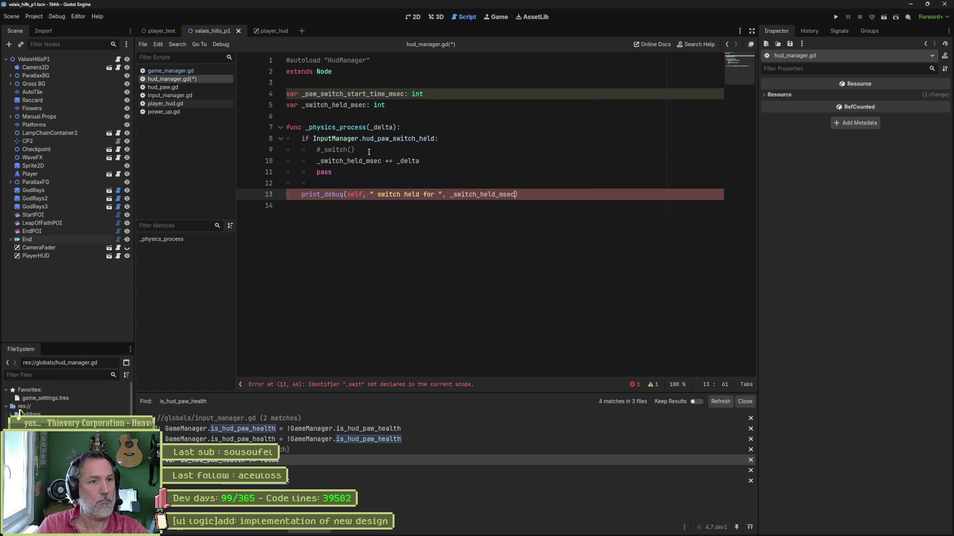
key("F5")
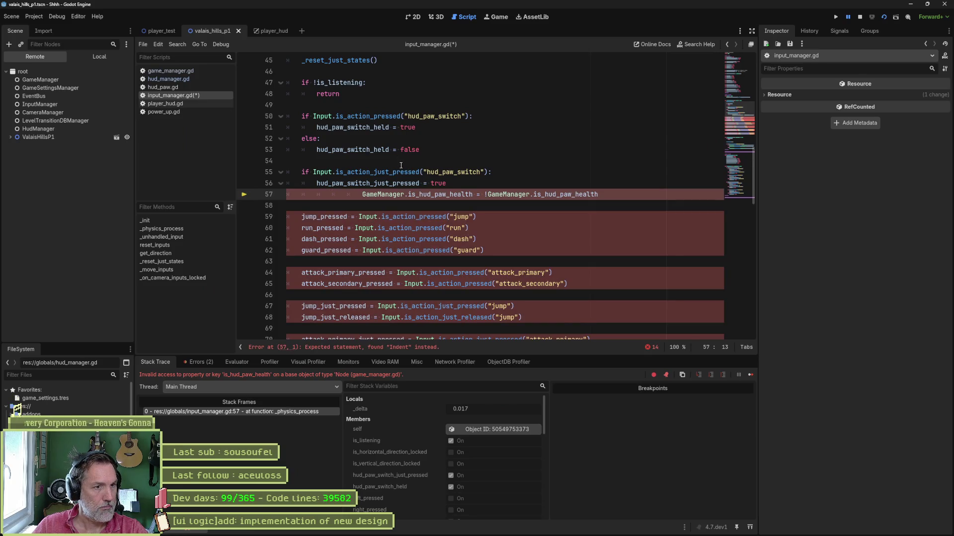
Step: Fix line 57's extra indentation in input_manager.gd, save, and stop the running game
key("BackSpace")
key("BackSpace")
key("BackSpace")
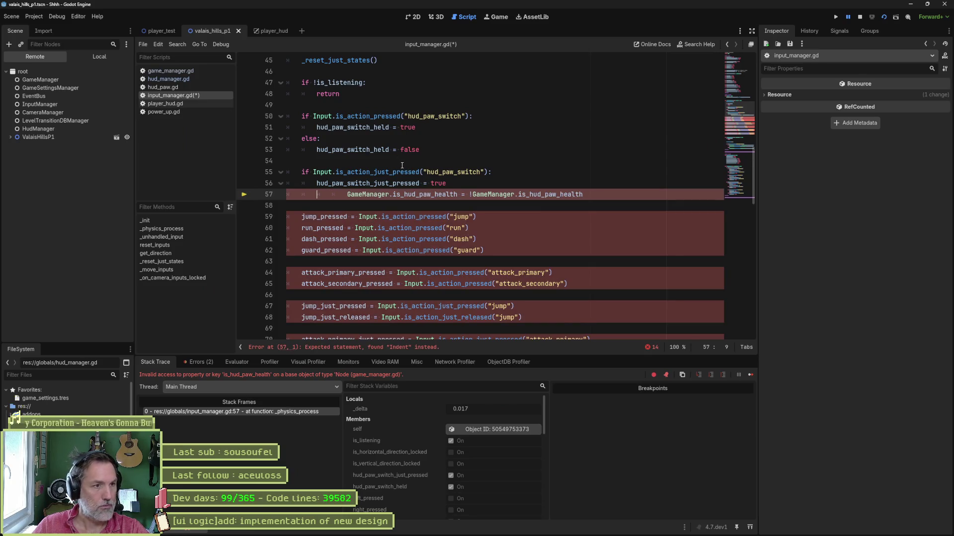
key("ctrl+s")
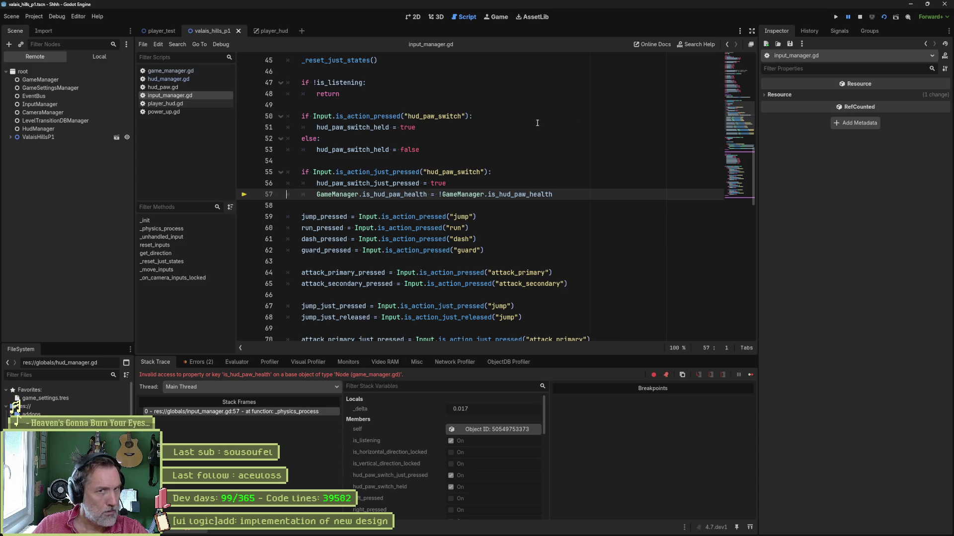
left_click(860, 17)
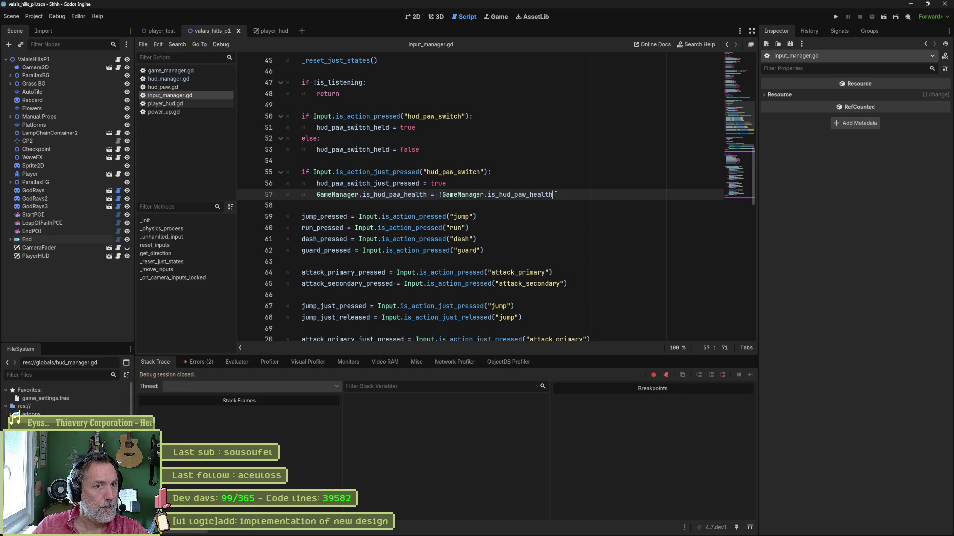
Step: Comment out the is_hud_paw_health toggle on line 57 and rerun the project
key("Home")
key("ctrl+k")
key("F5")
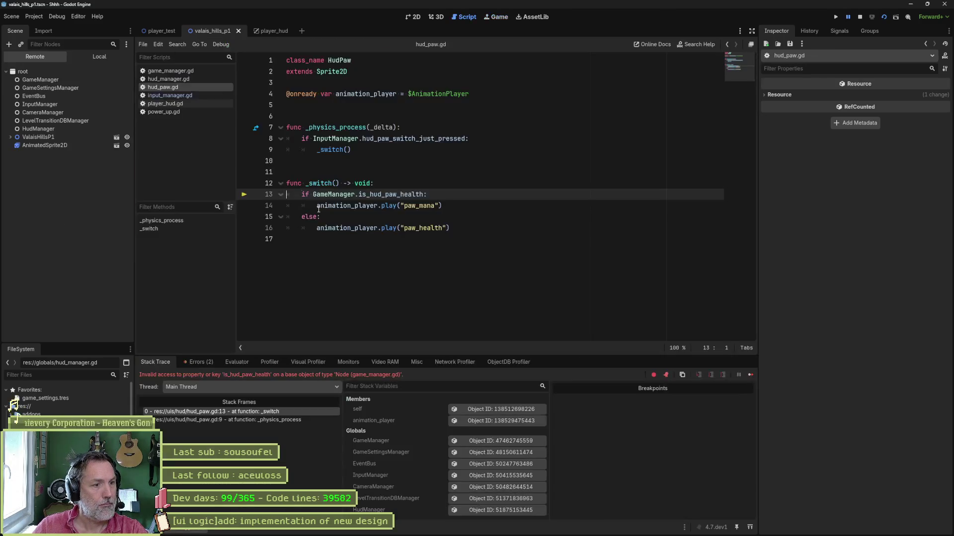
Step: Remove the extra indent on hud_paw.gd line 13, save, and stop the debug session
key("BackSpace")
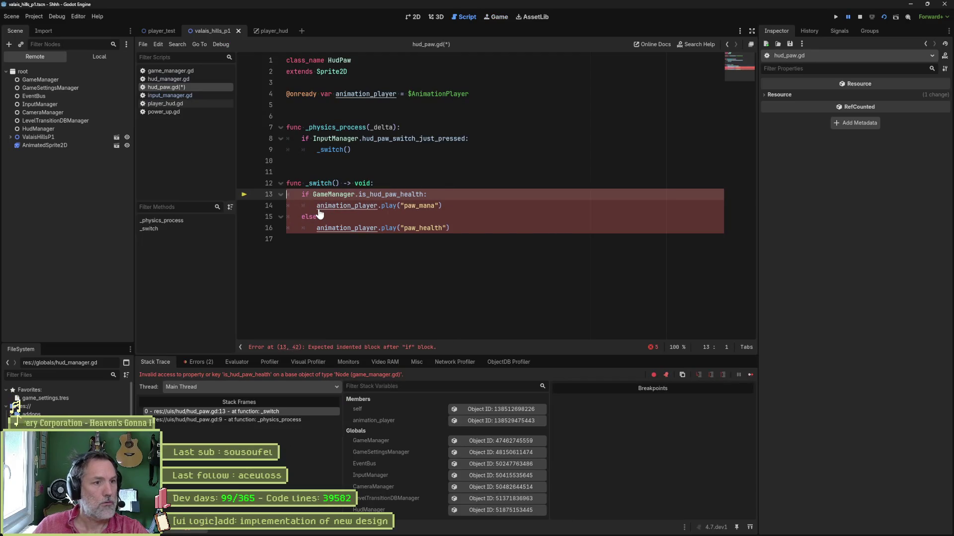
key("ctrl+s")
key("F8")
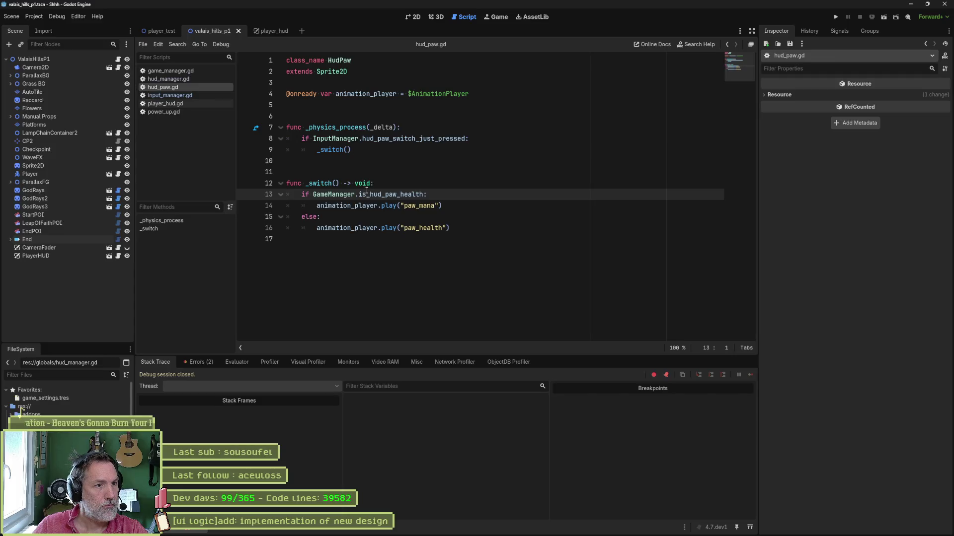
Step: Comment out the _switch function, the InputManager condition and the _physics_process declaration, testing each run
left_click_drag(362, 151, 367, 223)
key("F6")
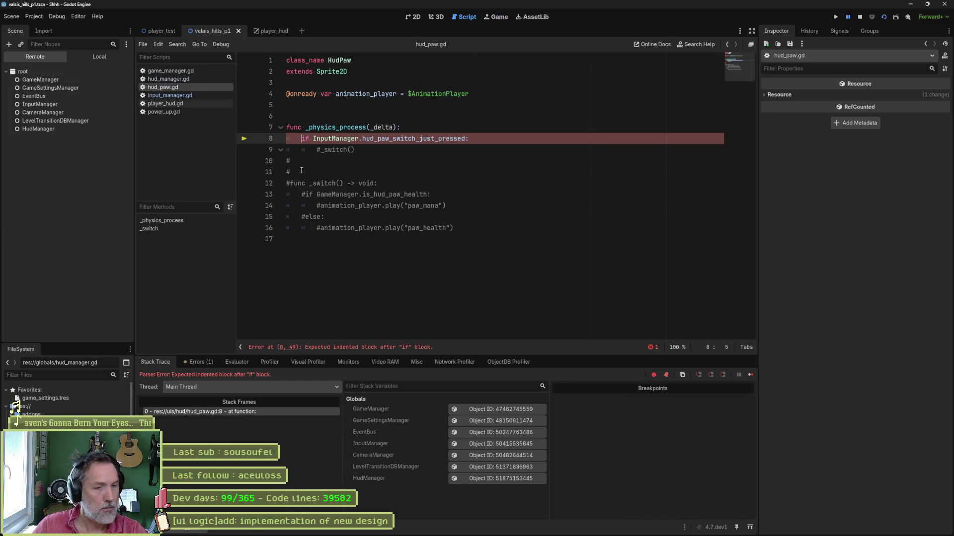
key("ctrl+k")
key("F6")
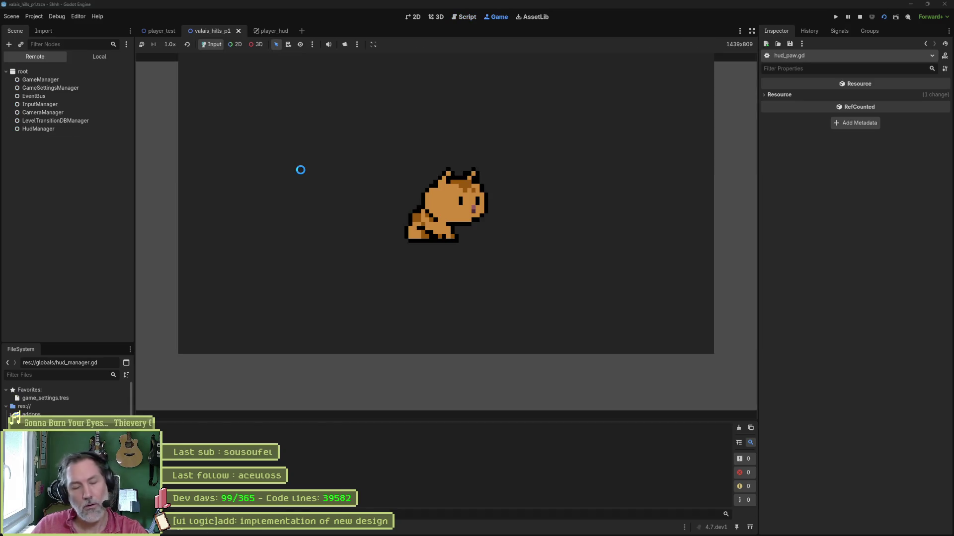
key("ctrl+k")
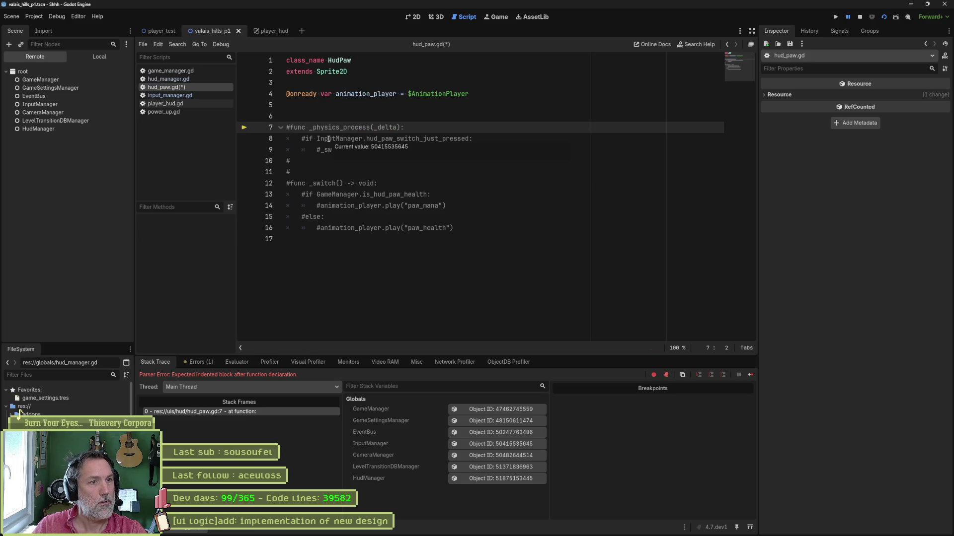
key("F5")
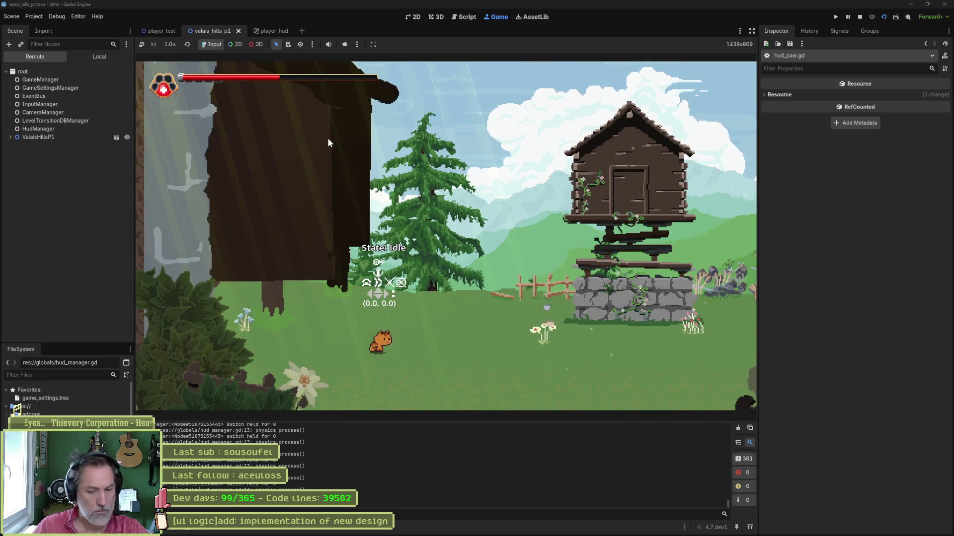
key("F8")
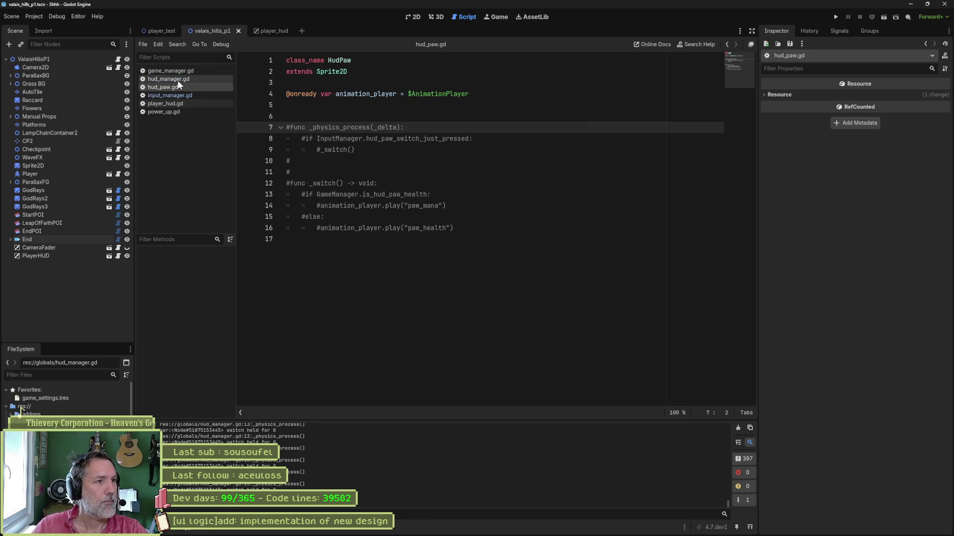
Step: Reopen input_manager.gd, select hud_paw_switch_just_pressed on line 56, and review the input state variables
left_click(180, 95)
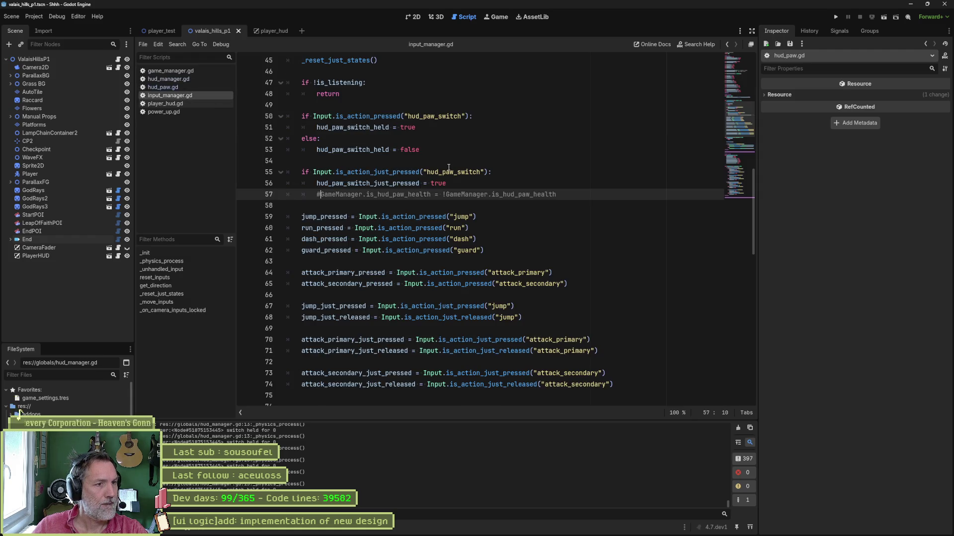
key("Up")
key("ctrl+d")
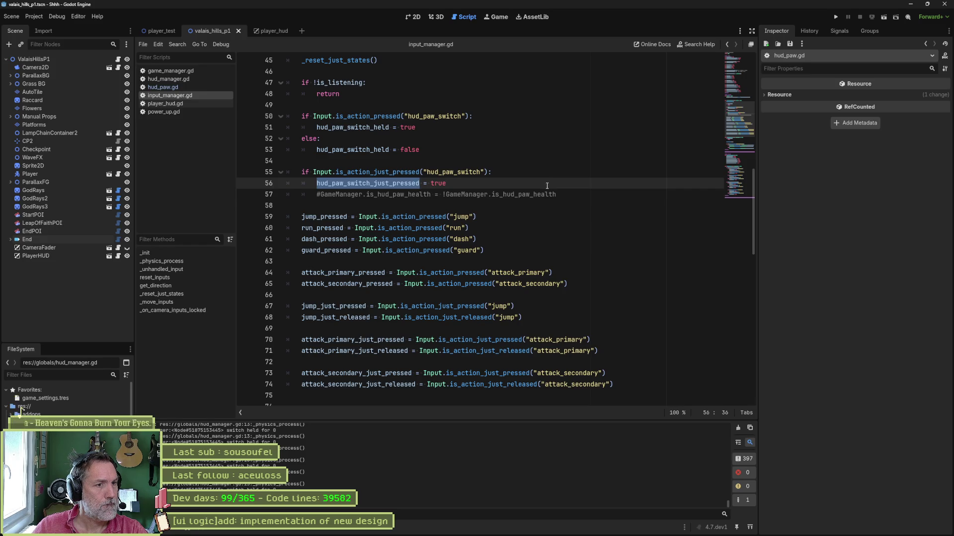
scroll(571, 199, "up", 1)
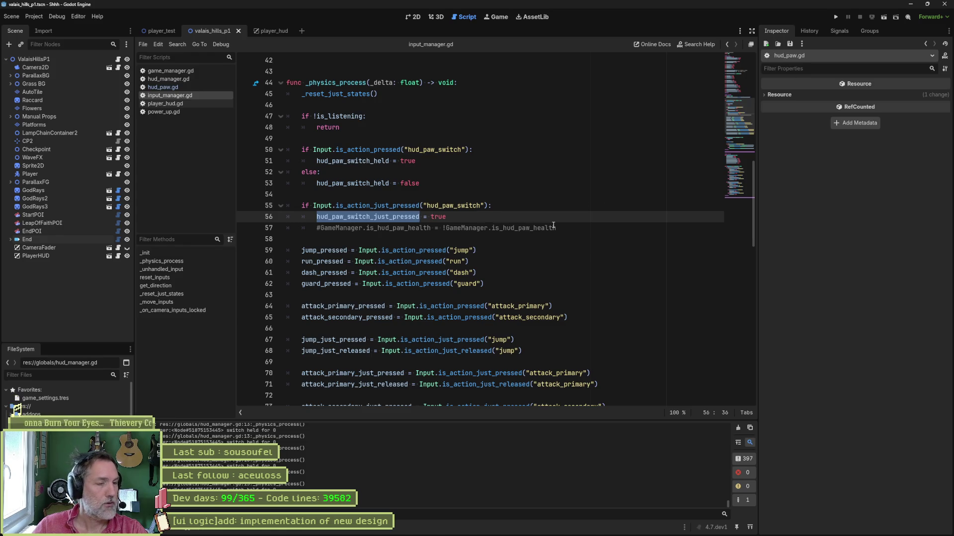
scroll(555, 224, "down", 4)
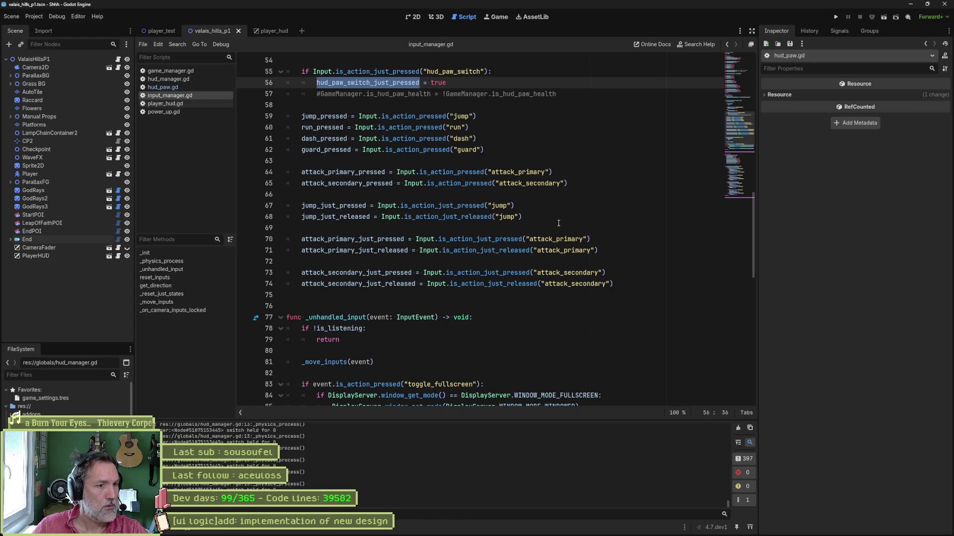
scroll(558, 223, "down", 3)
scroll(558, 222, "up", 11)
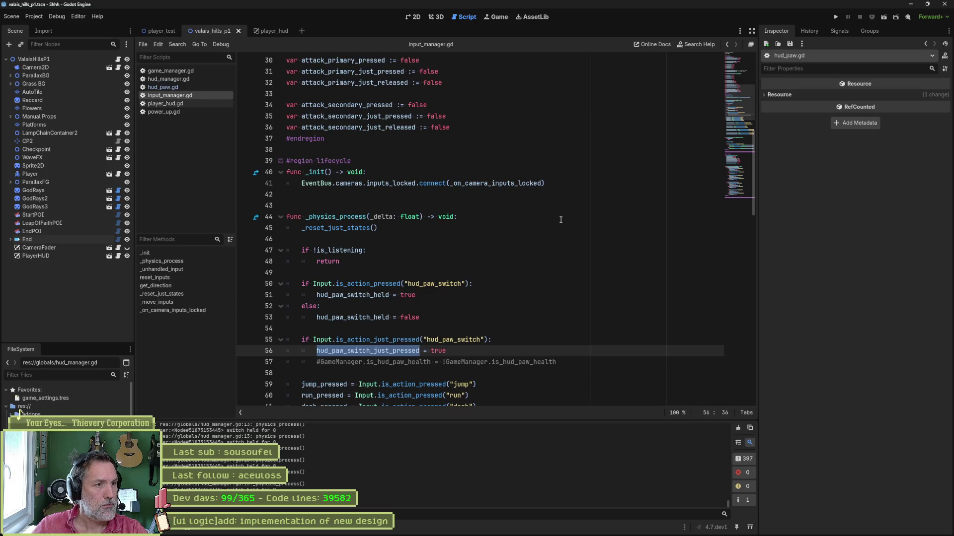
scroll(571, 223, "up", 4)
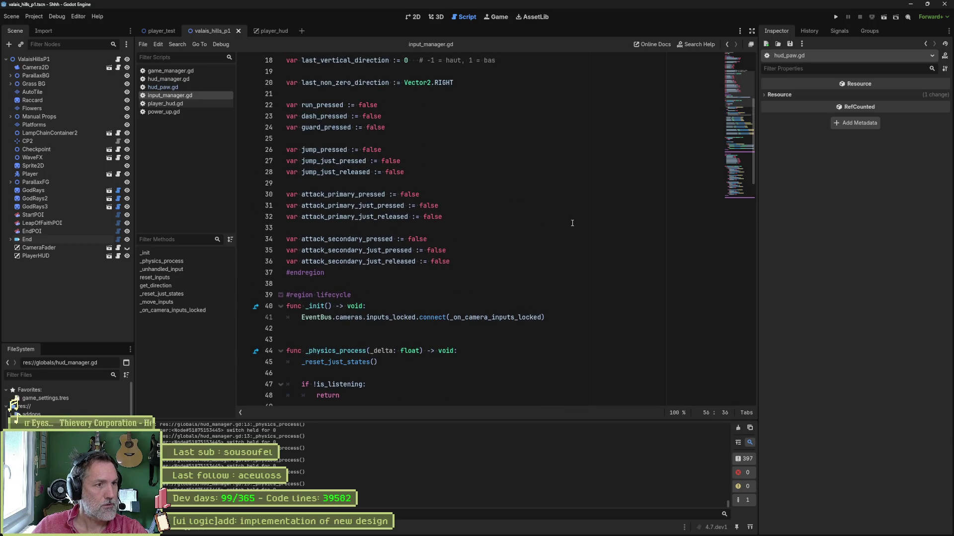
scroll(571, 223, "down", 2)
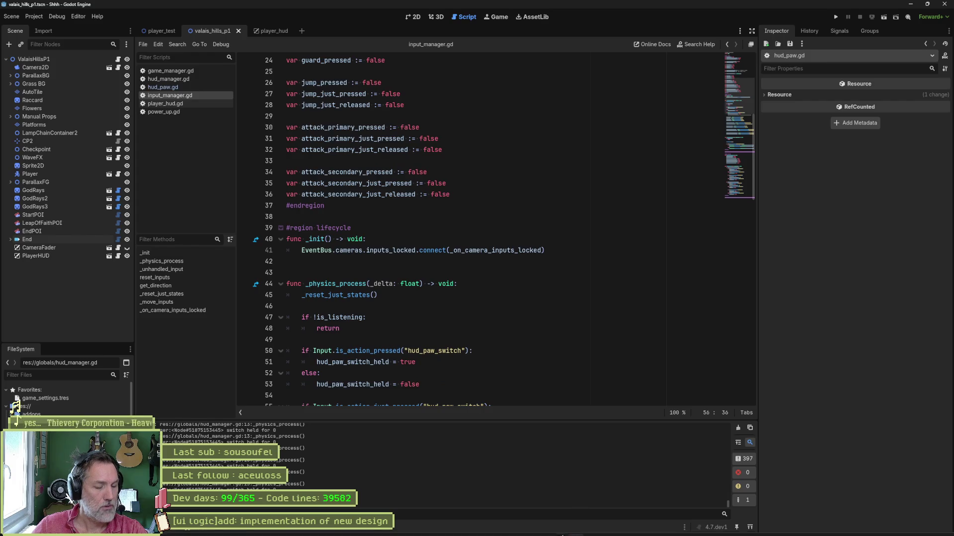
Step: Search the web for 'godot input', select the _input example code in the docs, then return to Godot
mouse_move(548, 533)
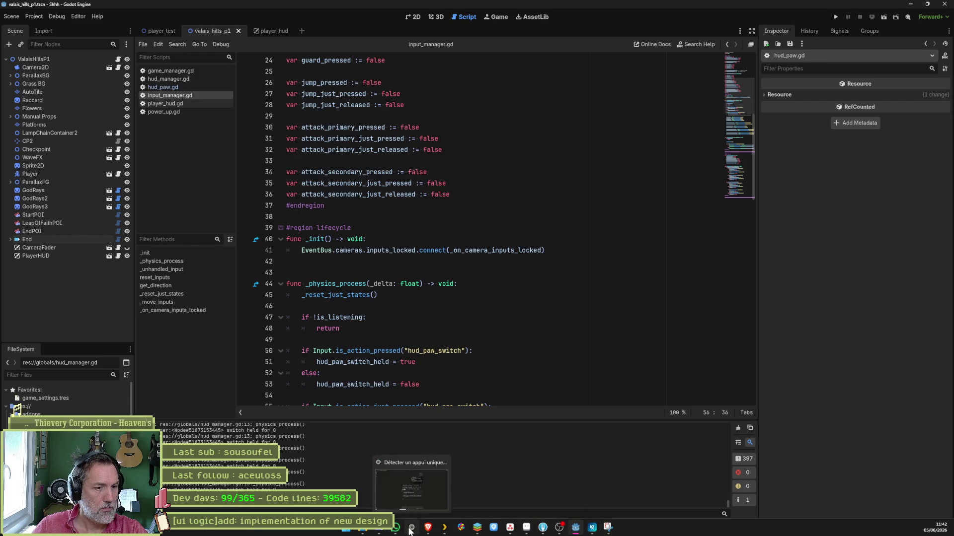
left_click(412, 527)
key("ctrl+t")
type("godot input")
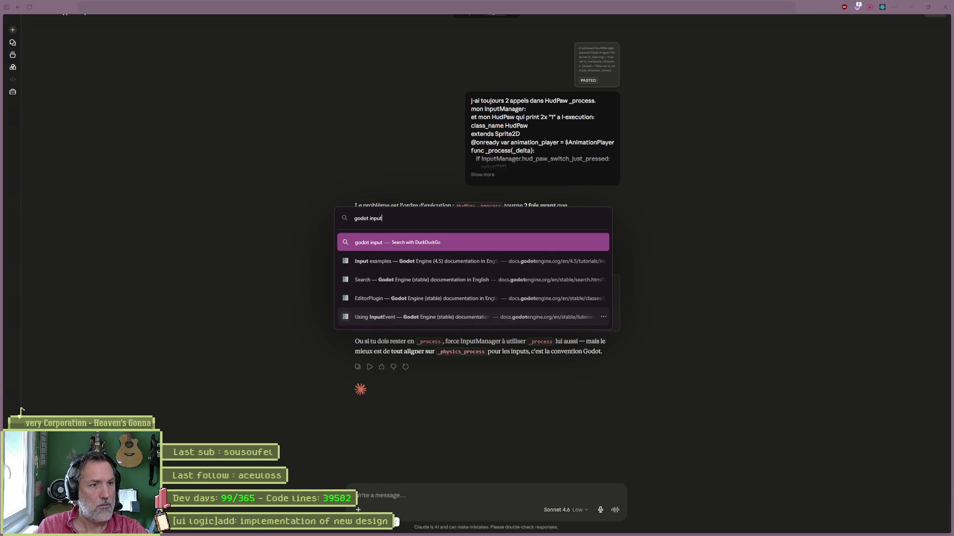
key("Return")
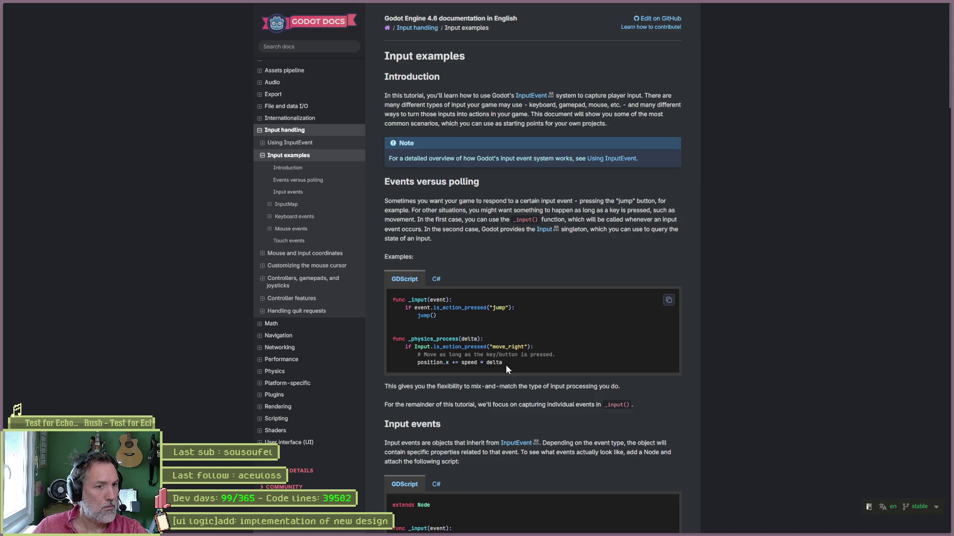
left_click_drag(439, 300, 439, 318)
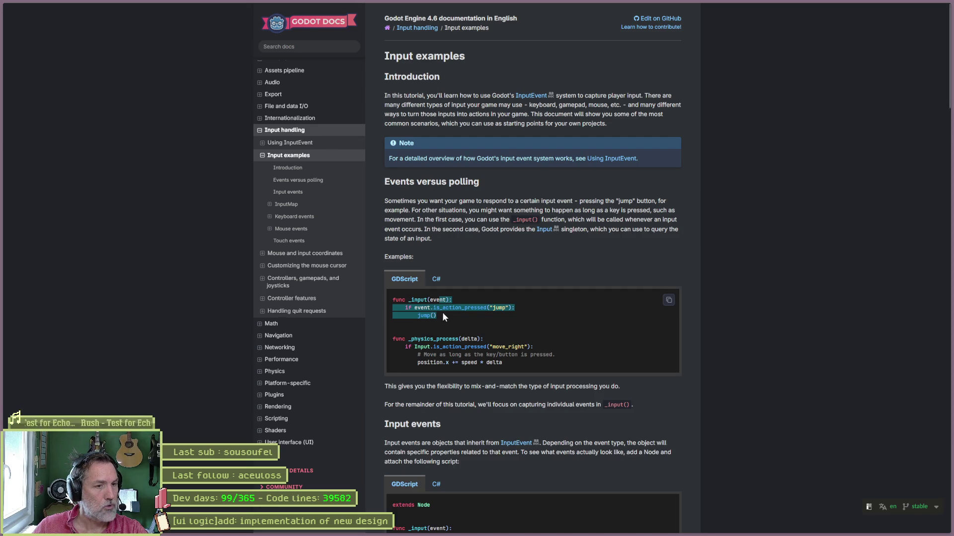
left_click(574, 530)
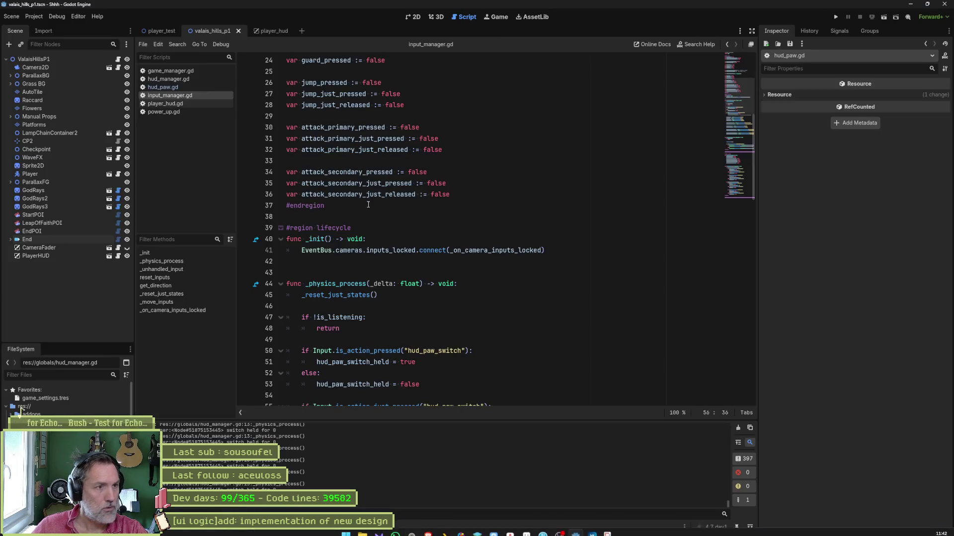
Step: In _unhandled_input, duplicate the toggle_fullscreen if line and change its action to hud_paw_switch
left_click(189, 268)
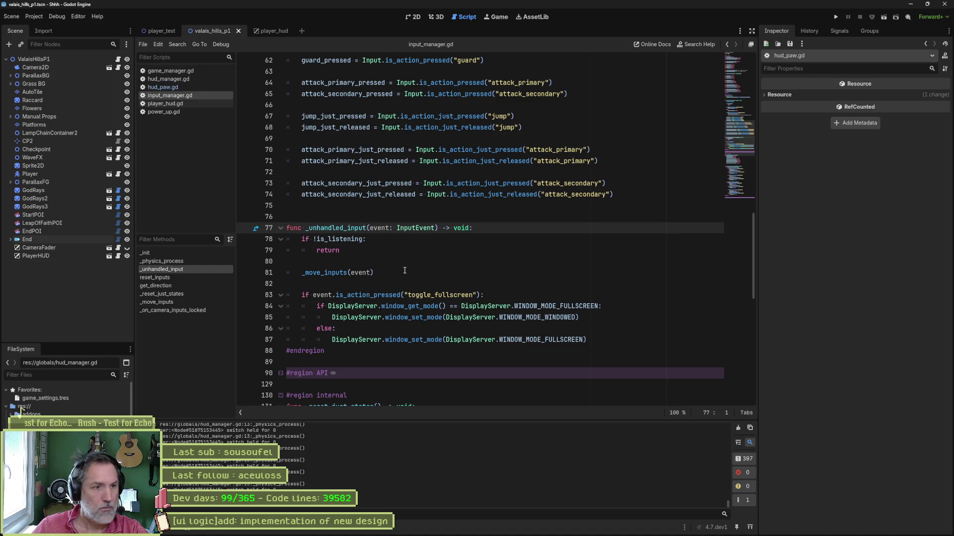
triple_click(463, 292)
key("ctrl+c")
left_click(470, 275)
key("ctrl+v")
key("Return")
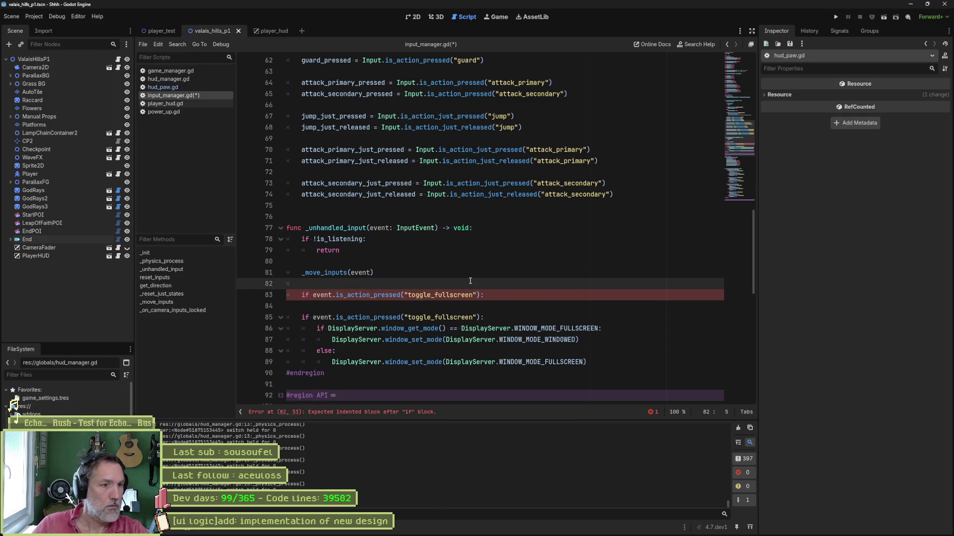
double_click(446, 295)
type("paw")
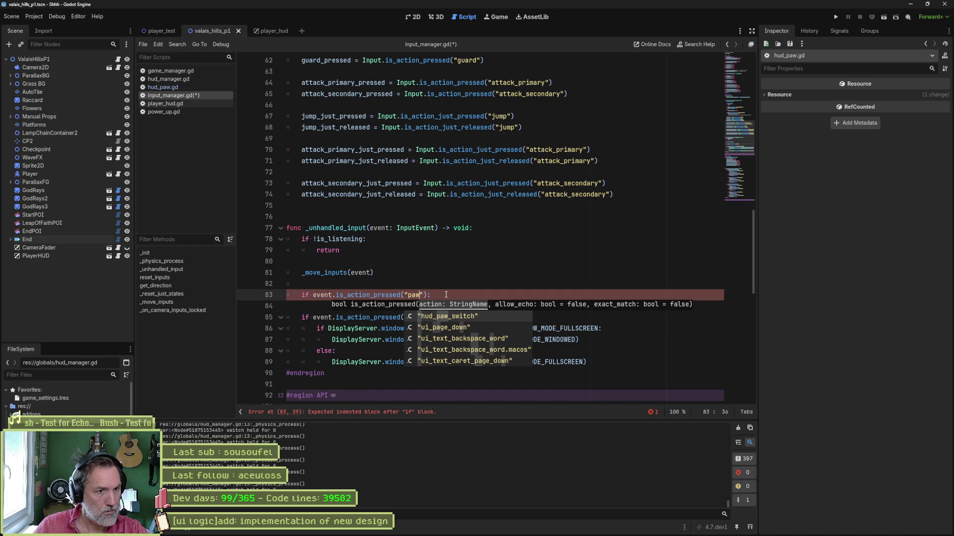
key("Return")
Step: Set hud_paw_held = true inside the new hud_paw_switch if branch
left_click(480, 294)
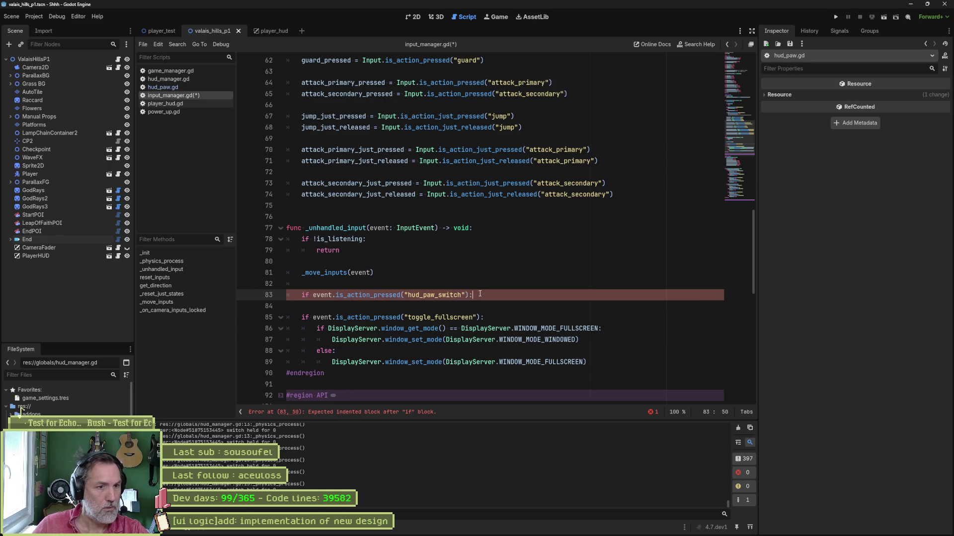
key("Return")
type("hud_paw_")
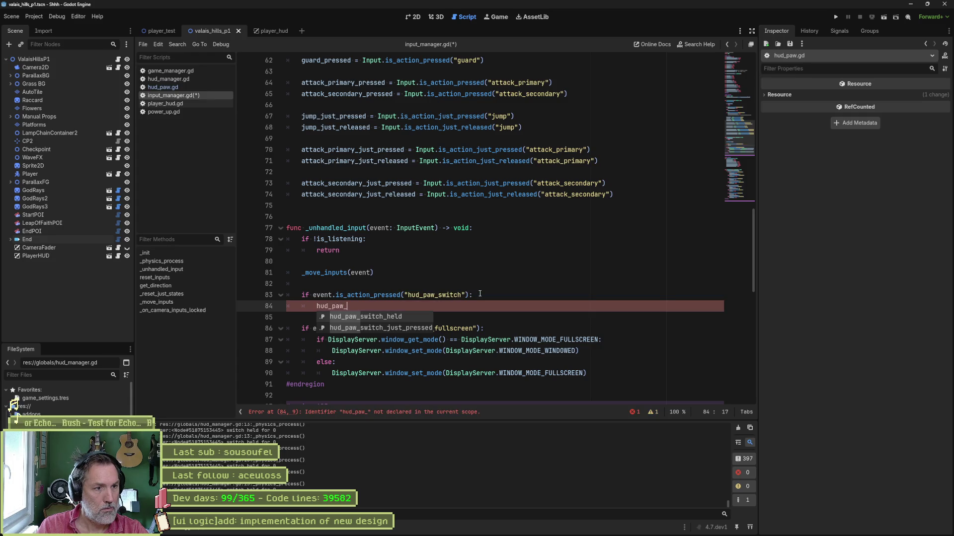
type("held")
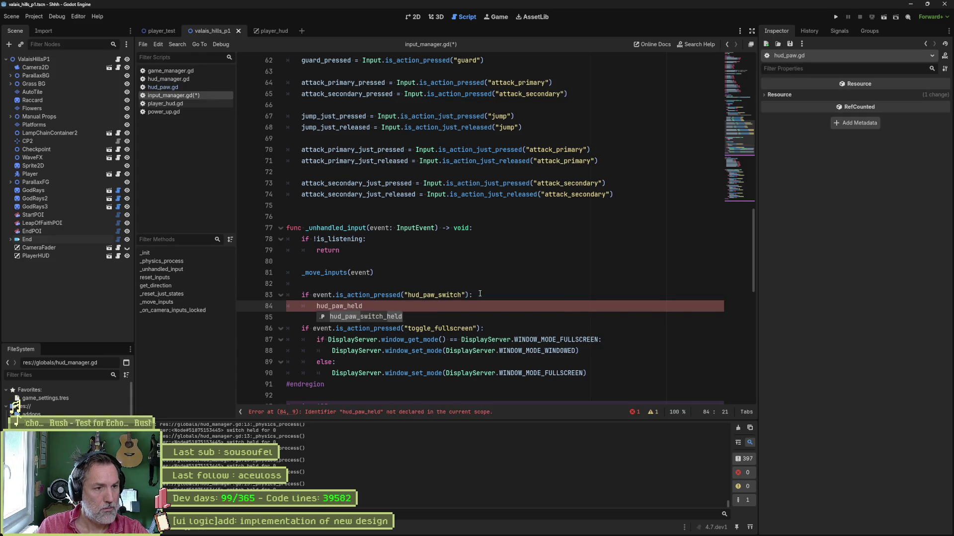
type(" = true")
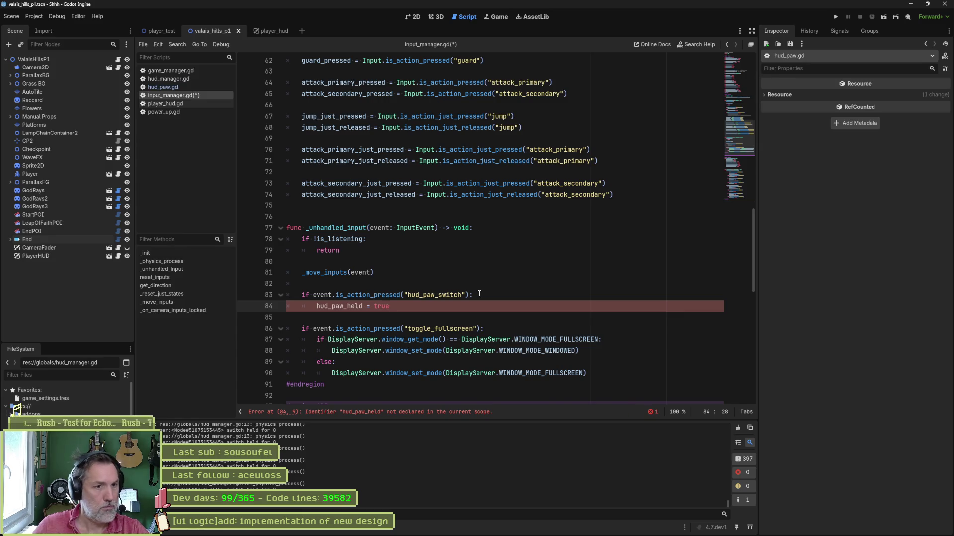
left_click(480, 285, "shift")
left_click(471, 306)
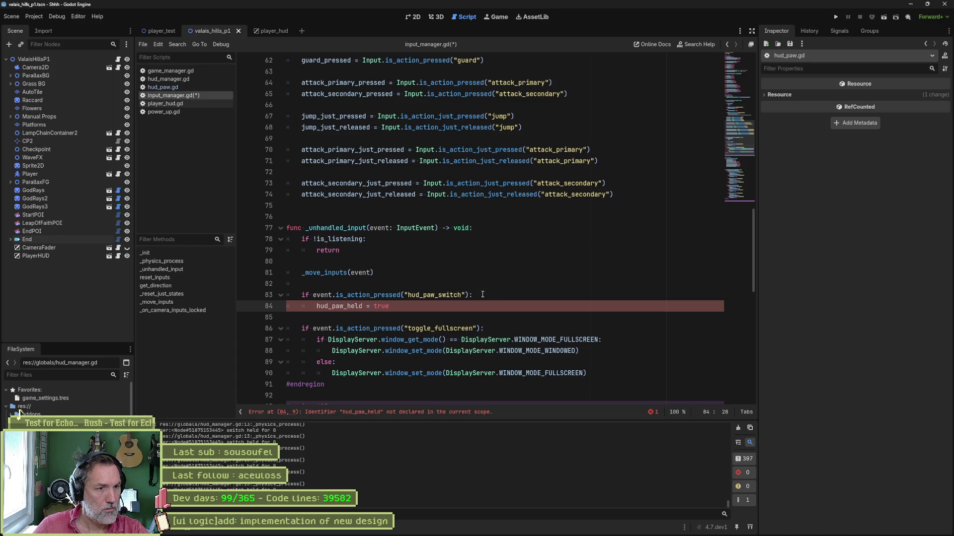
Step: Add an elif event.is_action_released("hud_paw_switch") branch below it
key("Return")
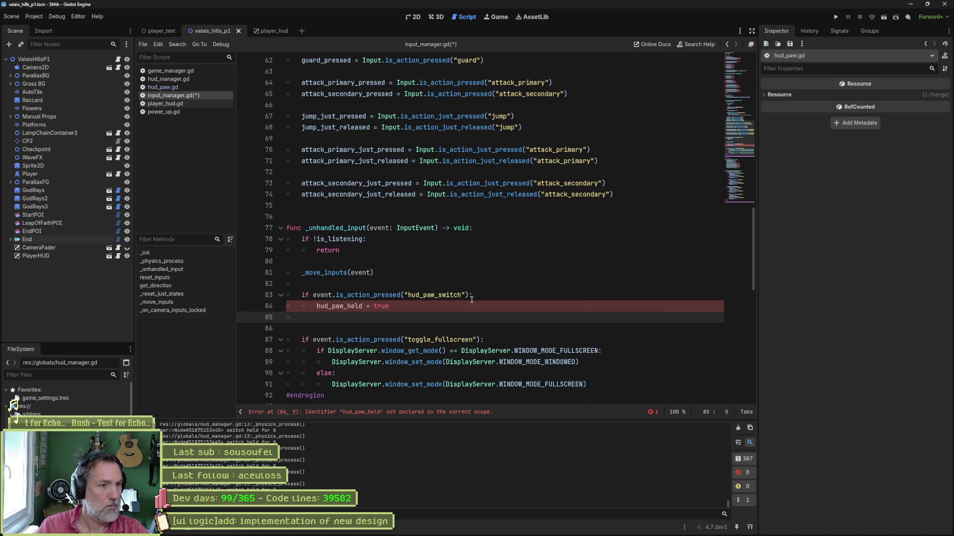
type("elif ev")
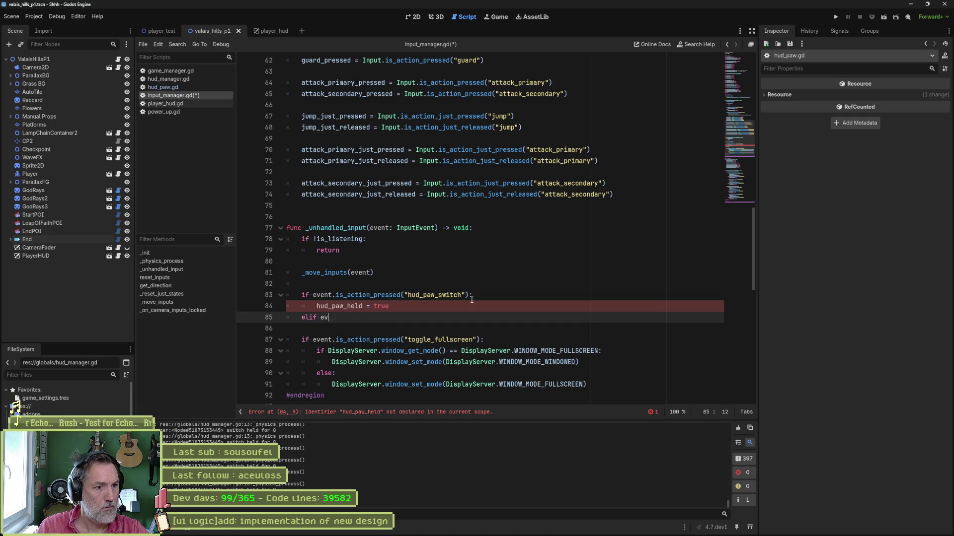
type("ent.rele")
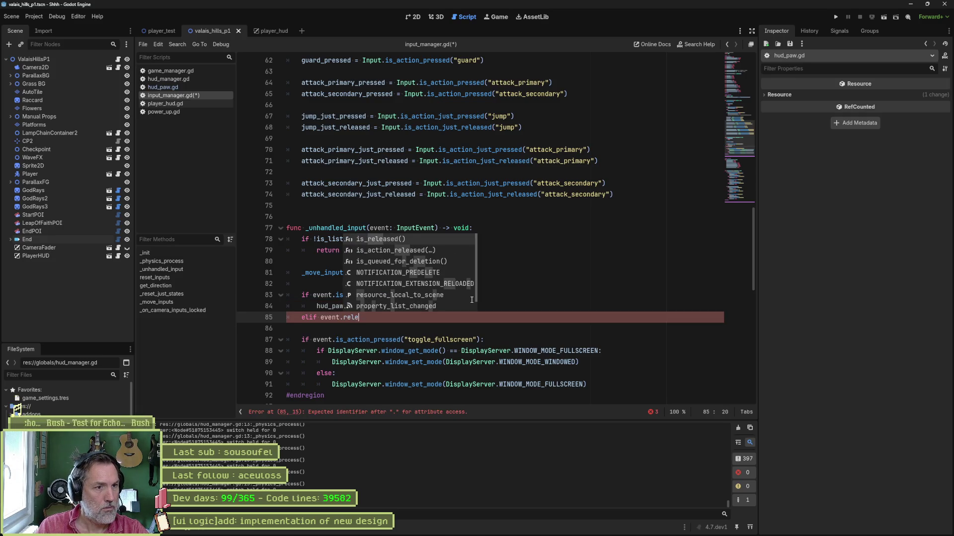
key("Down")
key("Return")
type("paw")
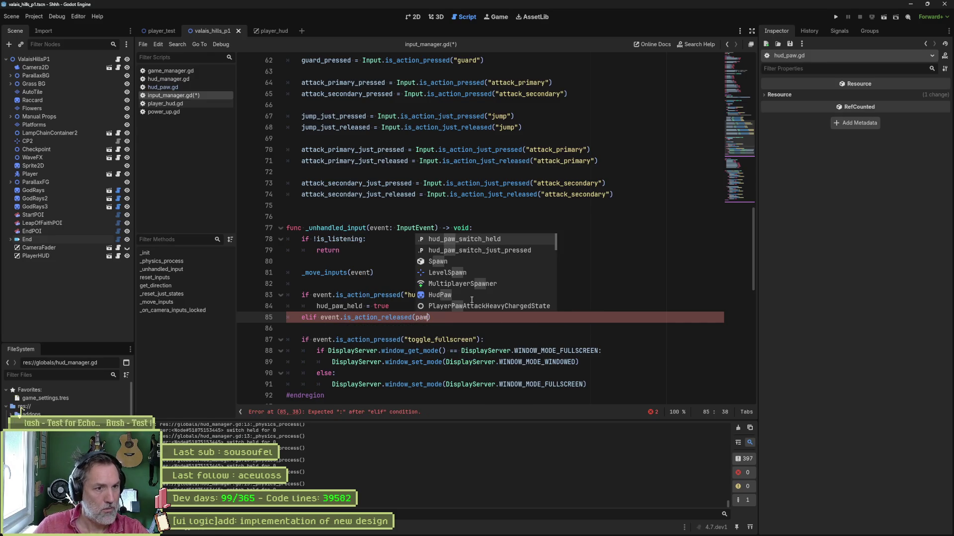
key("BackSpace")
key("BackSpace")
key("BackSpace")
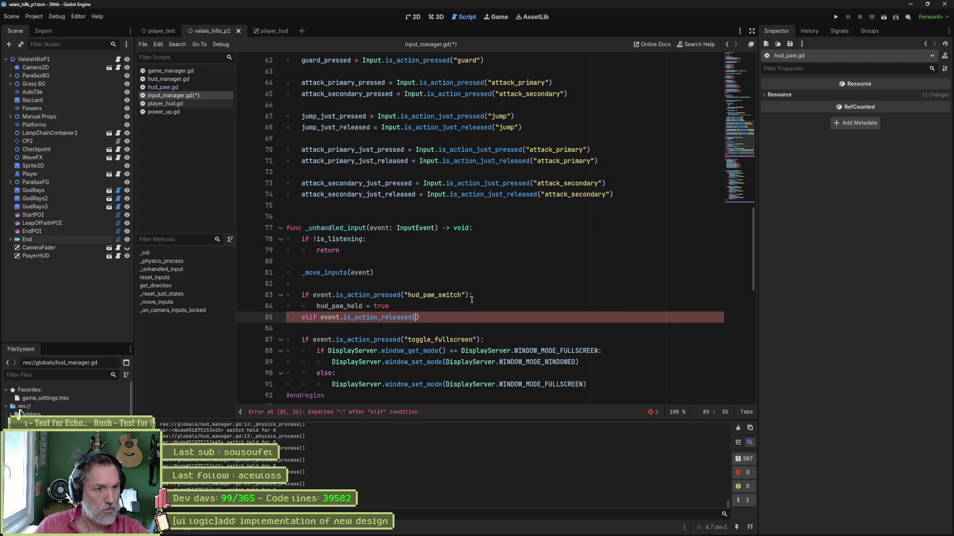
key("ctrl+space")
key("Down")
key("Down")
key("Down")
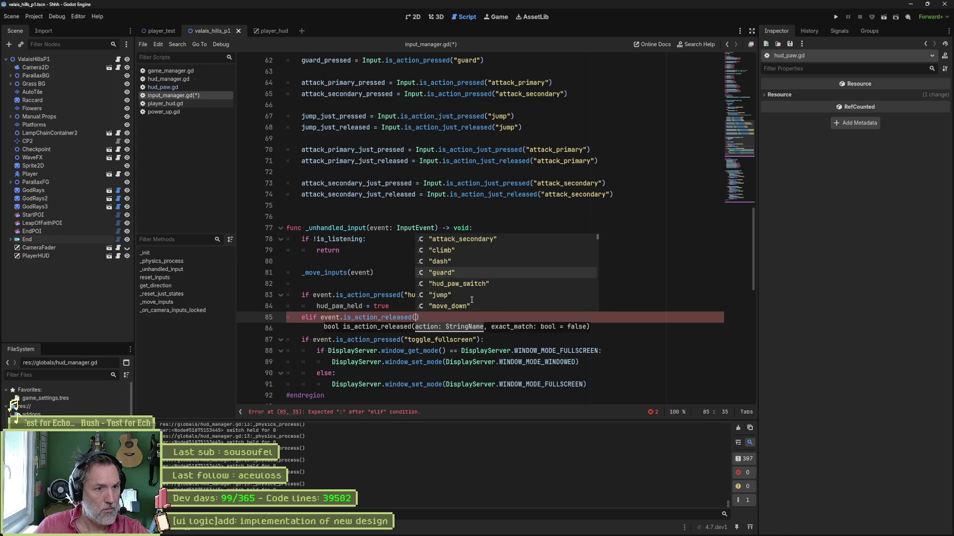
key("Return")
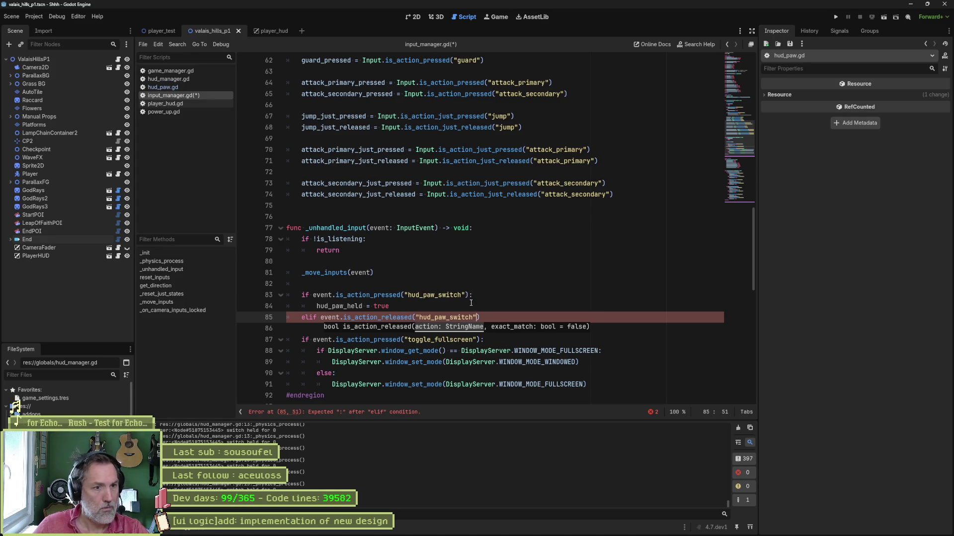
Step: Set hud_paw_held = false under the elif release branch
triple_click(471, 306)
key("ctrl+c")
left_click(387, 328)
key("ctrl+v")
double_click(385, 329)
type("false")
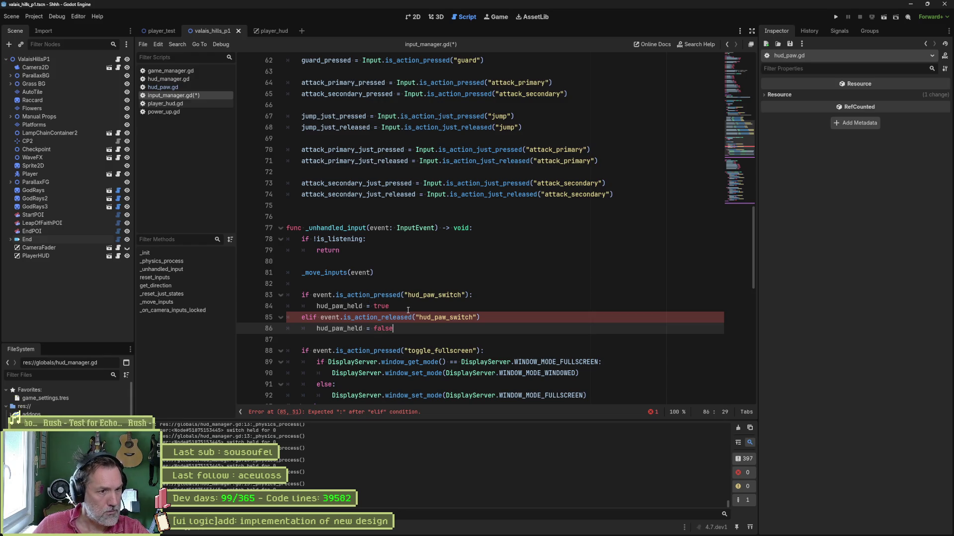
double_click(351, 327)
Step: Declare var hud_paw_held := false below the hud_paw_switch_held declaration and save
left_click_drag(740, 157, 741, 70)
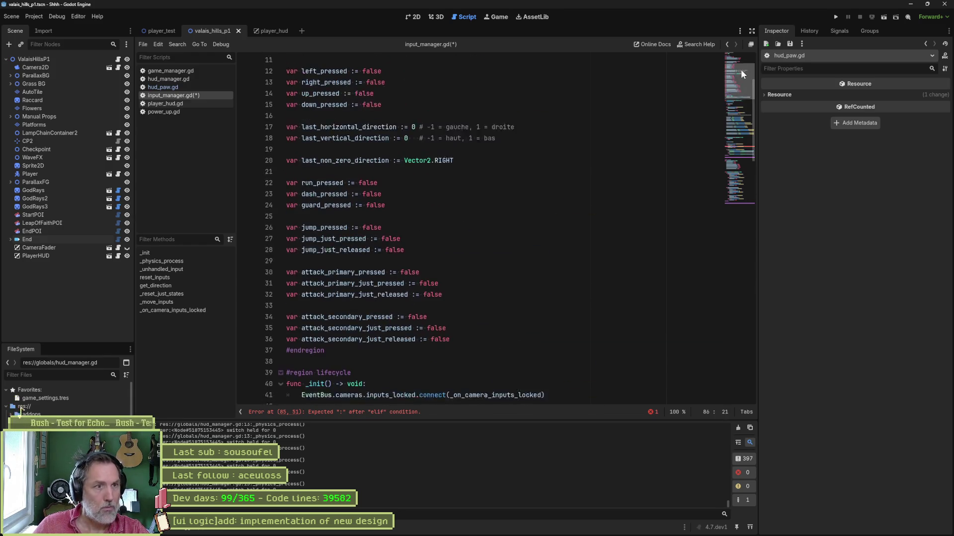
left_click(443, 124)
key("Return")
type("var hud_paw_held")
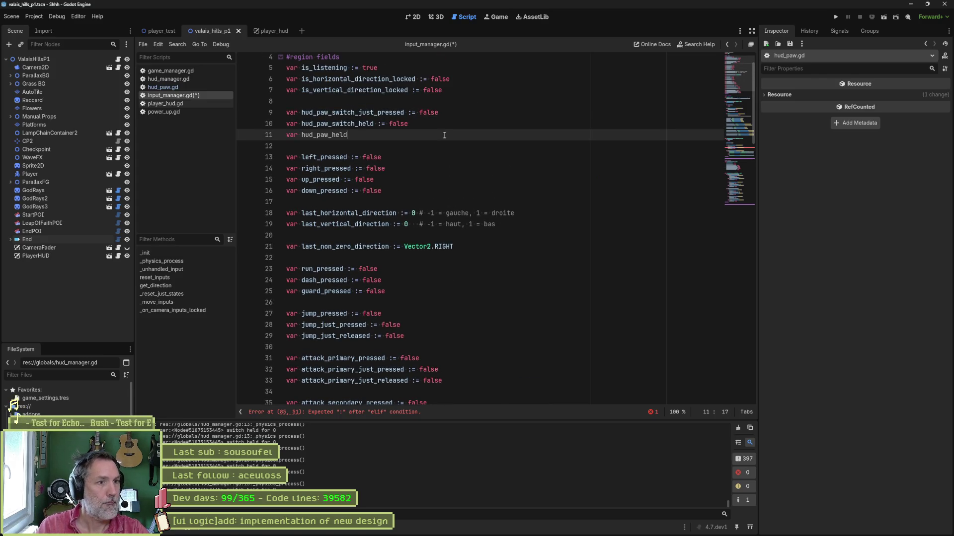
type(" := false")
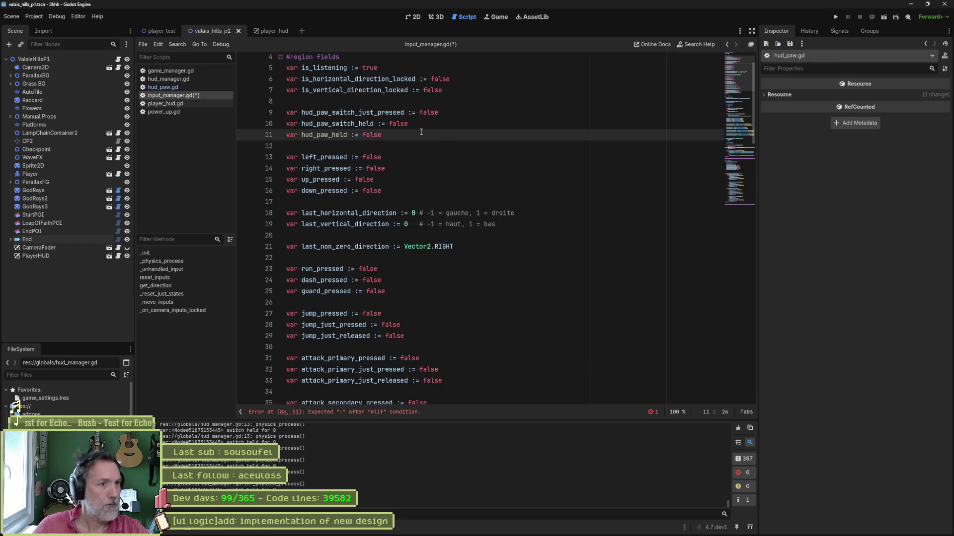
double_click(337, 135)
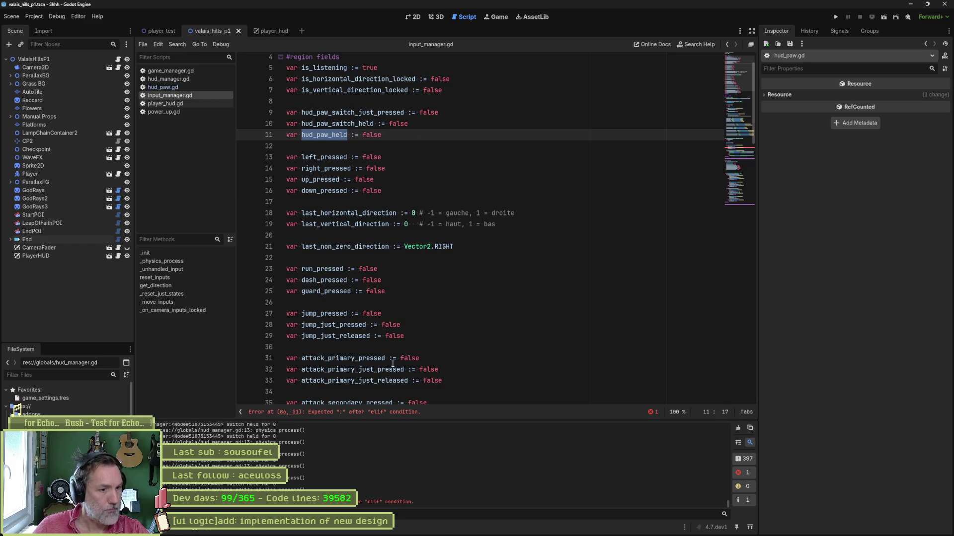
key("ctrl+s")
Step: Add the missing colon to the elif line 86 and save input_manager.gd
left_click(399, 412)
left_click(507, 229)
type(":")
key("ctrl+s")
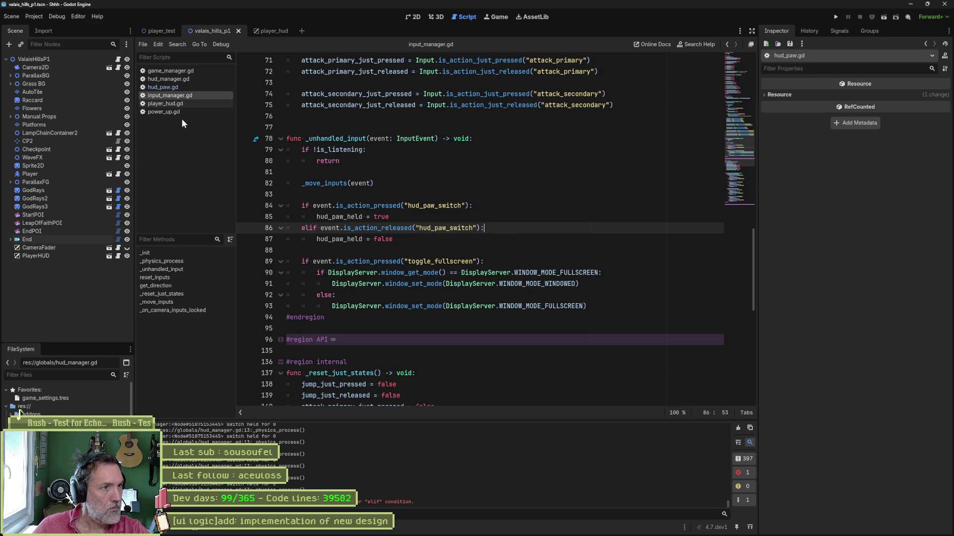
Step: In hud_manager.gd, change the if condition to check hud_paw_held
left_click(191, 77)
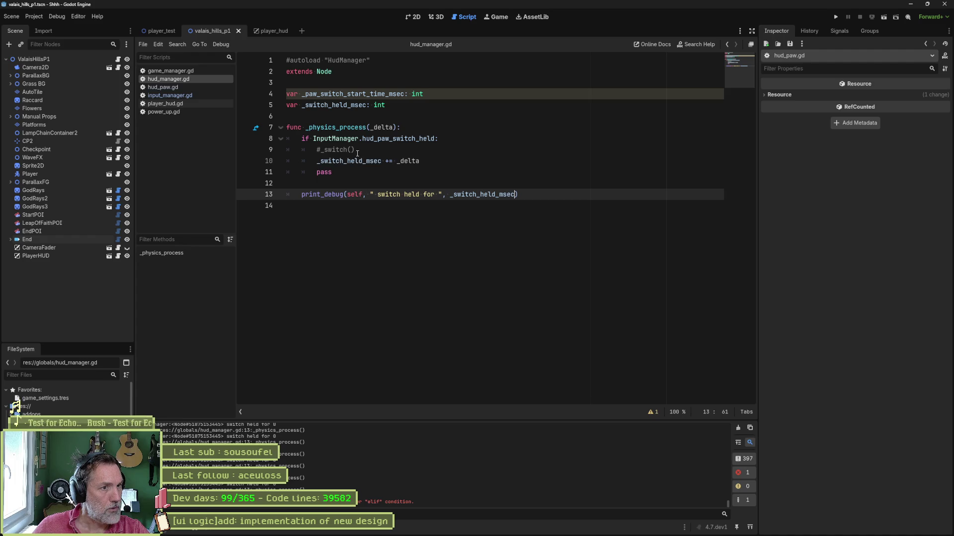
double_click(387, 139)
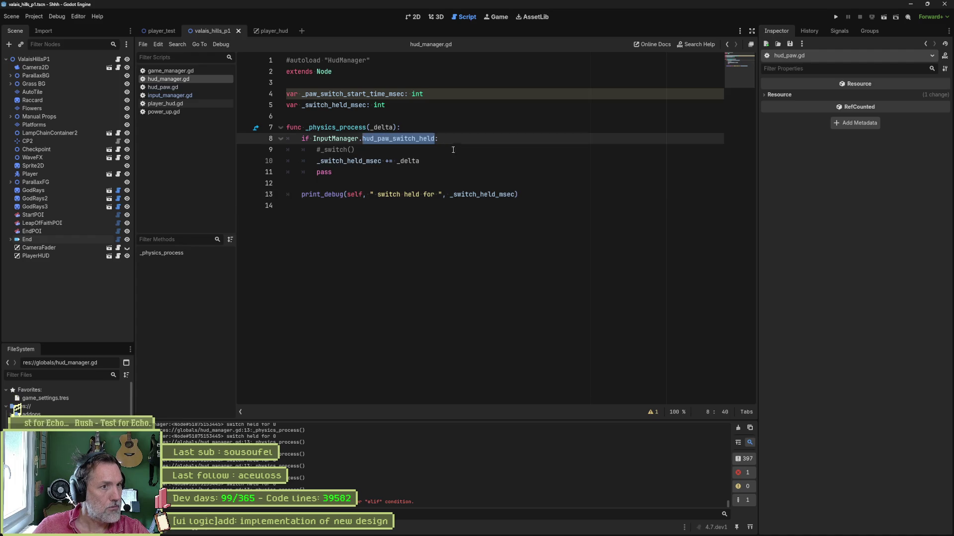
key("ctrl+v")
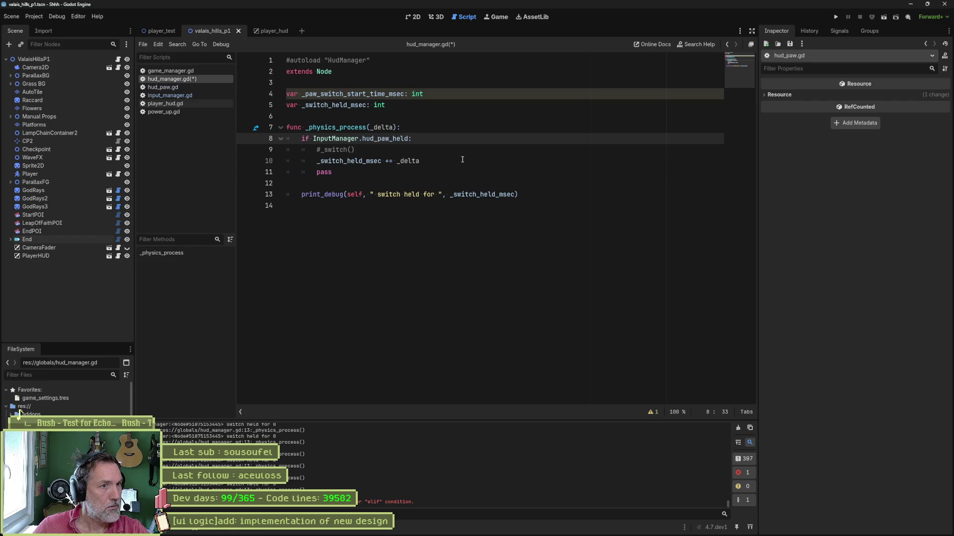
Step: Replace pass with an else branch setting _switch_held_msec = 0
left_click(429, 171)
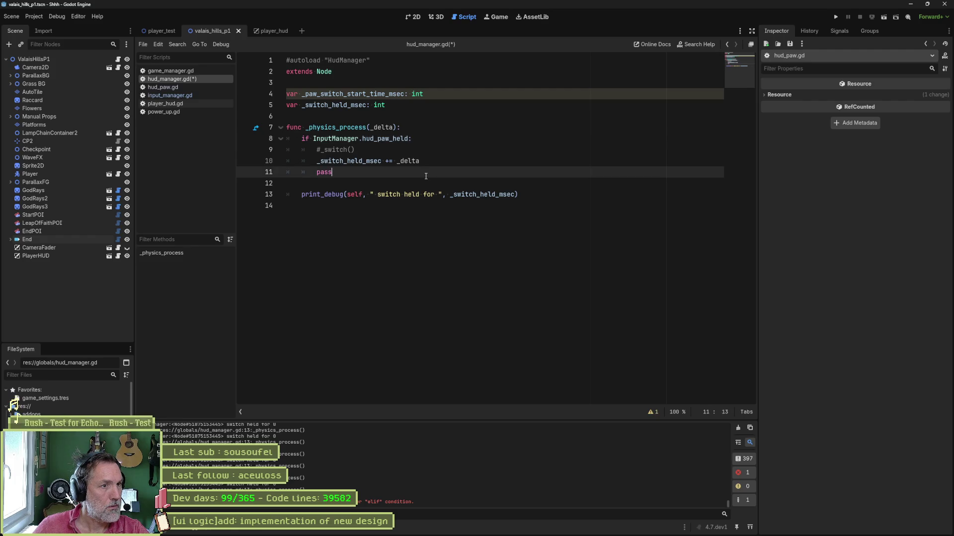
key("BackSpace")
key("BackSpace")
key("BackSpace")
type("else:")
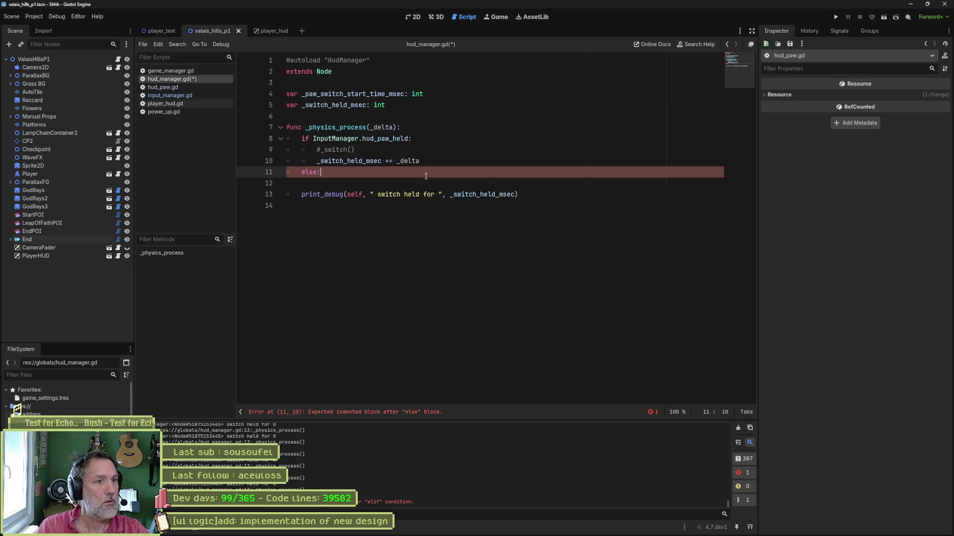
key("Return")
type("_swi")
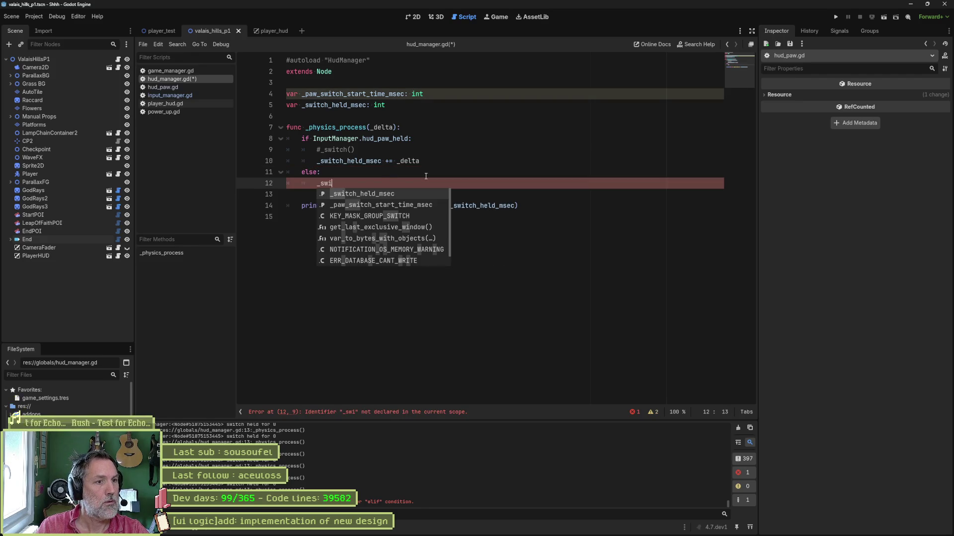
key("Return")
type("= 0")
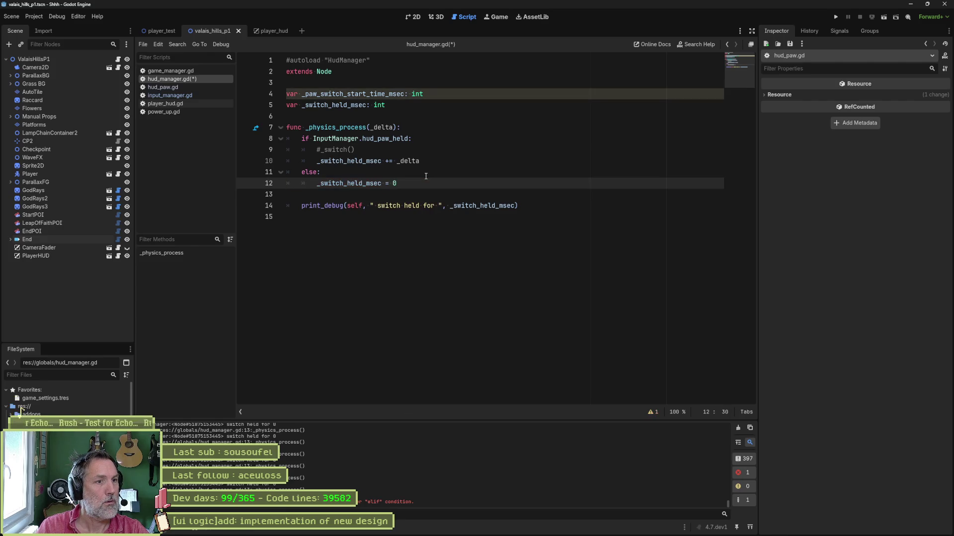
Step: Delete the commented #_switch() line, save, and run the game
left_click(429, 150)
key("ctrl+shift+k")
key("ctrl+s")
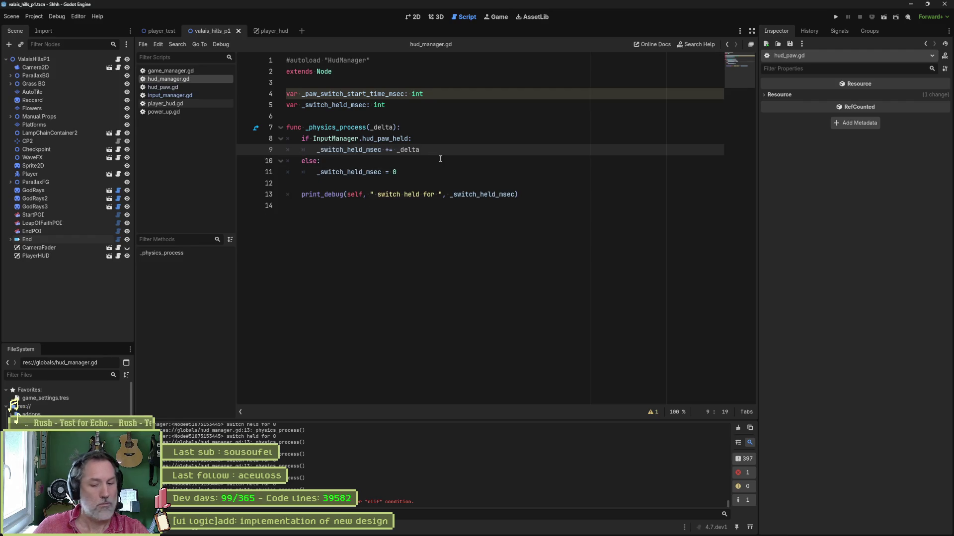
key("F6")
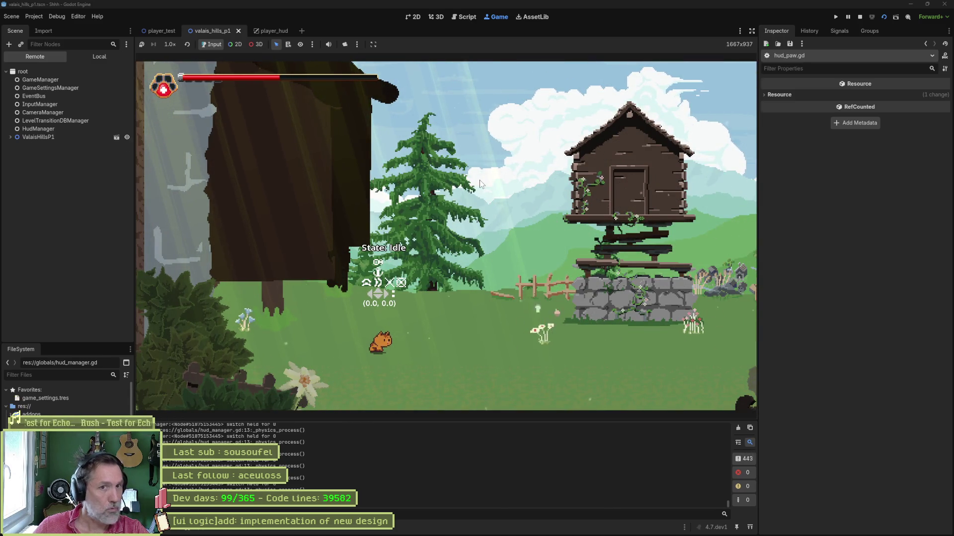
Step: Add a temporary test print above the counter increment and do a test run
key("F8")
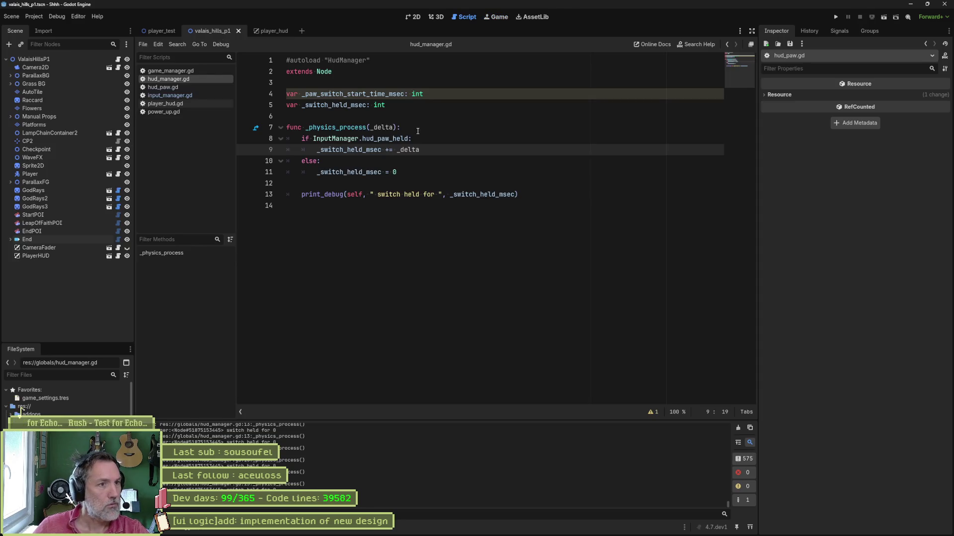
left_click(433, 145)
key("ctrl+shift+Return")
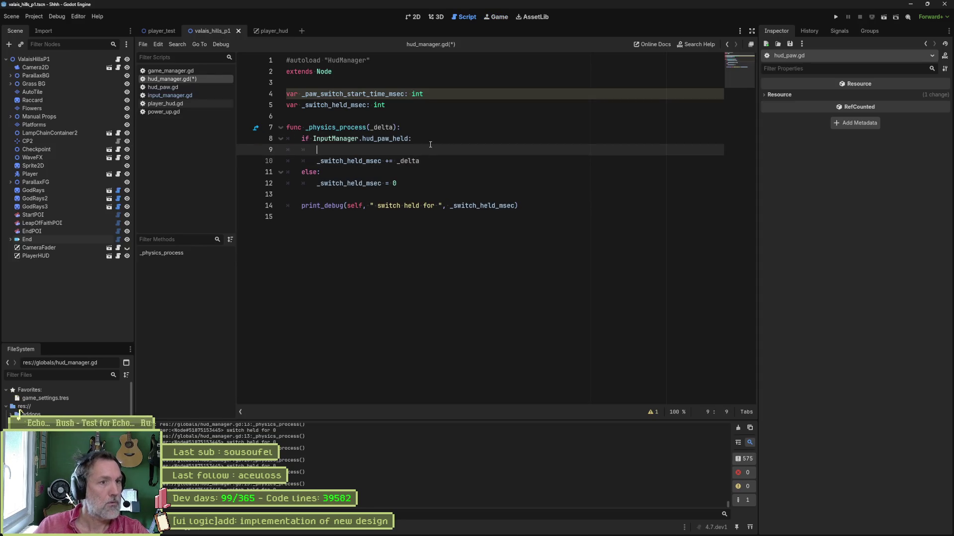
type("print(")
type("\"test")
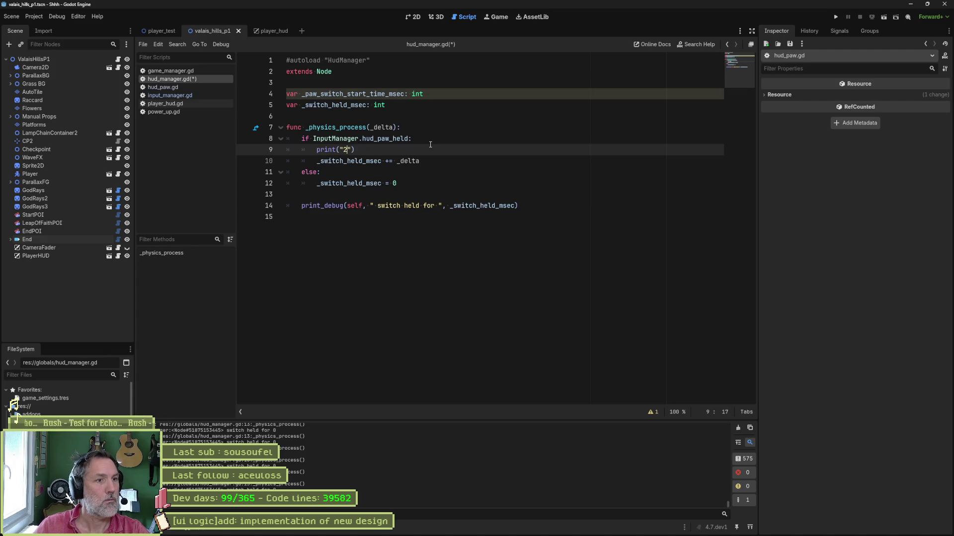
key("F6")
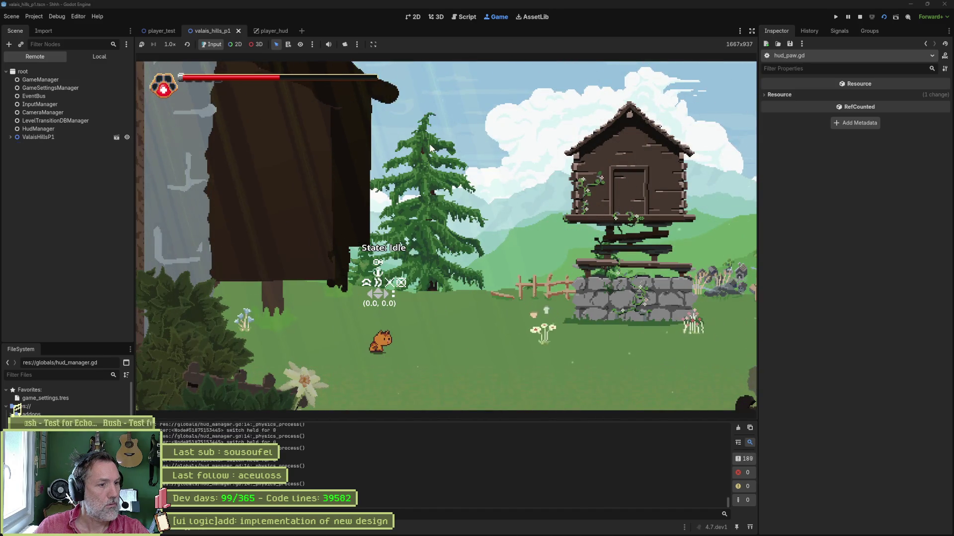
key("F8")
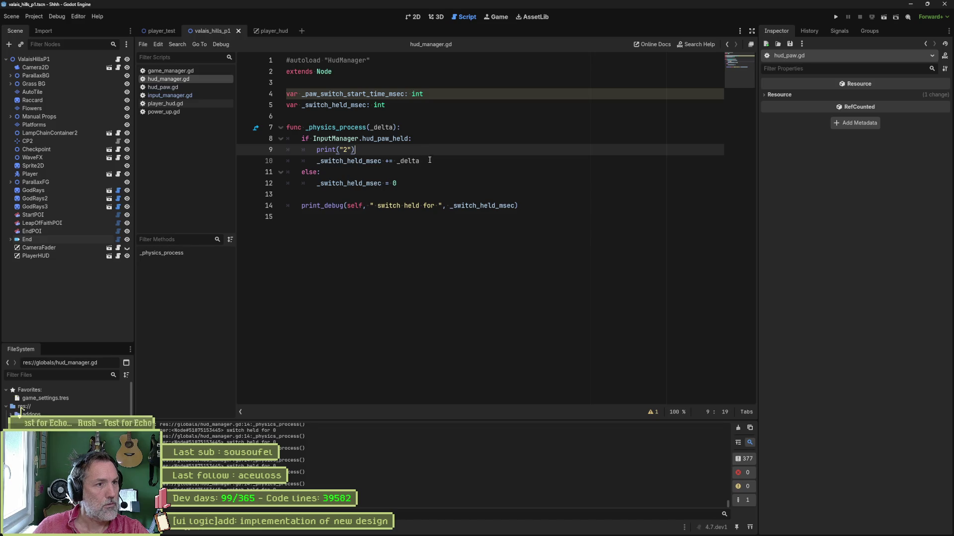
Step: Rename the counter to _switch_held_time on line 10 and its declaration, typed as float, and save
double_click(415, 161)
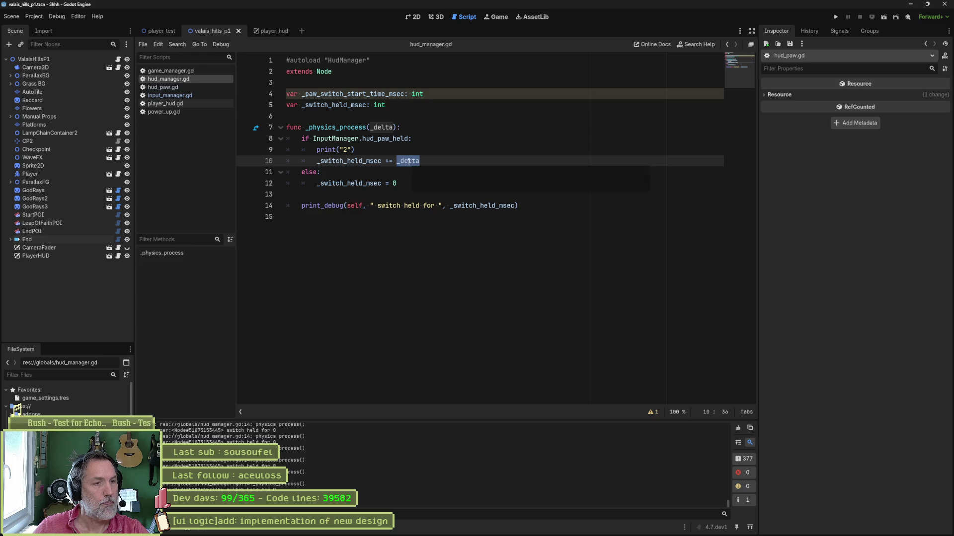
left_click_drag(381, 161, 366, 161)
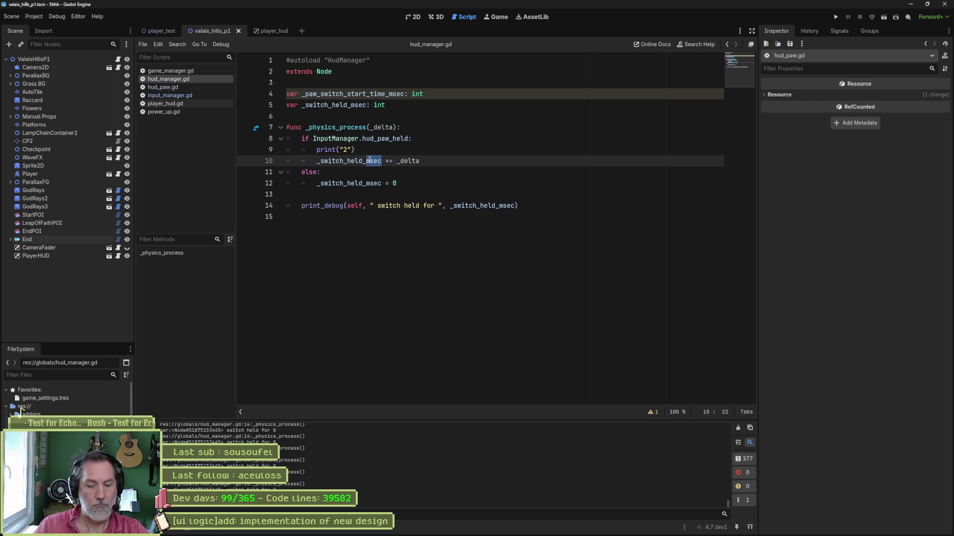
type("time")
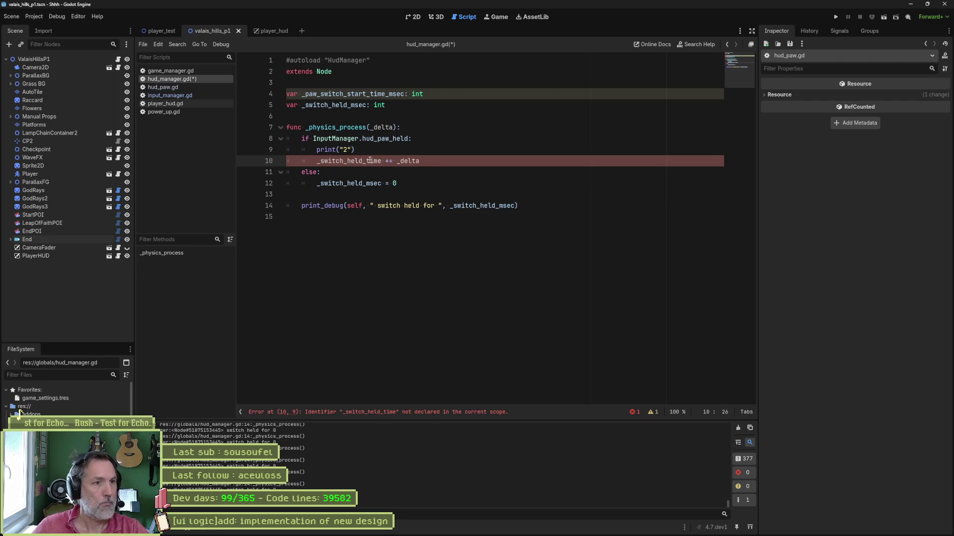
left_click(360, 94)
left_click_drag(367, 105, 351, 104)
type("time")
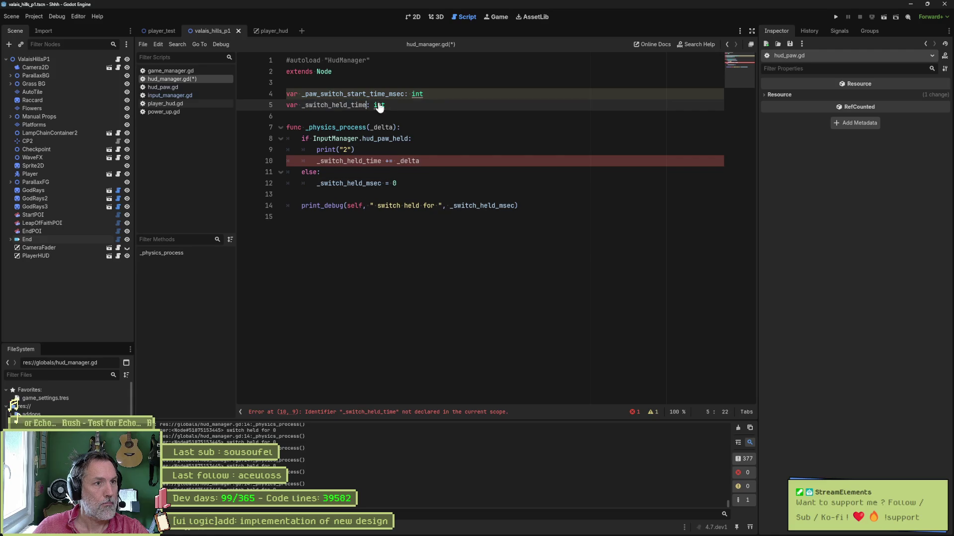
left_click(374, 104)
type("float")
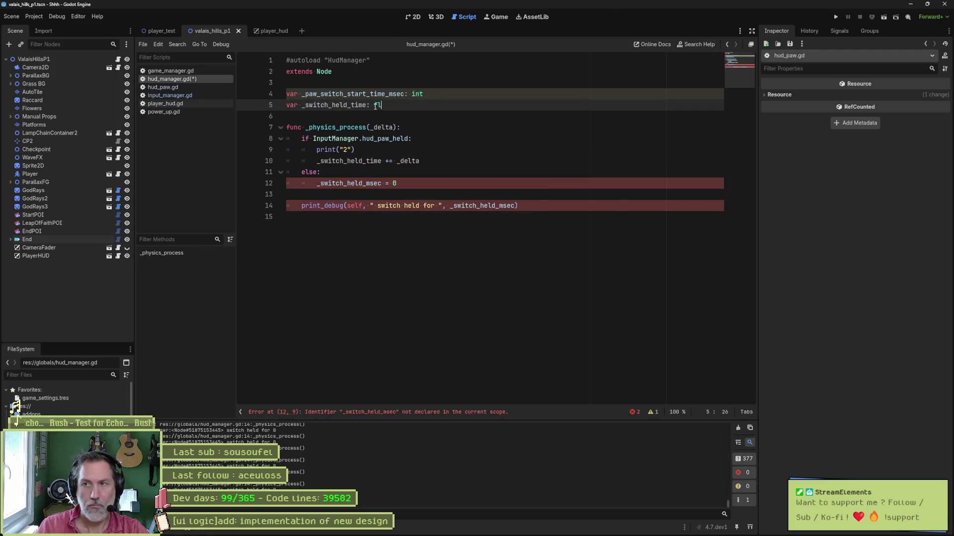
key("ctrl+s")
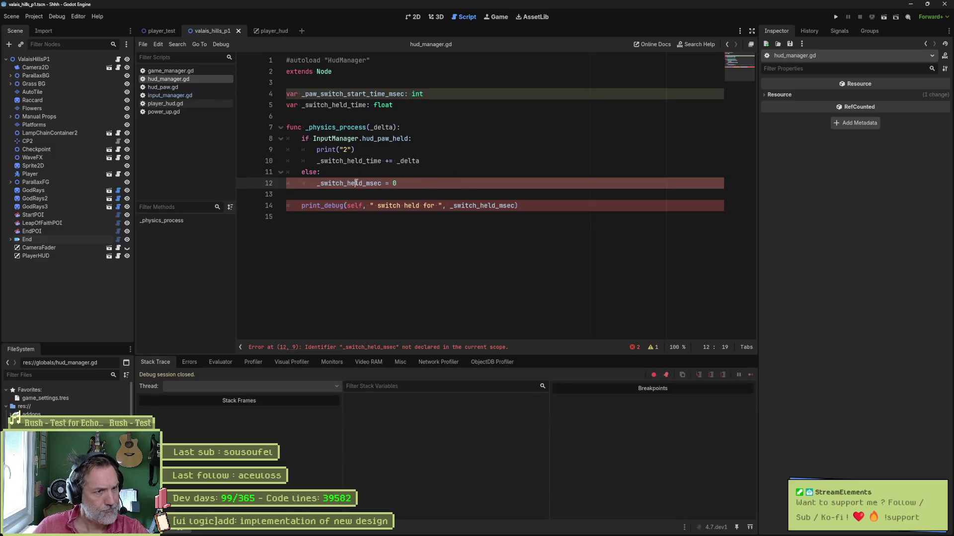
Step: Replace the old counter name with _switch_held_time on line 12 and in the print_debug call
double_click(358, 183)
left_click(377, 161)
double_click(377, 161)
key("ctrl+c")
double_click(358, 183)
key("ctrl+v")
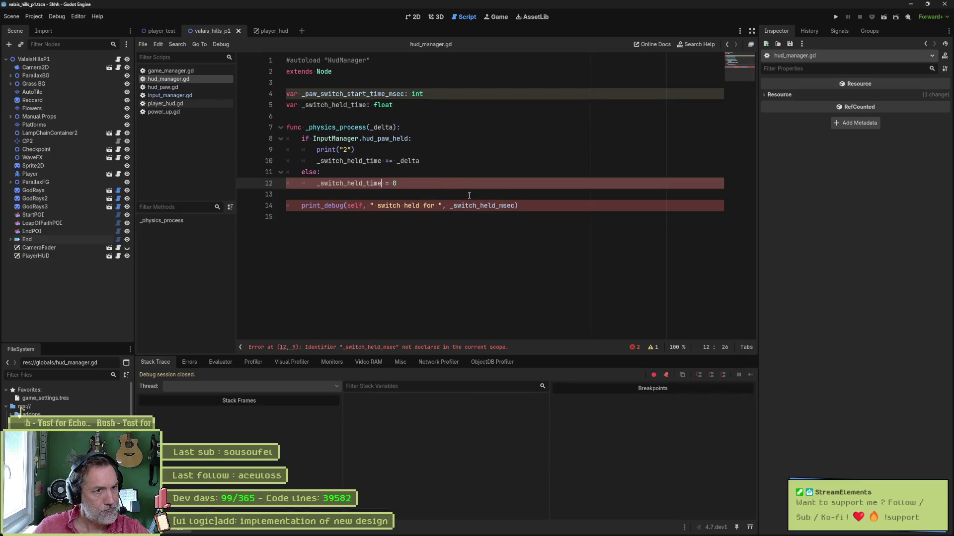
left_click(503, 206)
key("ctrl+v")
key("ctrl+s")
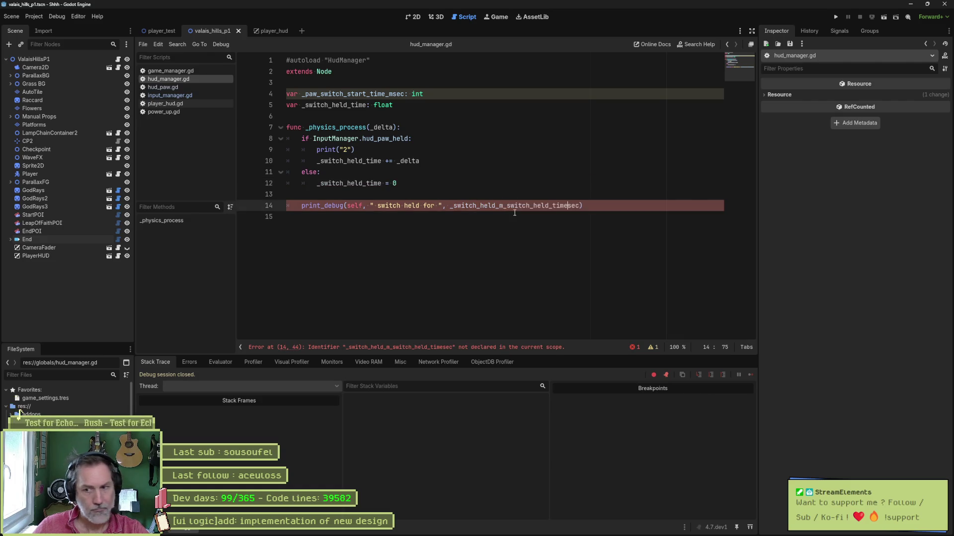
double_click(505, 205)
key("ctrl+v")
Step: Test-run the game, then delete the temporary print("2") line
key("F5")
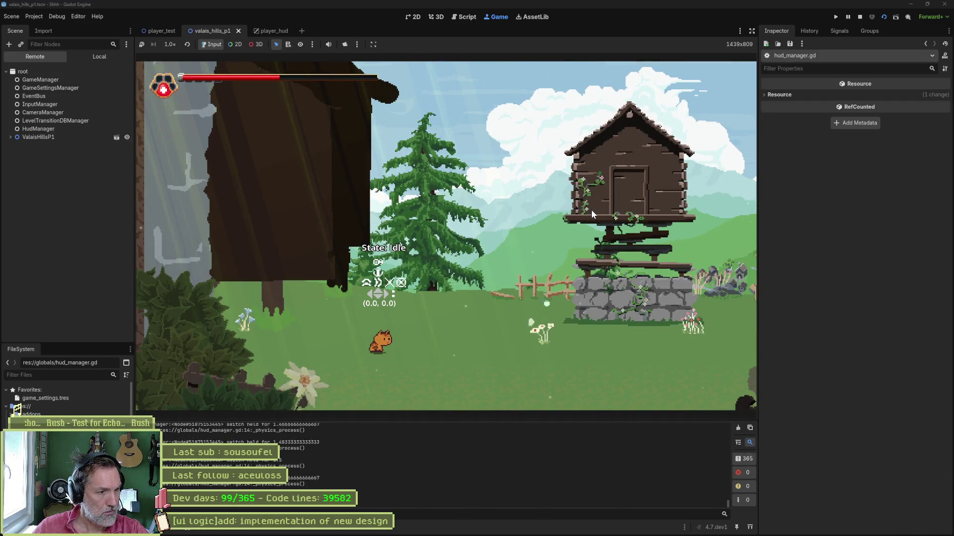
key("F8")
left_click(394, 153)
key("ctrl+shift+k")
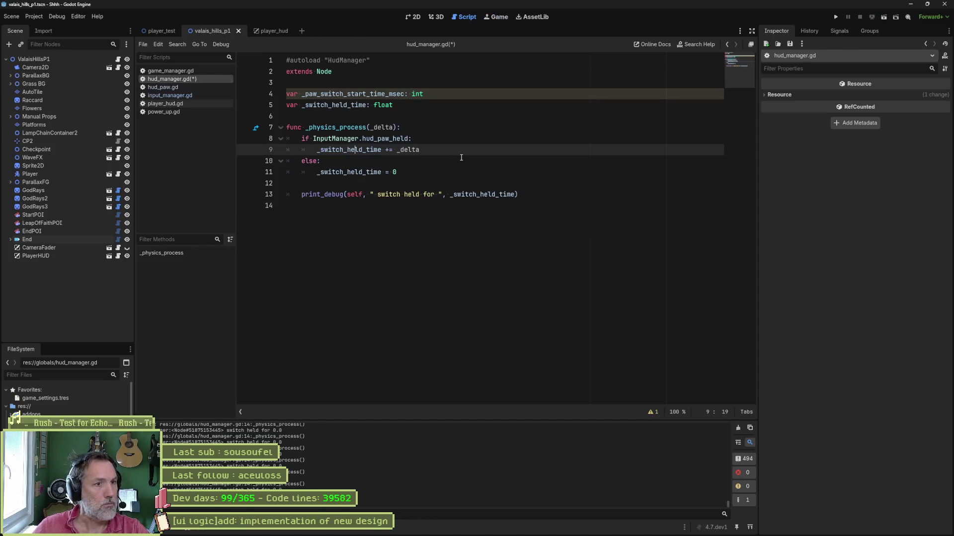
Step: Save and delete the unused _paw_switch_start_time_msec declaration
key("ctrl+s")
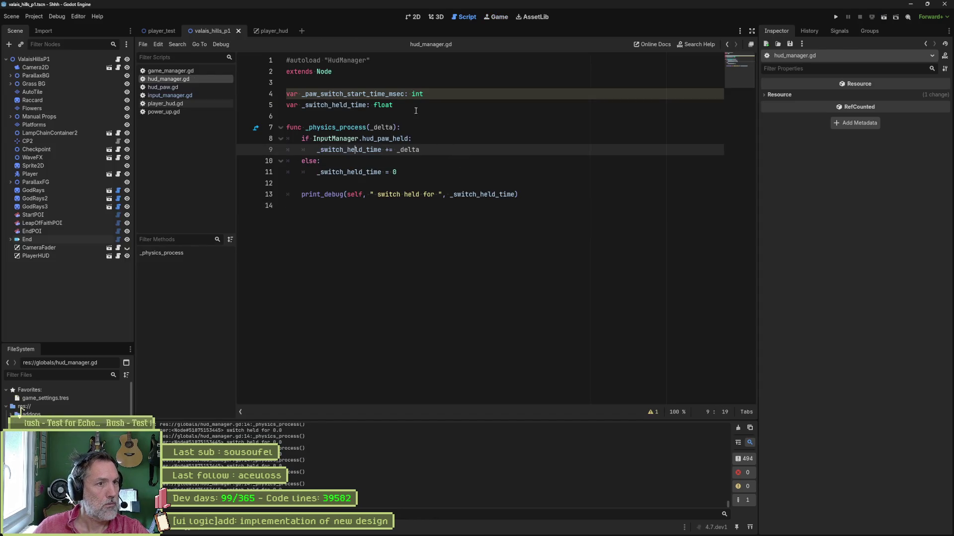
left_click(433, 94)
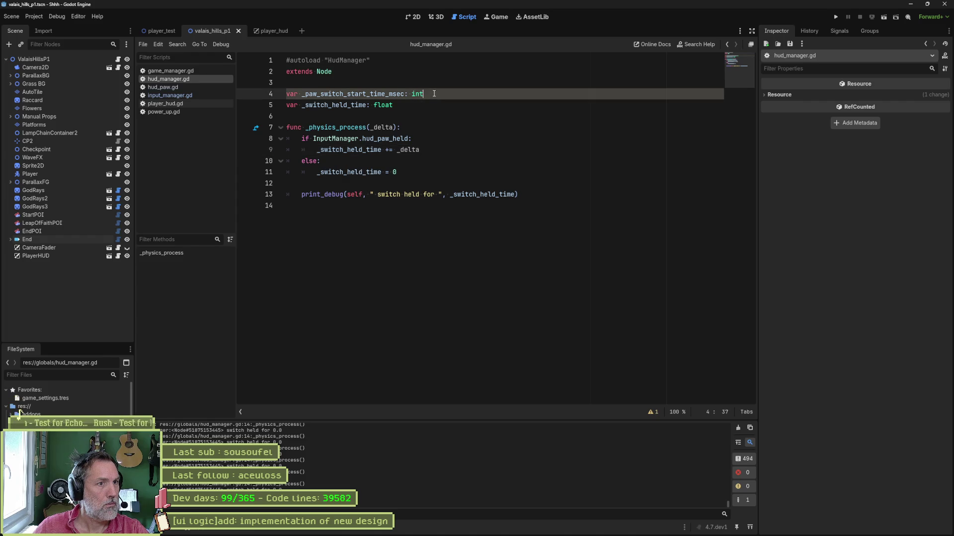
key("ctrl+shift+k")
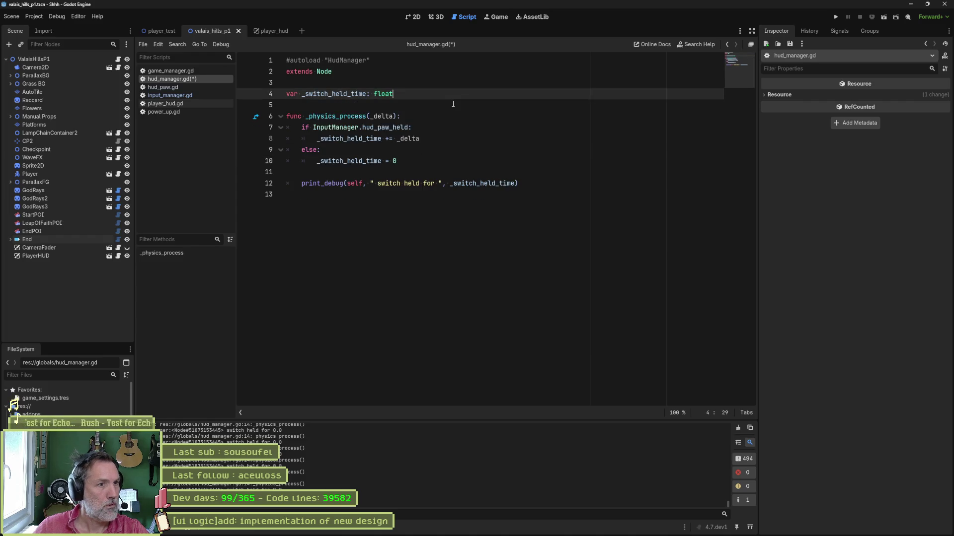
Step: Add a blank line before the function, save, and open a new line above _switch_held_time
left_click(453, 103)
key("Return")
key("ctrl+s")
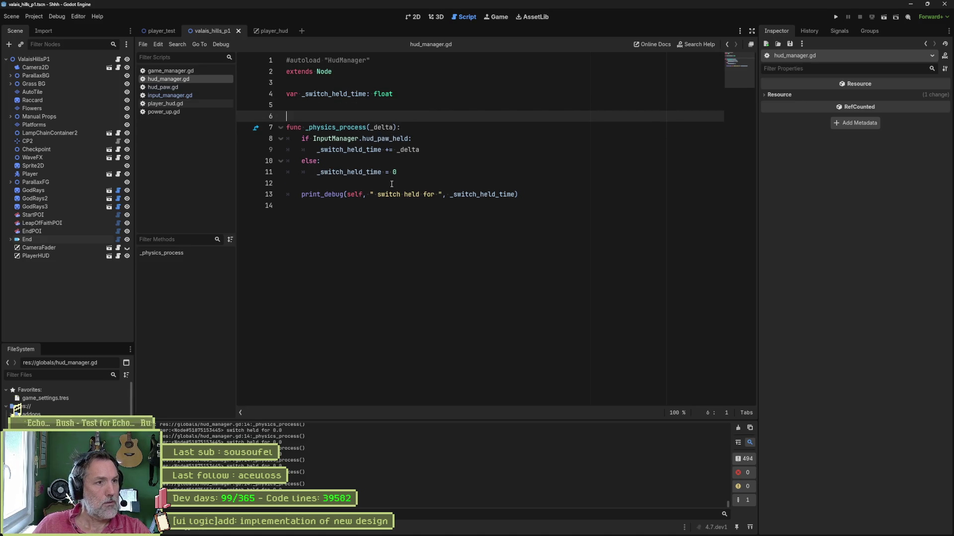
left_click(418, 96)
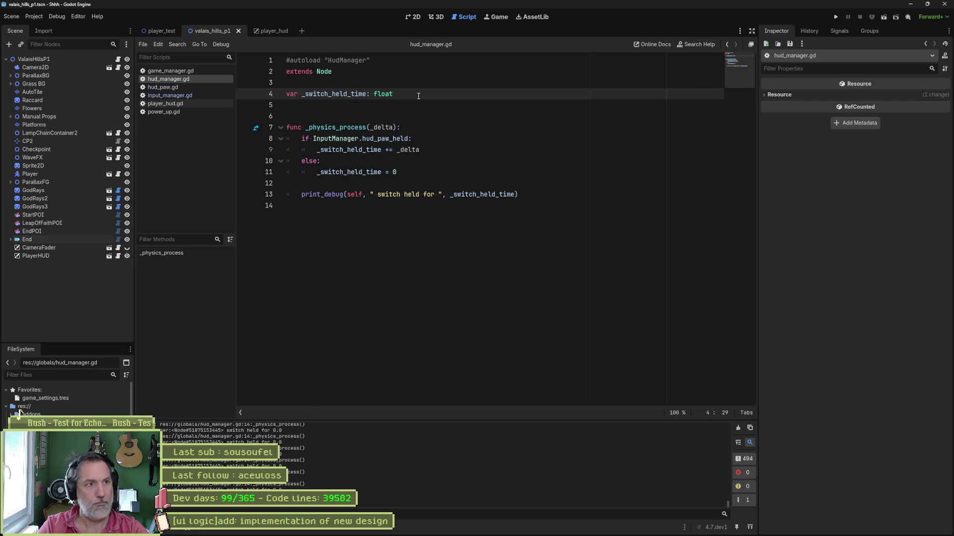
key("ctrl+shift+Return")
type("~")
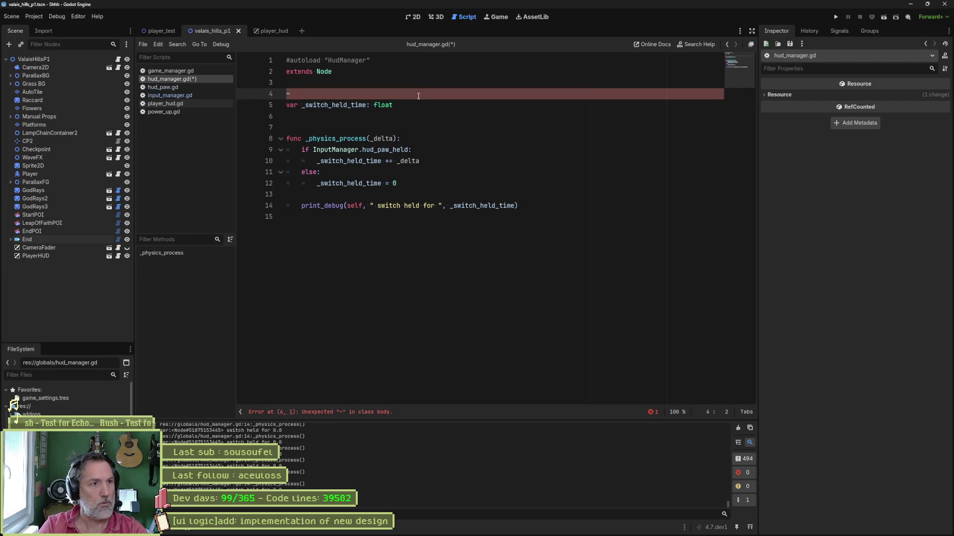
type("@e")
key("BackSpace")
key("BackSpace")
key("BackSpace")
type("@e")
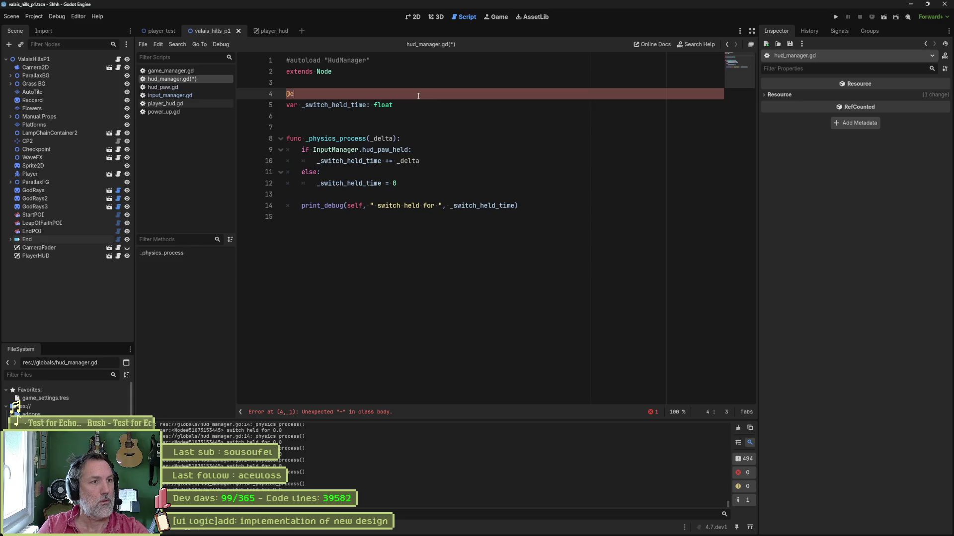
type("xport var ")
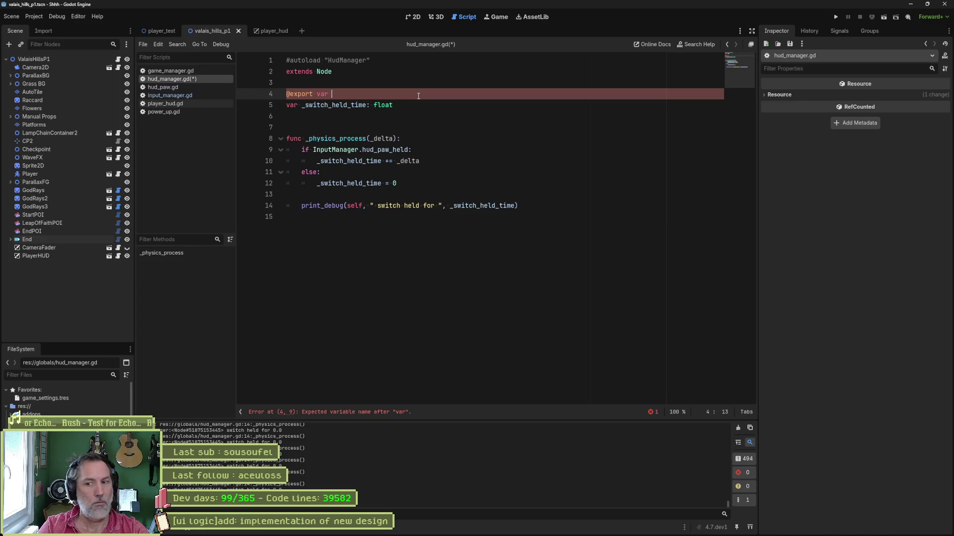
type("consume")
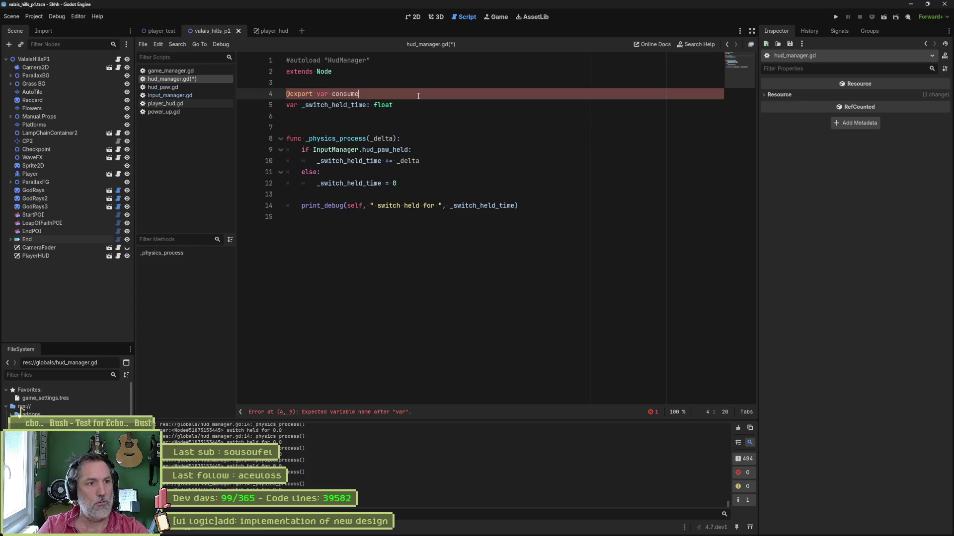
type("_threhsou")
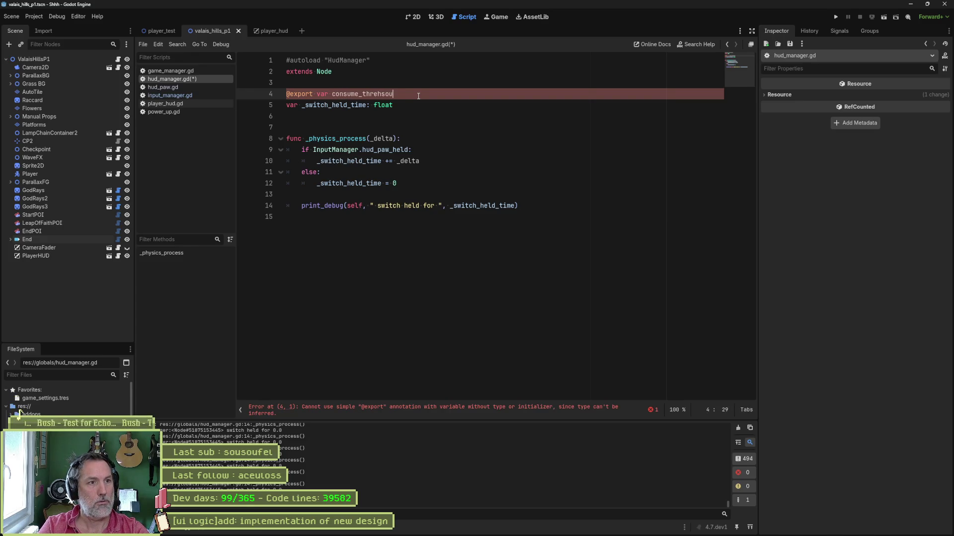
key("BackSpace")
type("ld_msec")
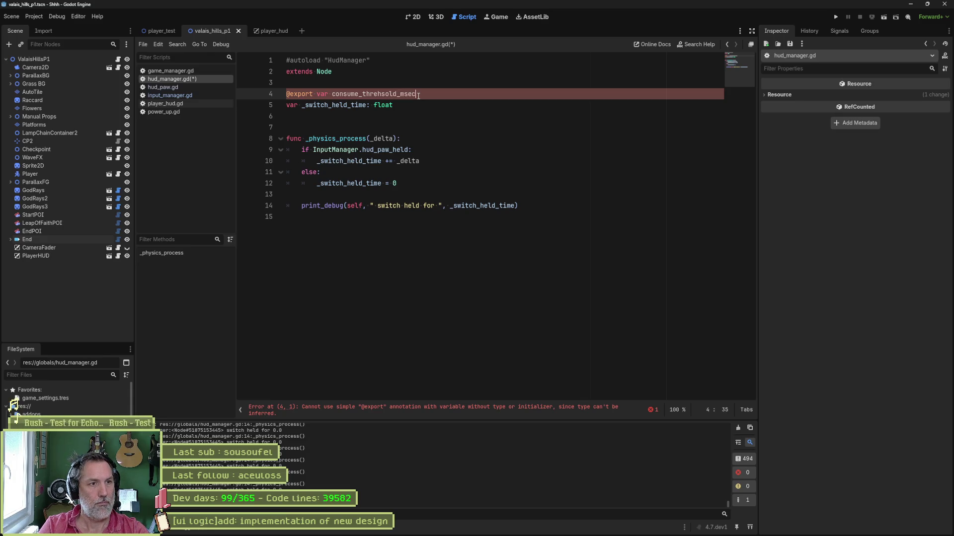
type(": int")
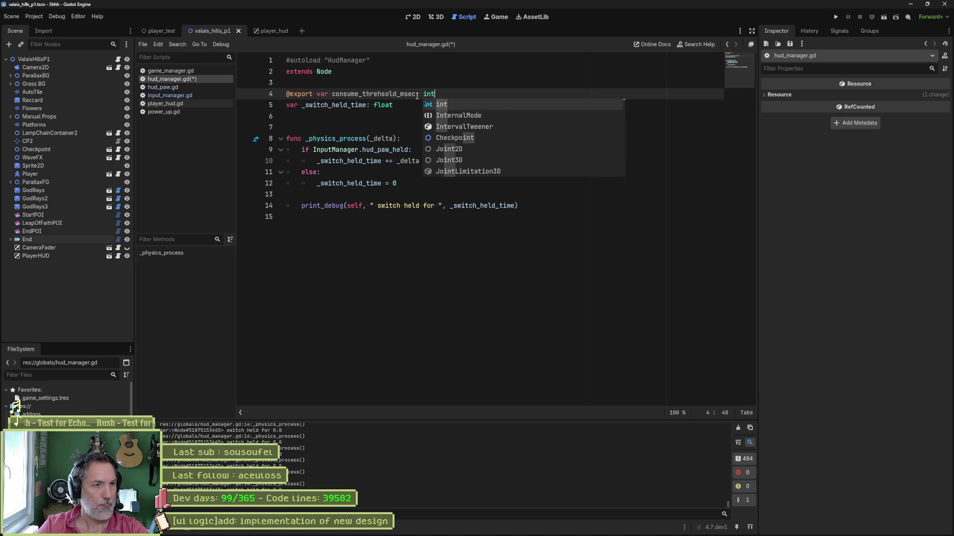
key("BackSpace")
key("BackSpace")
key("BackSpace")
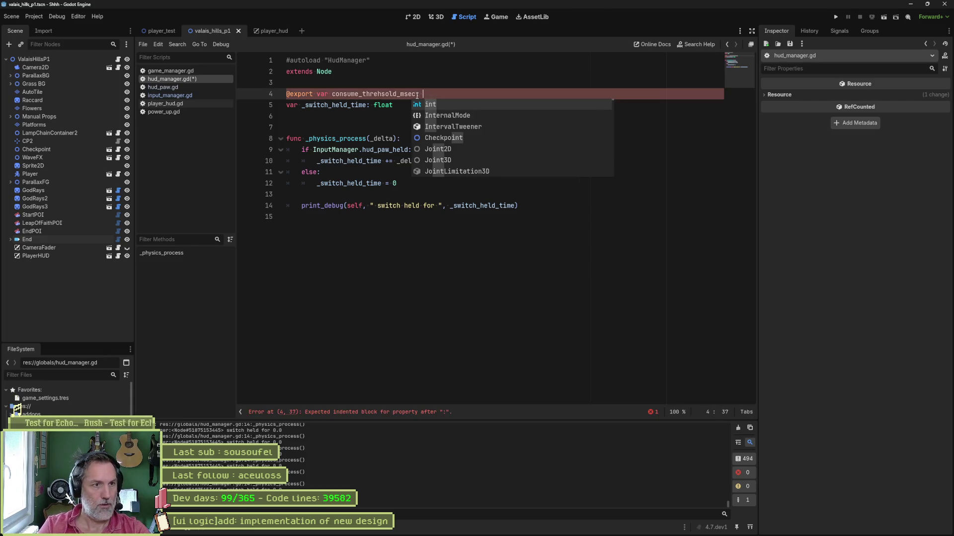
type(":= ")
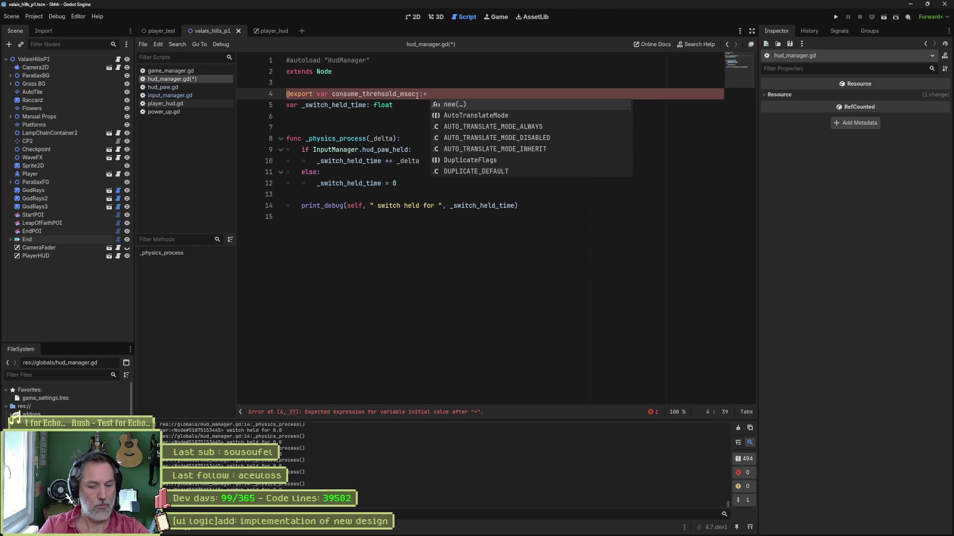
type("1000")
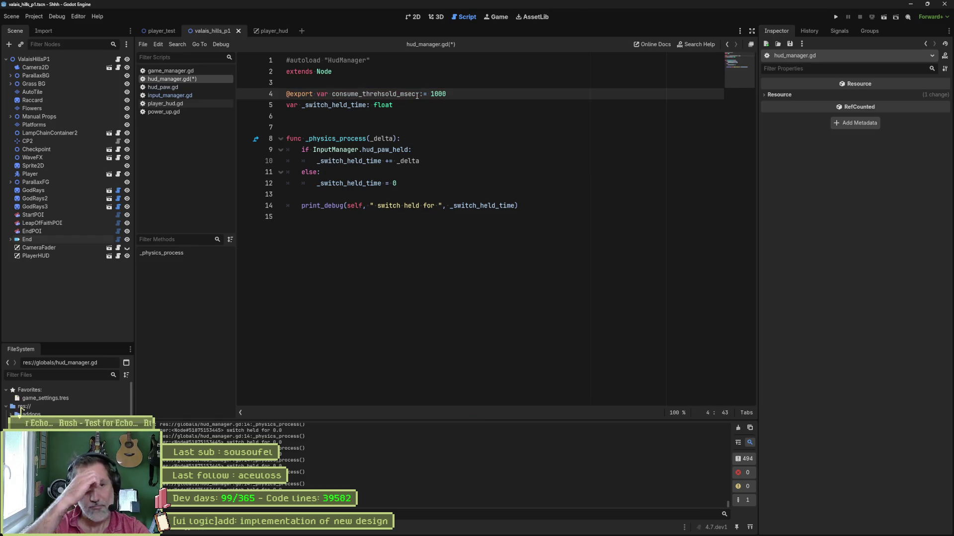
key("ctrl+s")
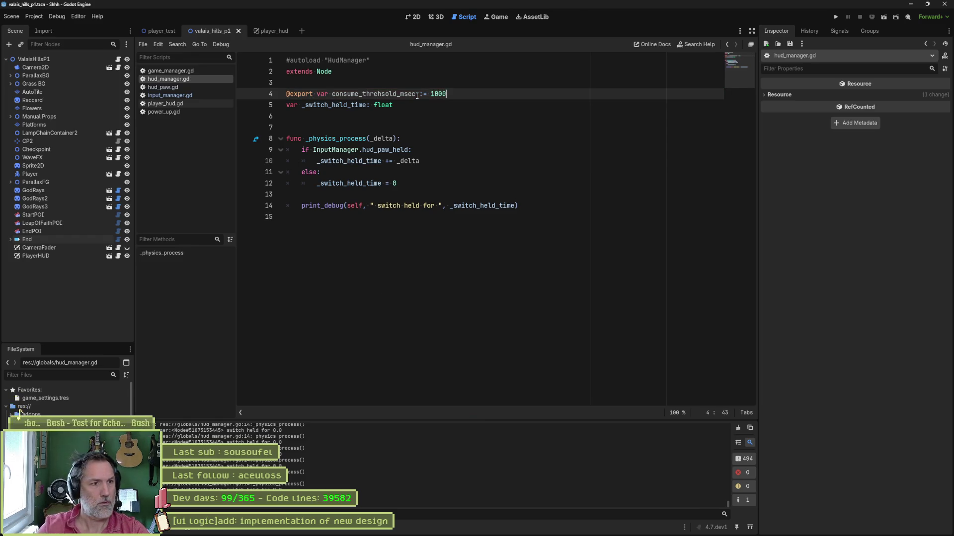
left_click(423, 184)
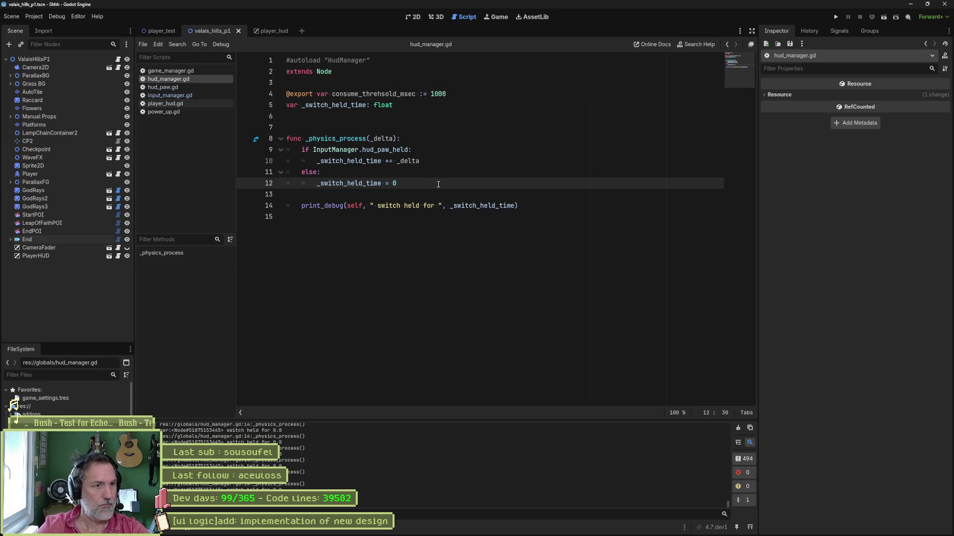
Step: Add an 'if _switch_held_time > consume_threhsold_msec:' check that prints ' consume !'
key("Return")
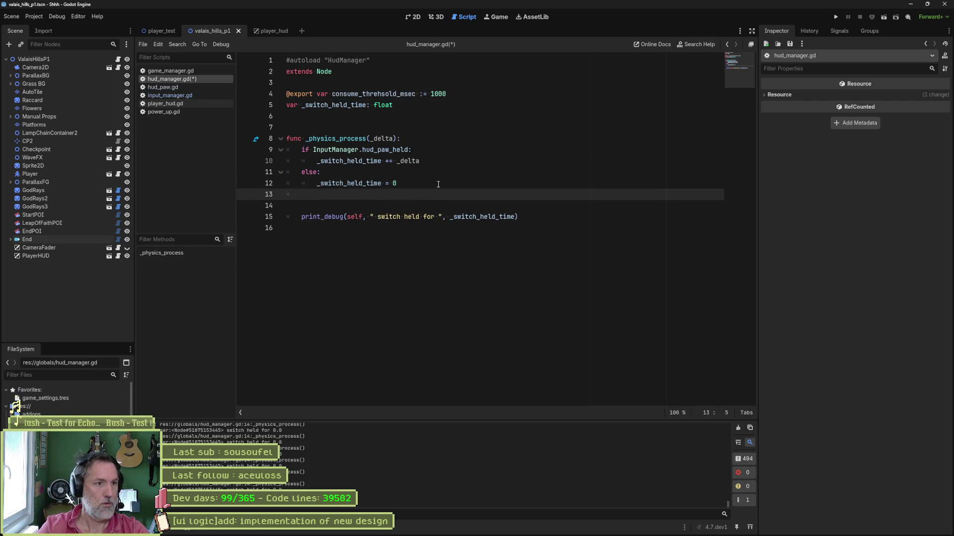
key("Return")
type("if _s")
key("Return")
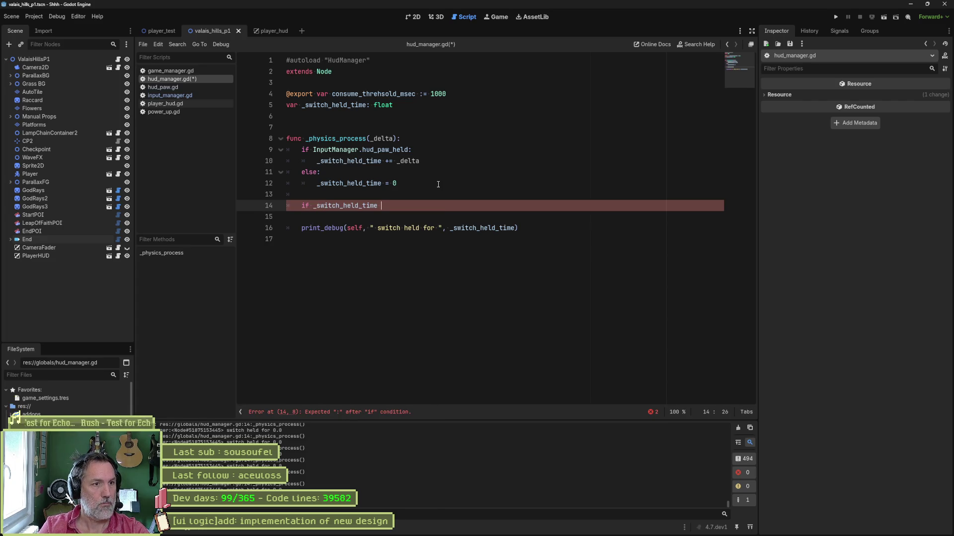
type("c")
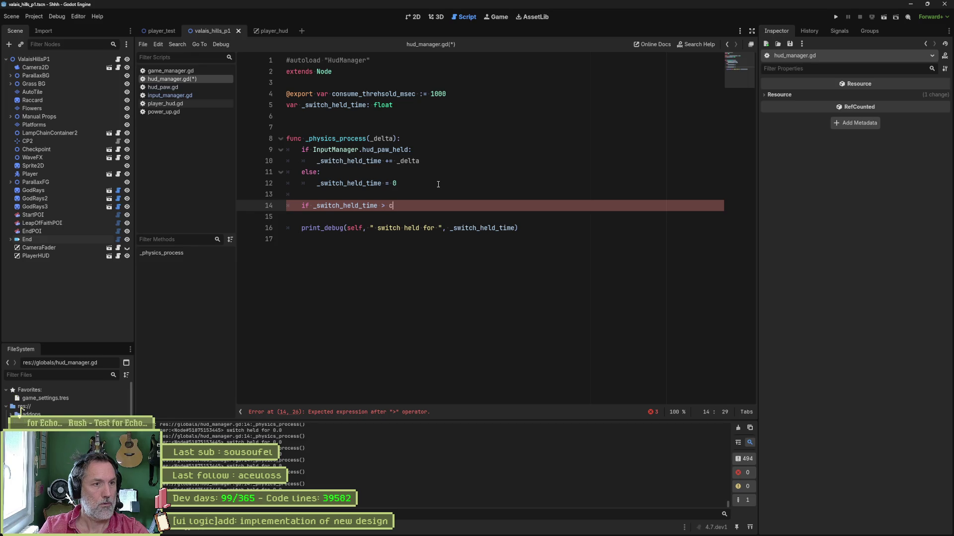
type("ons")
key("Return")
type(":")
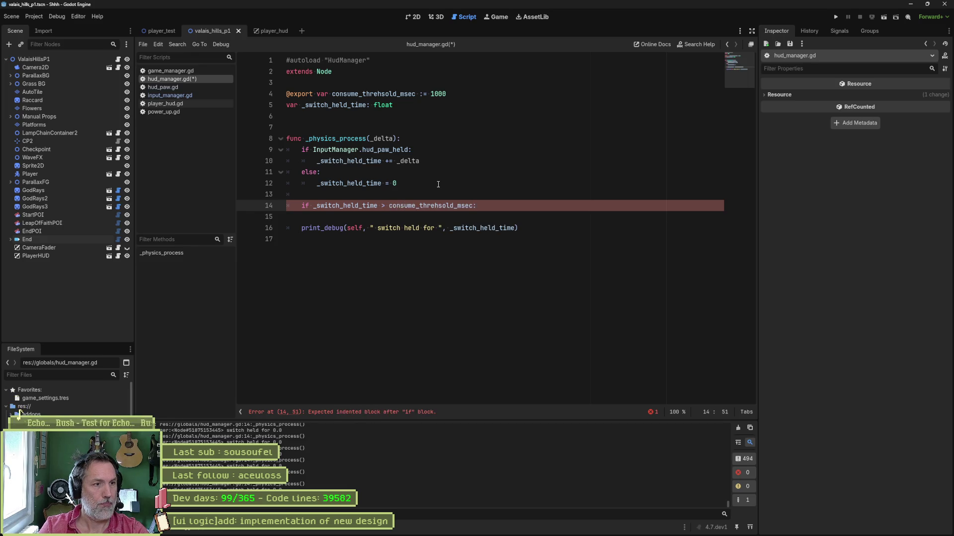
key("Down")
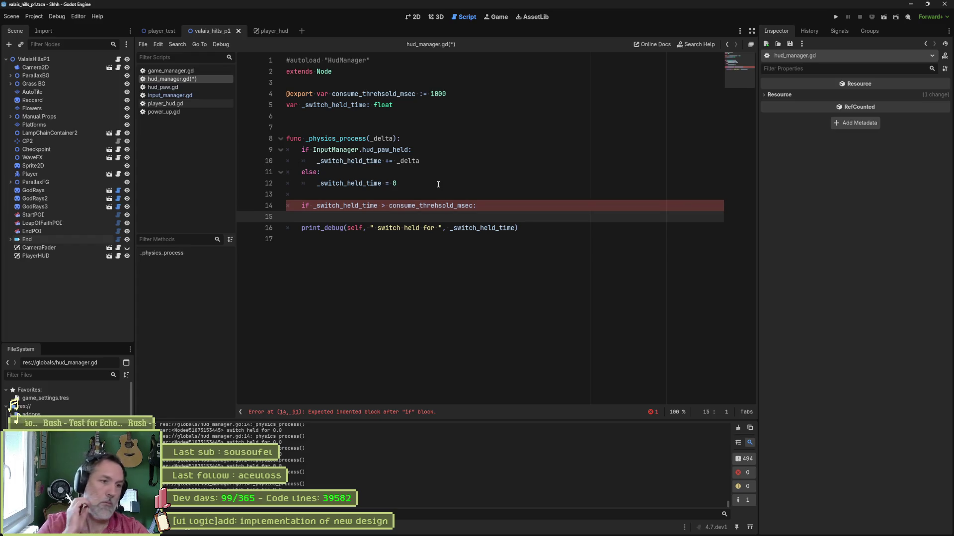
key("Tab")
key("Tab")
type("print_debug(")
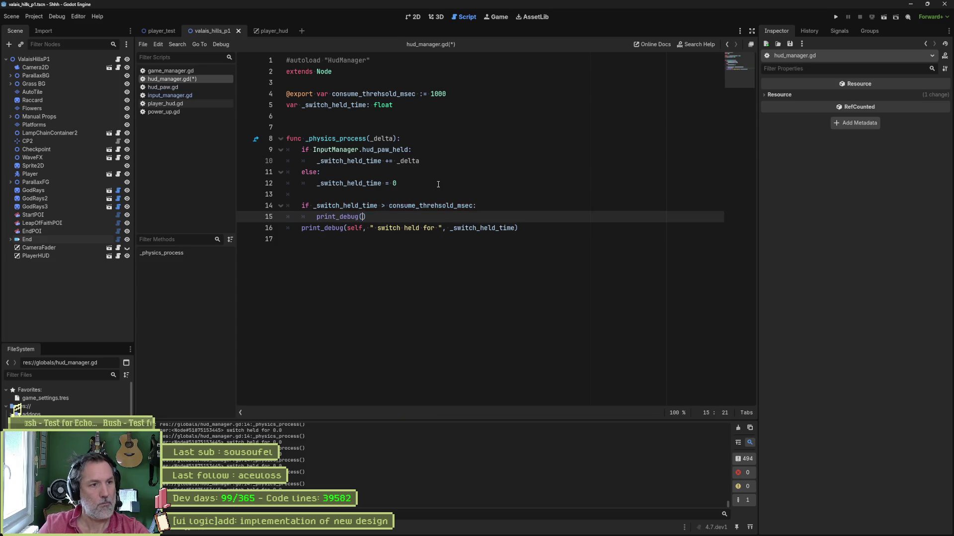
type("self, \" consume !")
Step: Add an else branch with a duplicated print changed to ' switch !', then save and launch
left_click(450, 216)
key("Return")
key("BackSpace")
type("else:")
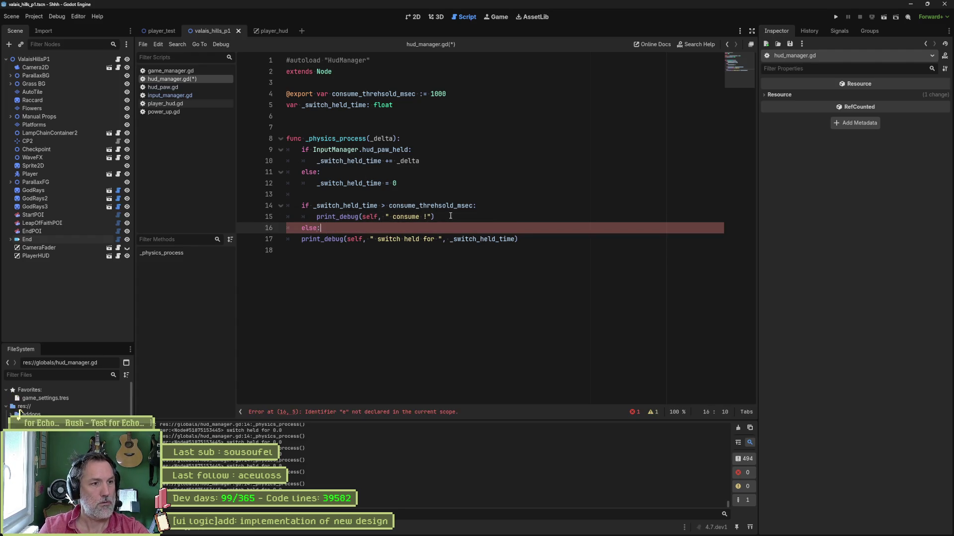
key("Down")
key("Up")
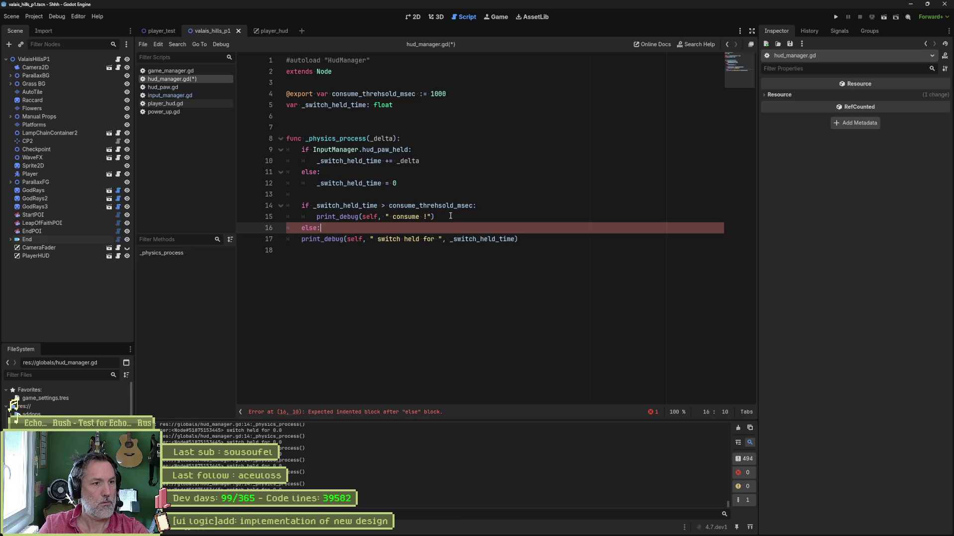
key("Up")
key("shift+Up")
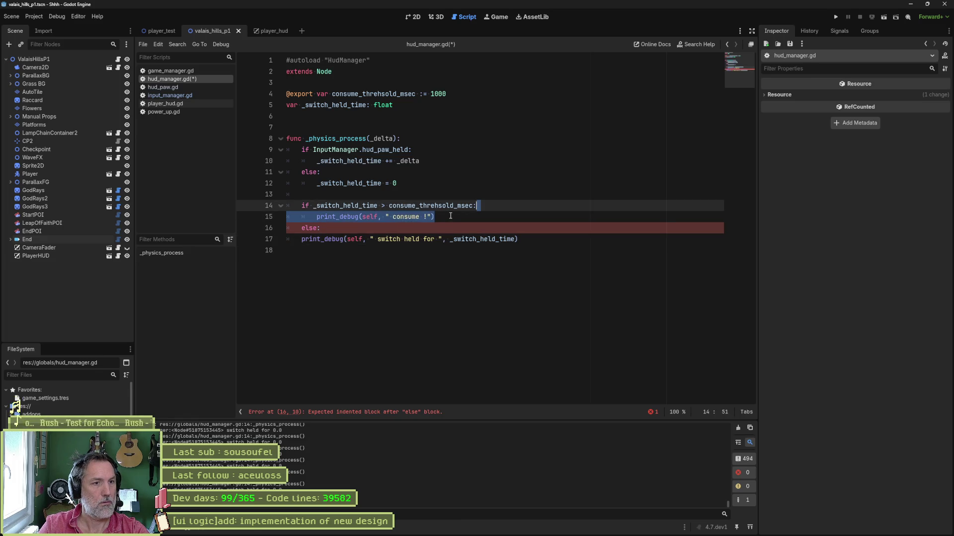
key("shift+Down")
key("ctrl+alt+Down")
key("alt+Down")
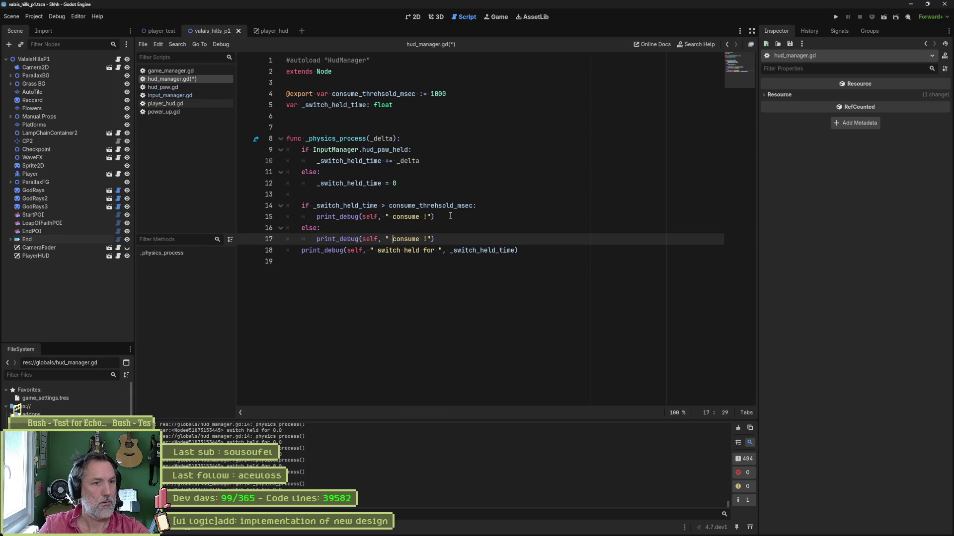
key("ctrl+shift+Right")
type("switch")
key("ctrl+s")
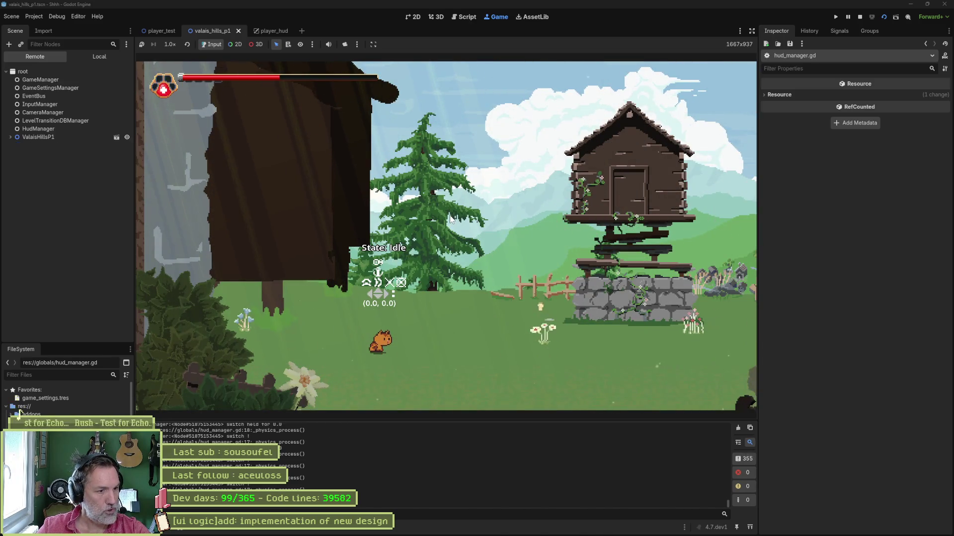
Step: Rerun the game from hud_manager.gd, stop it, and return to line 13 of the script
key("ctrl+F3")
left_click(302, 252)
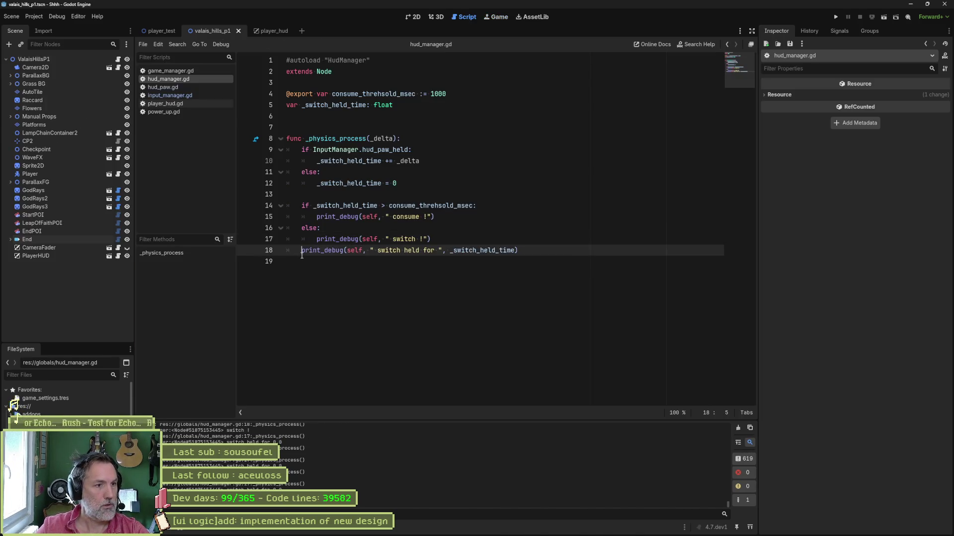
key("F5")
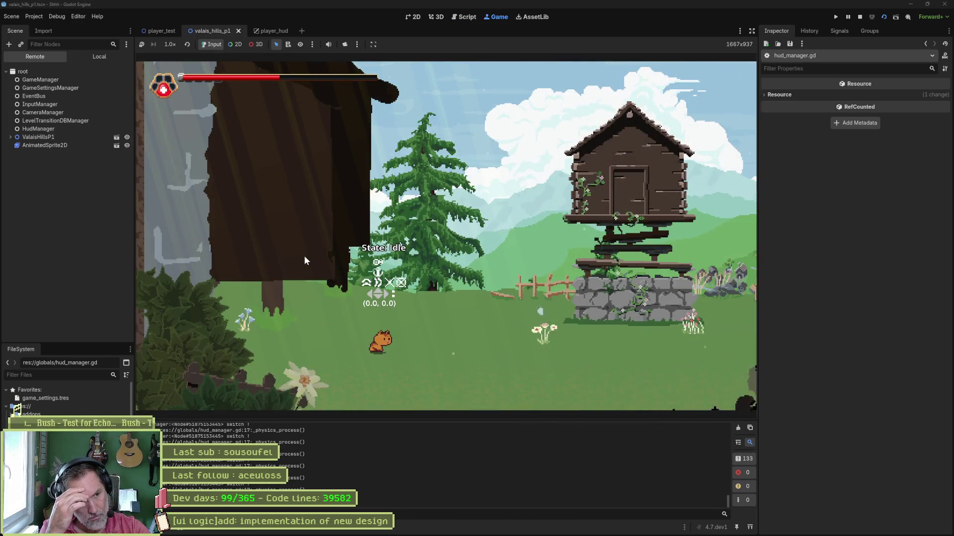
key("F8")
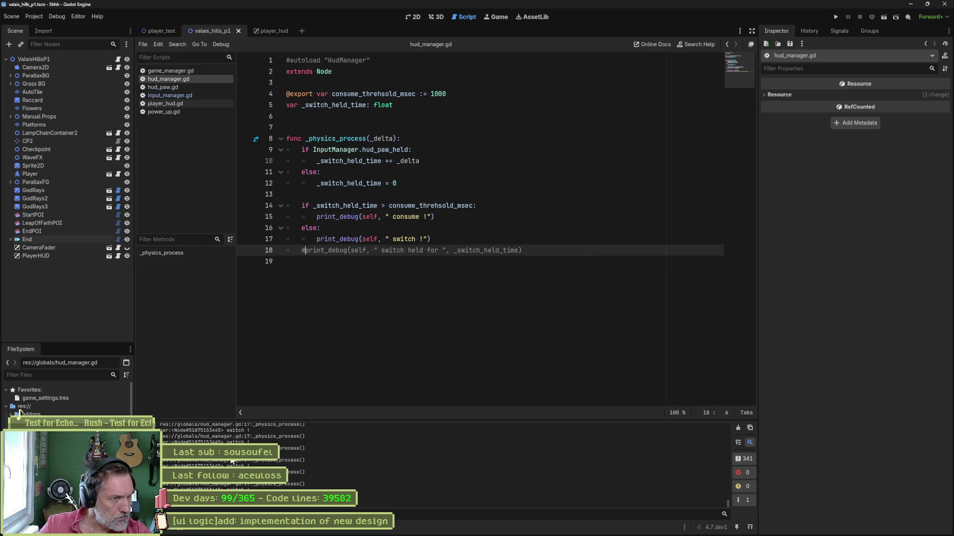
left_click(430, 191)
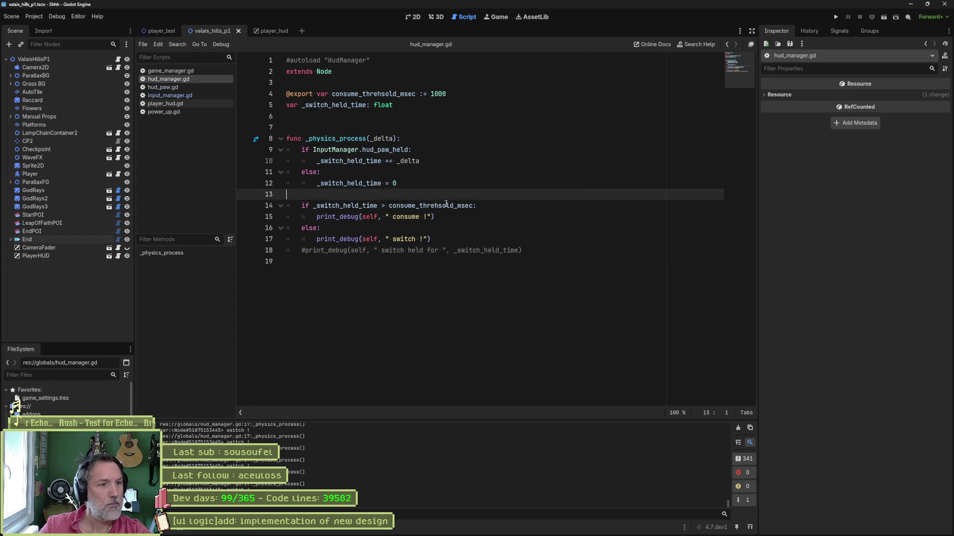
Step: Wrap the consume/switch block inside a new 'if _switch_held_time > 0.0:' check
double_click(359, 206)
left_click(366, 199)
key("Return")
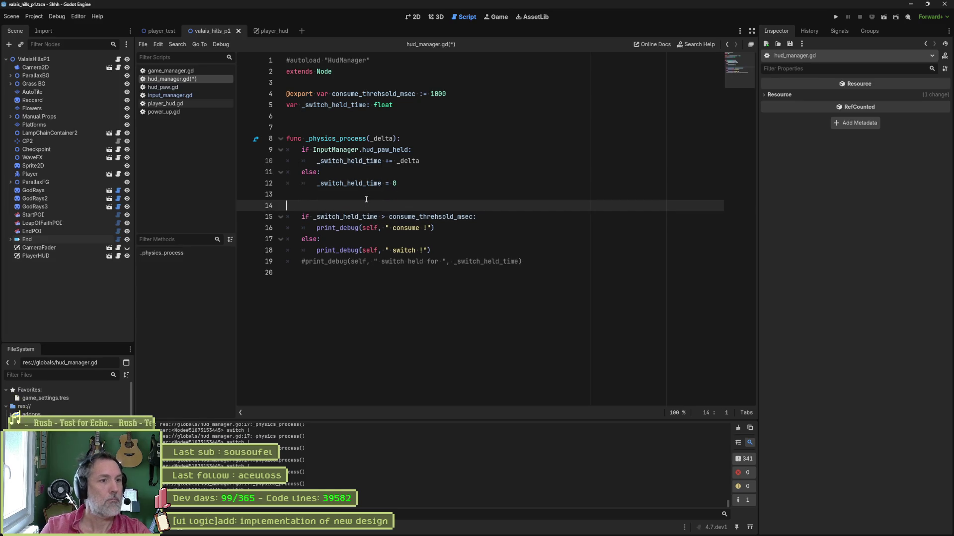
type("if _switch_held_time >")
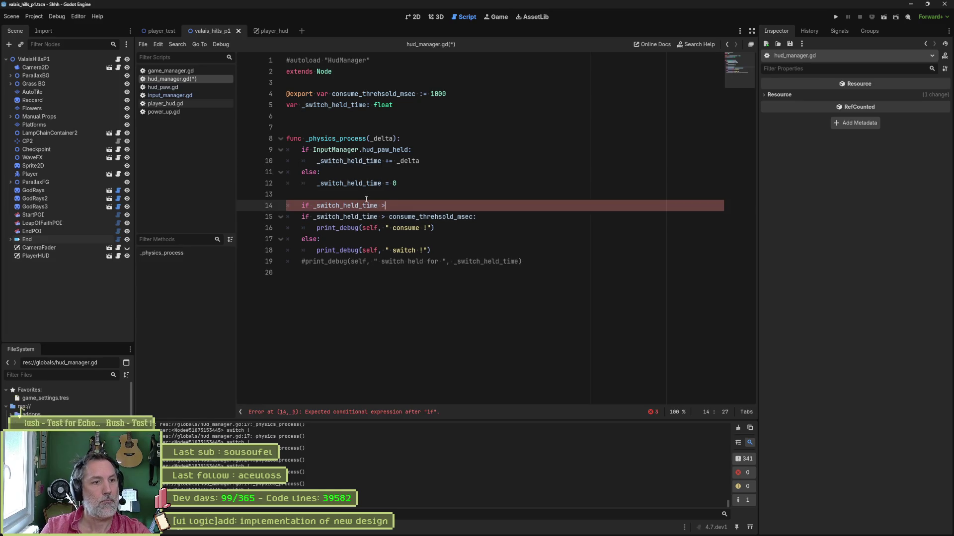
type(" 0.0:")
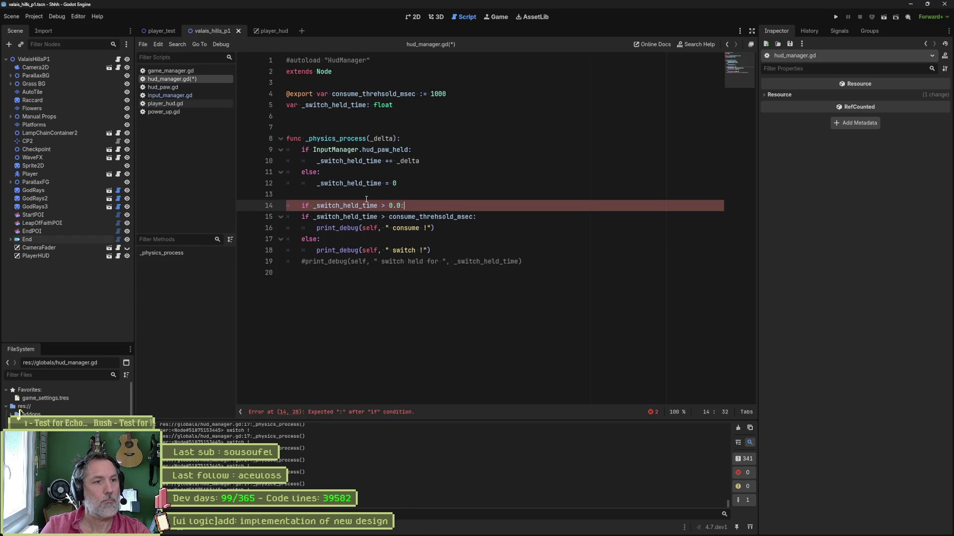
key("shift+Down")
key("shift+Down")
key("shift+Down")
key("shift+Down")
key("Tab")
Step: Test-run the game, then review the consume print and _switch_held_time lines
key("F6")
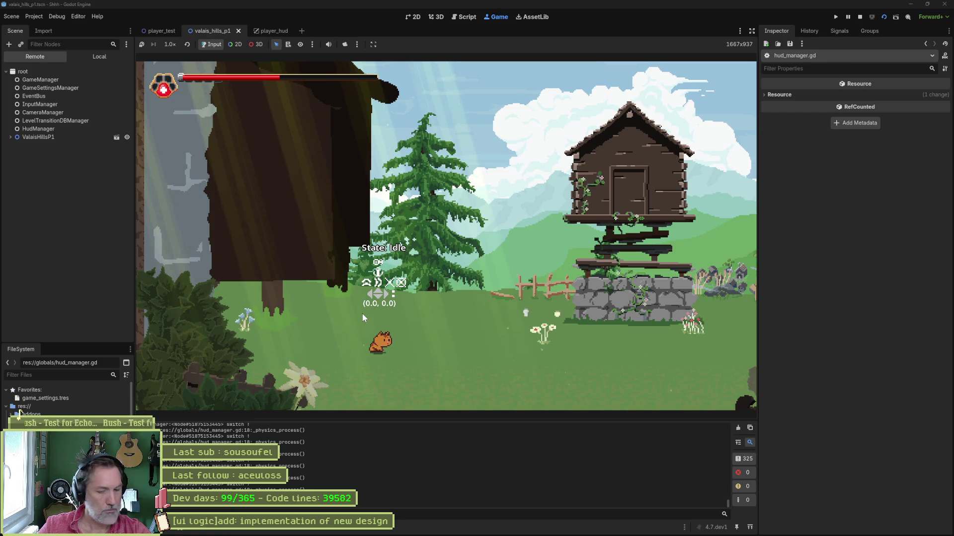
key("F7")
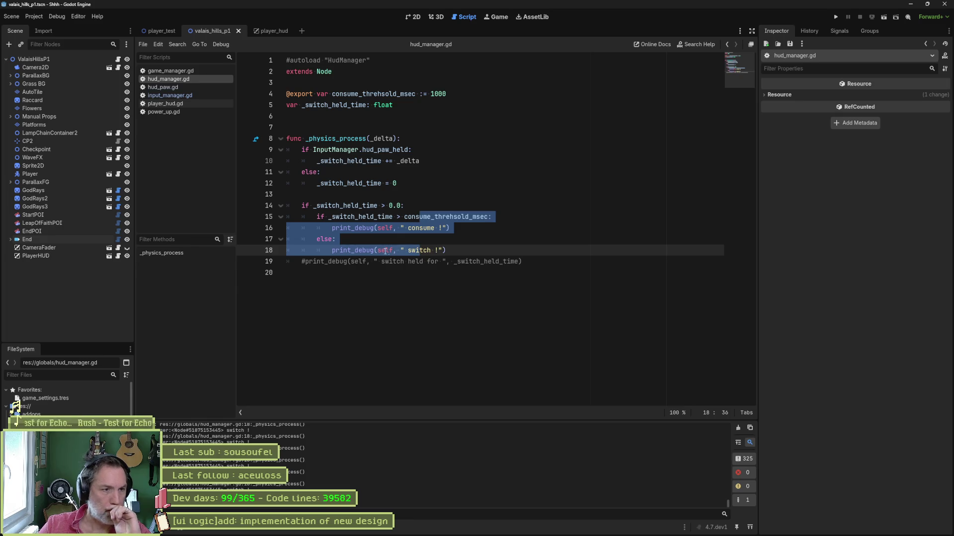
left_click(461, 262)
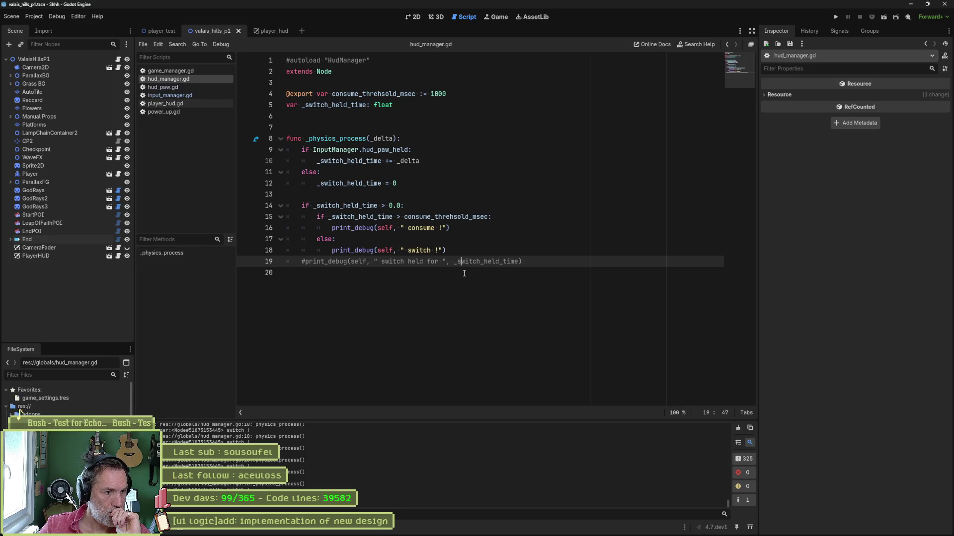
double_click(421, 229)
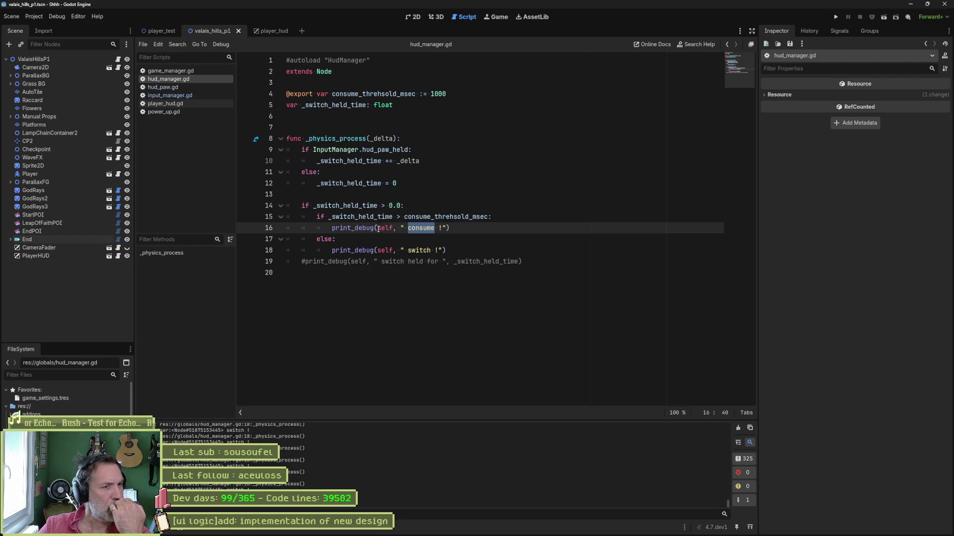
left_click(371, 217)
double_click(372, 217)
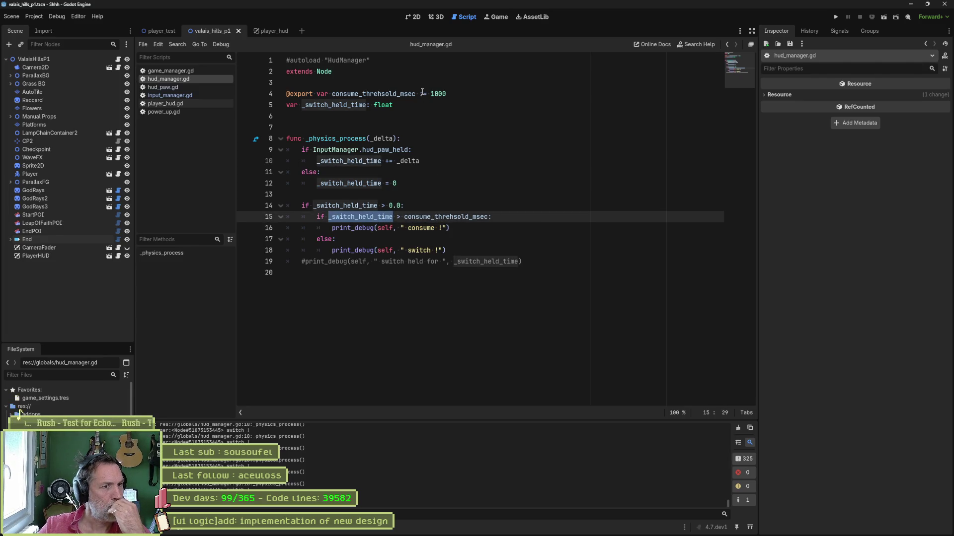
Step: Lower consume_threhsold_msec from 1000 to 1 and test-run the game
left_click(453, 94)
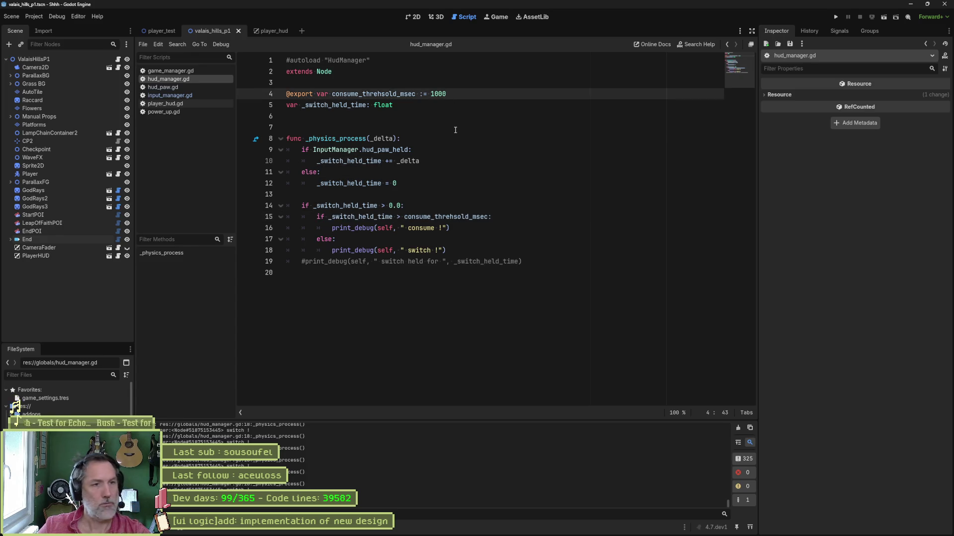
key("BackSpace")
key("BackSpace")
key("BackSpace")
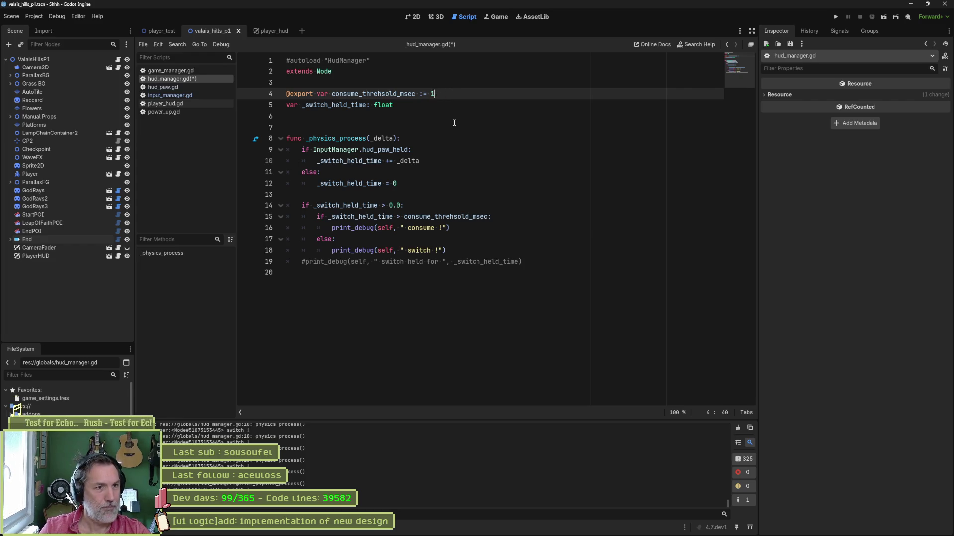
key("F5")
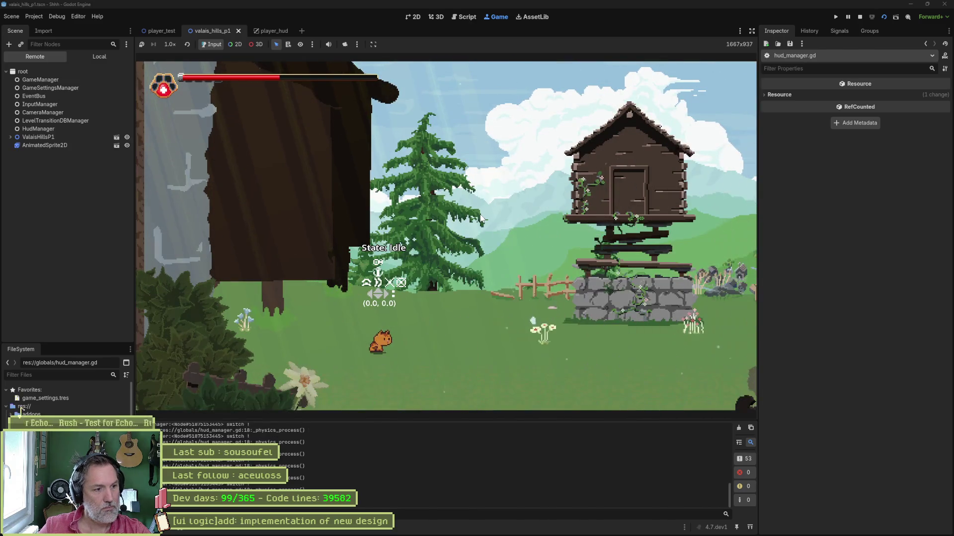
key("ctrl+F3")
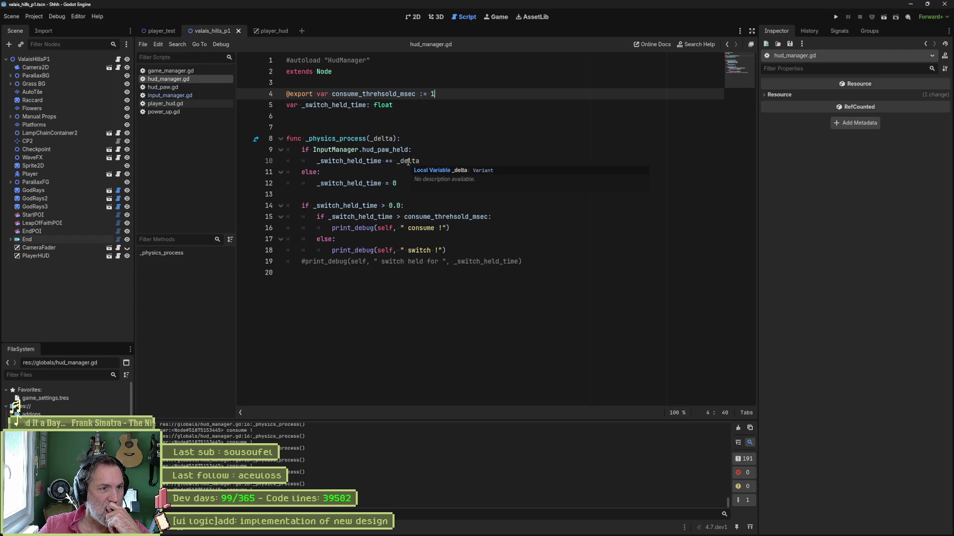
Step: Add 'var msec = _delta * 1000' and accumulate msec instead of _delta in the held time
left_click(437, 163)
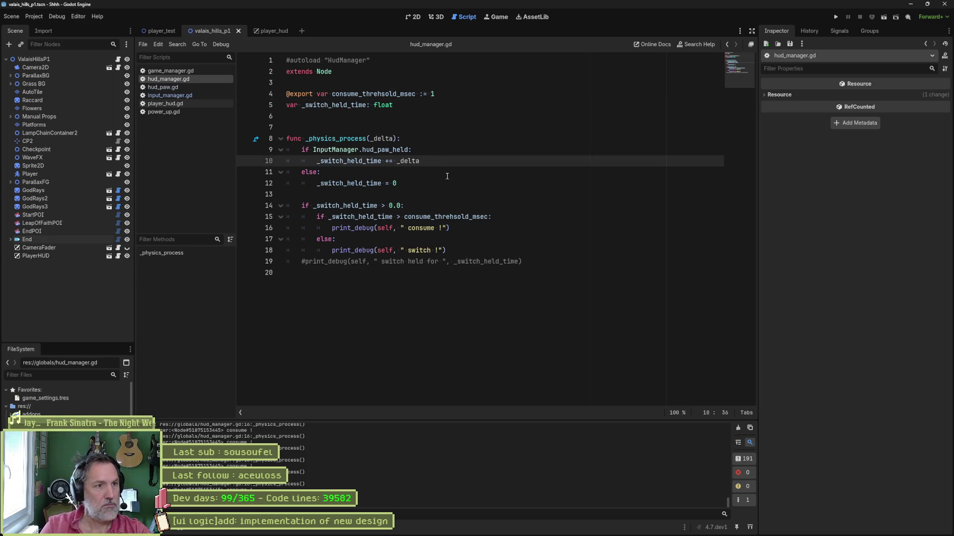
key("Up")
key("Up")
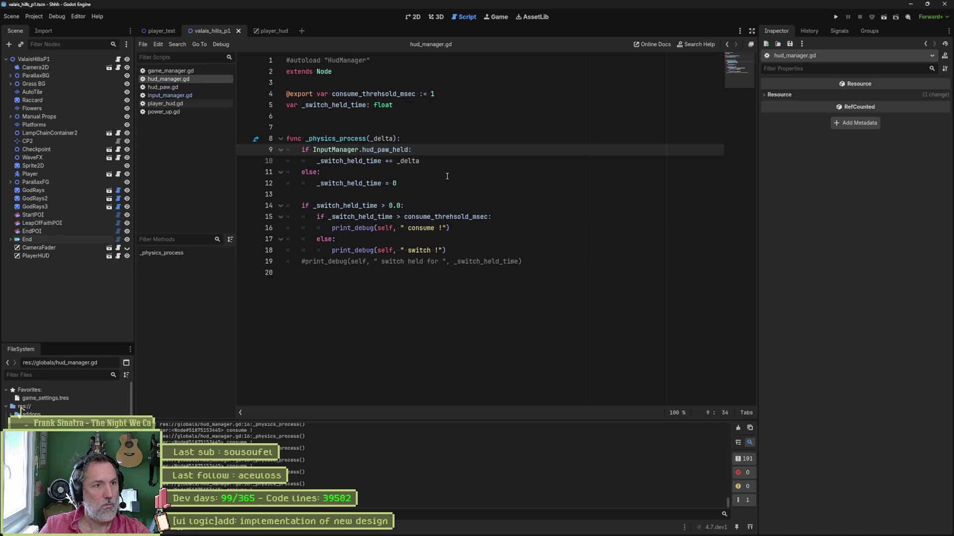
key("Return")
type("var msec")
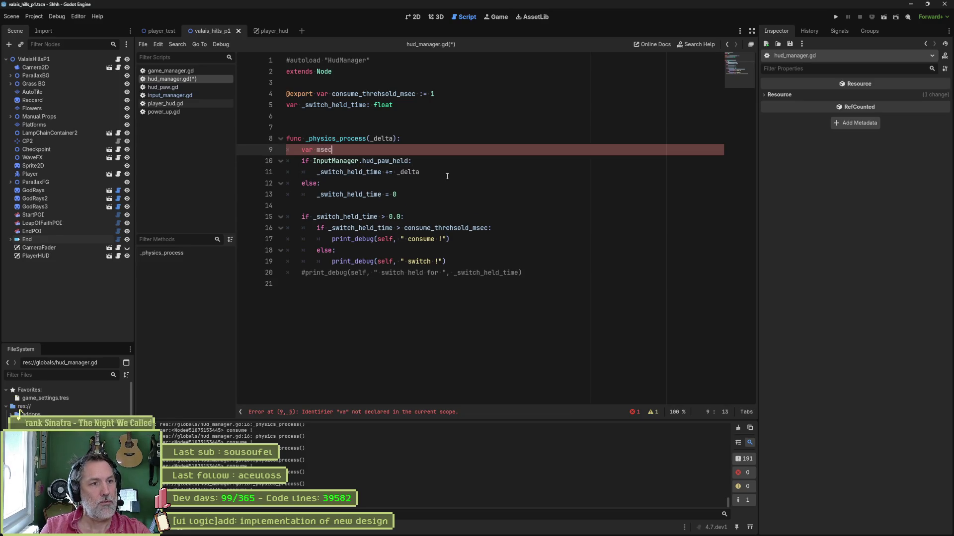
type(" = _delta * 100")
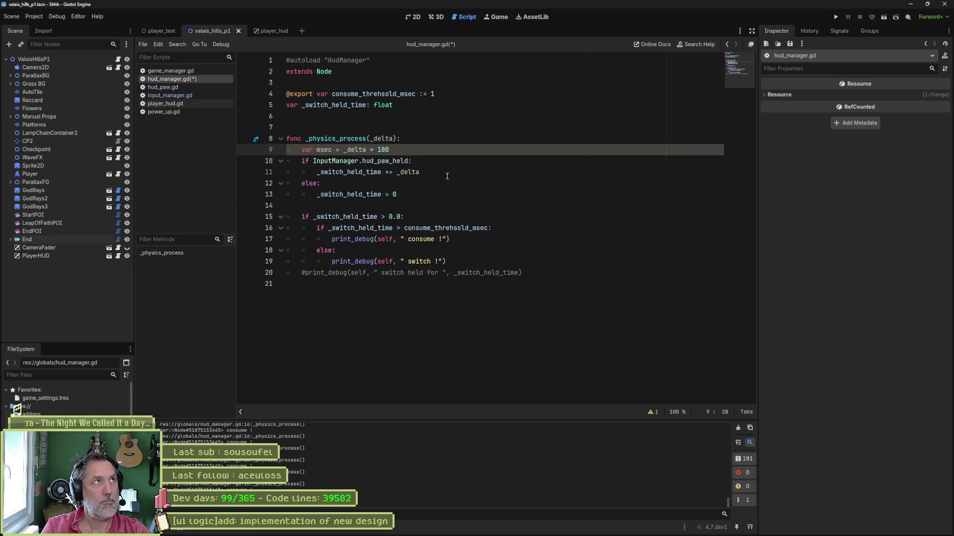
type("0")
key("Return")
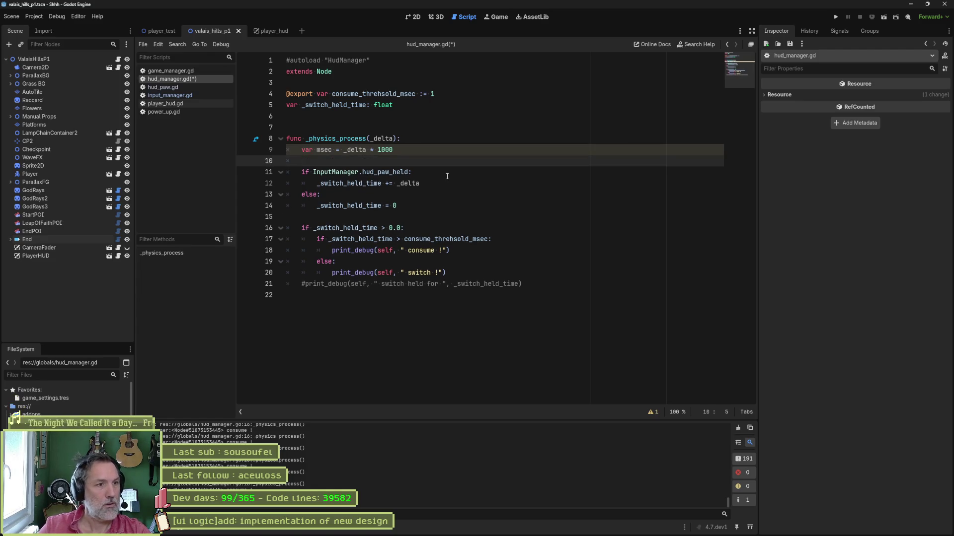
key("Up")
key("ctrl+Right")
key("ctrl+shift+Right")
key("ctrl+c")
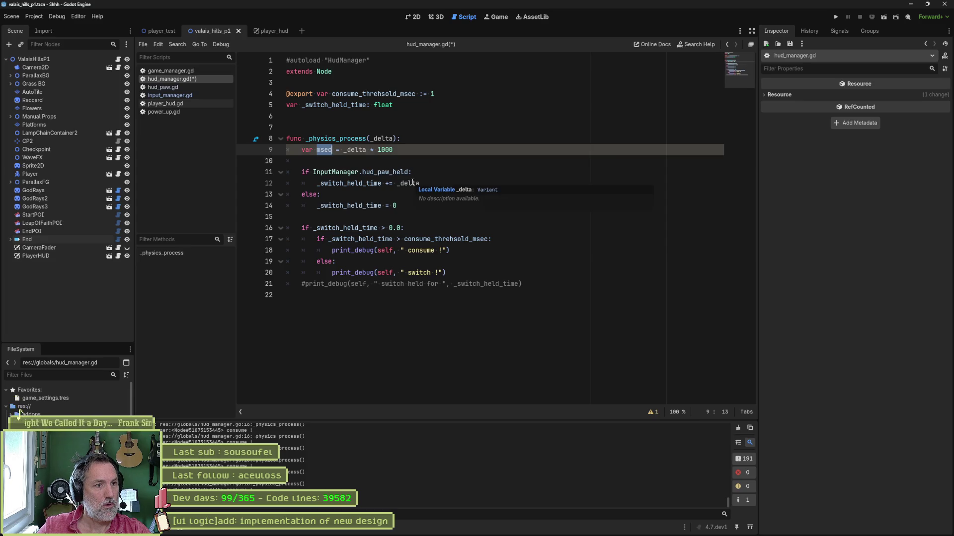
double_click(412, 184)
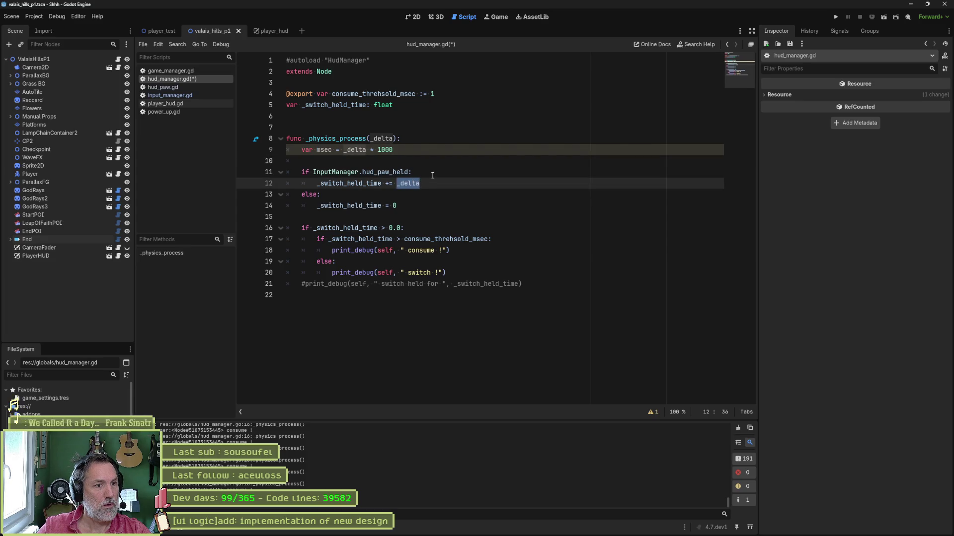
key("ctrl+v")
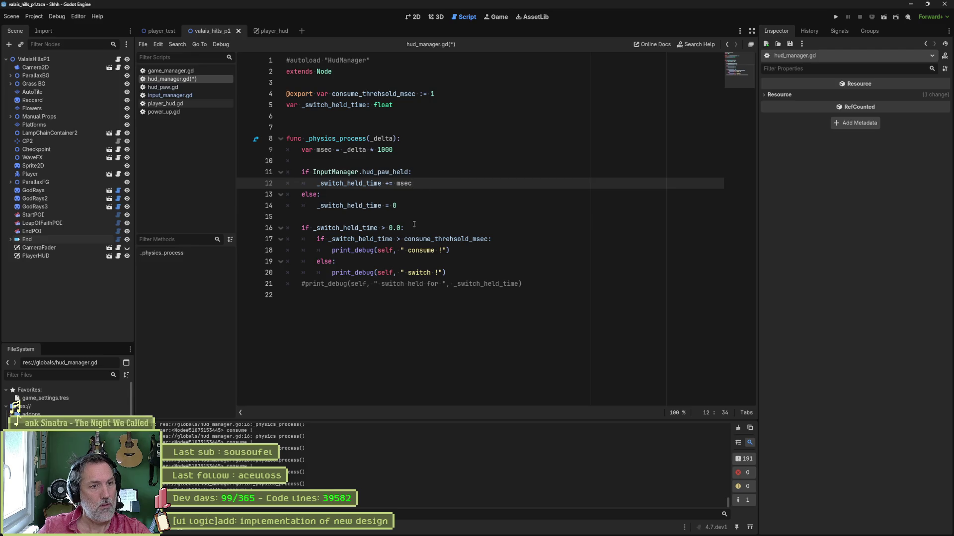
Step: Append 00 to the consume threshold value on line 4 and run the game
left_click(446, 93)
type("00")
key("F5")
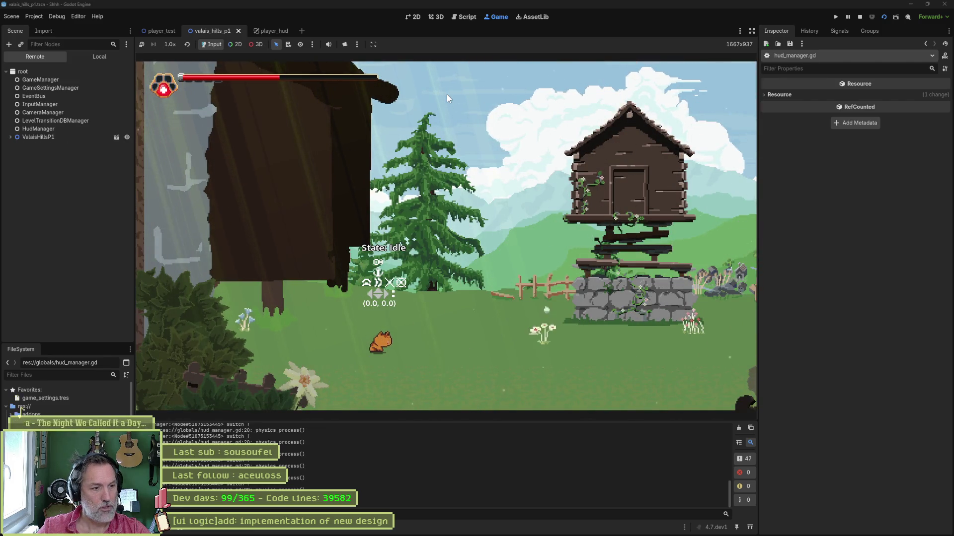
Step: Stop the game, set consume_threhsold_msec to 200, and run another test
key("F8")
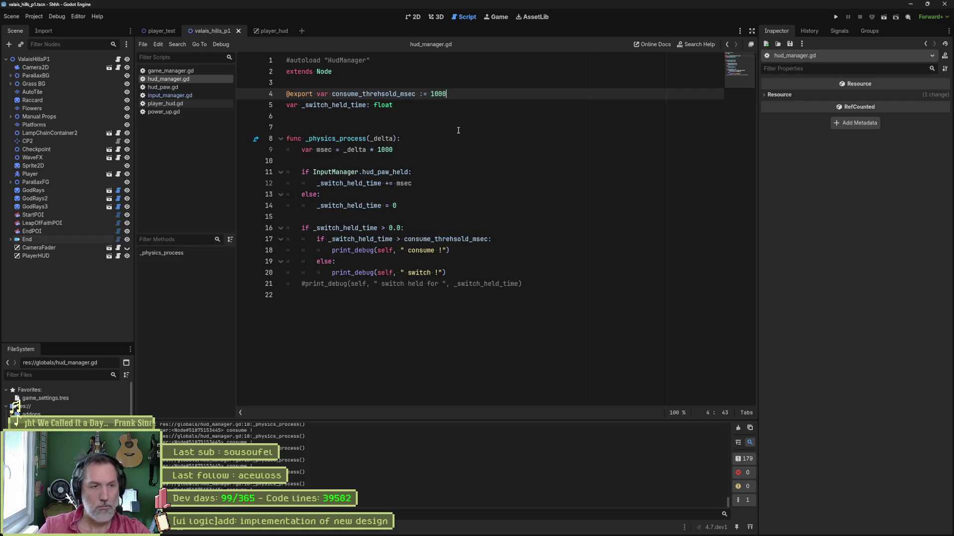
key("Left")
key("Left")
key("BackSpace")
key("BackSpace")
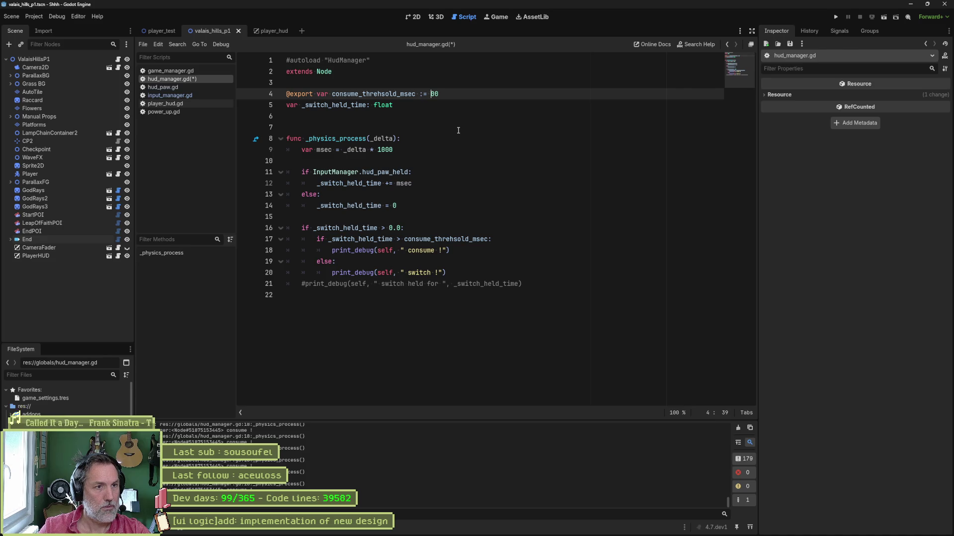
key("F5")
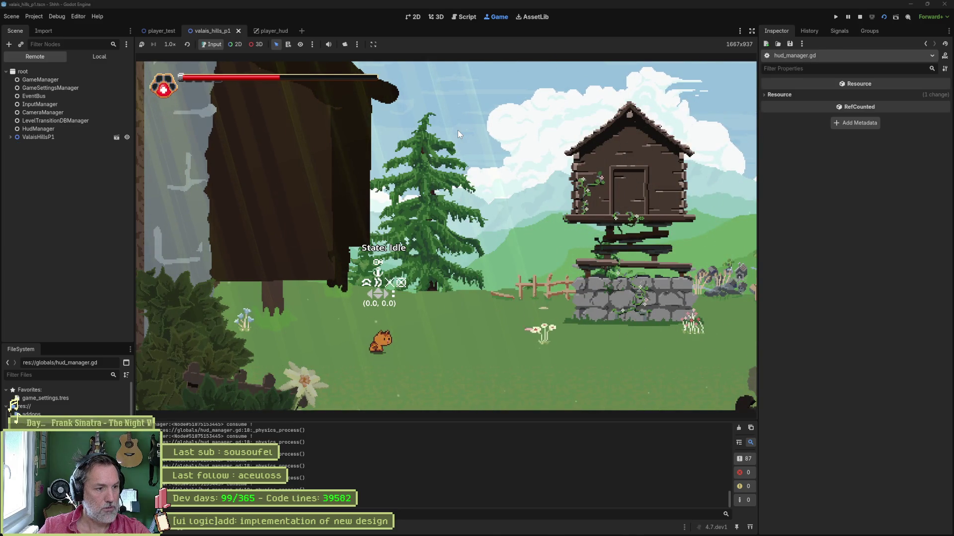
key("F8")
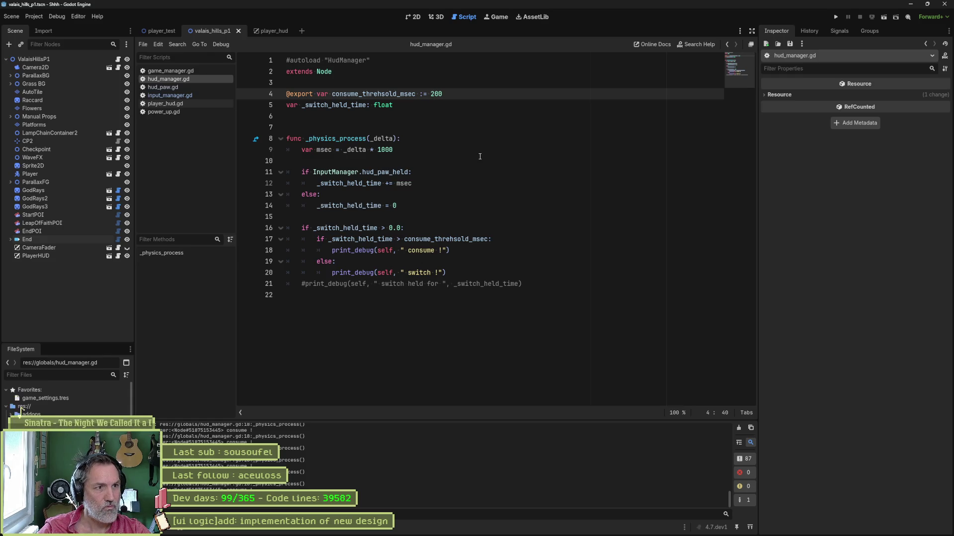
Step: Rename _switch_held_time to _switch_held_time_msec in its declaration and every use
double_click(363, 106)
key("Right")
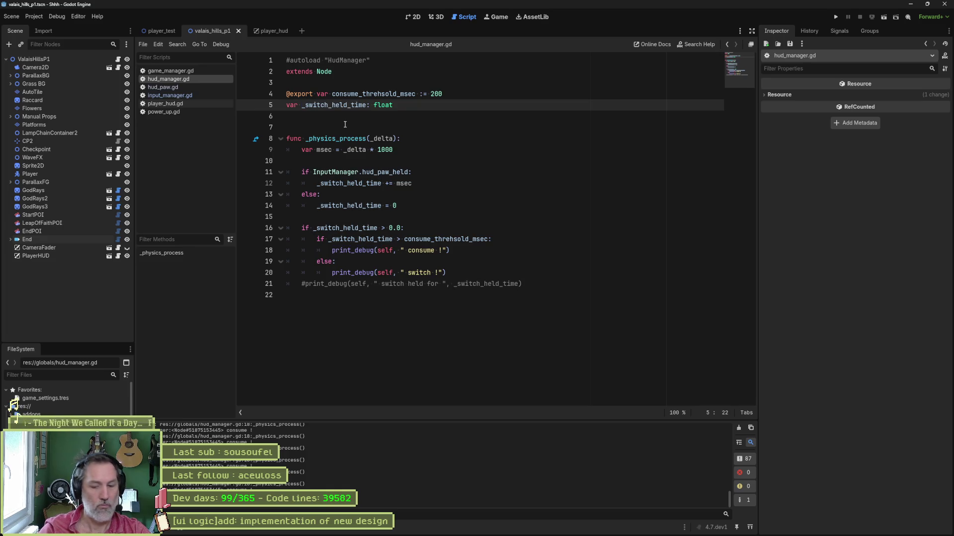
type("_msec")
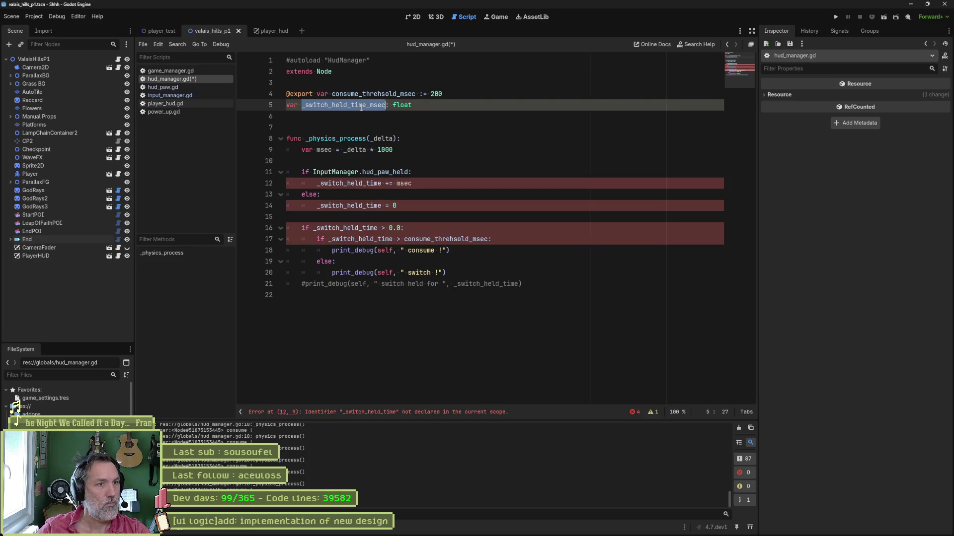
left_click(381, 183)
type("_msec")
left_click(381, 206)
type("_msec")
left_click(377, 228)
type("_msec")
double_click(376, 237)
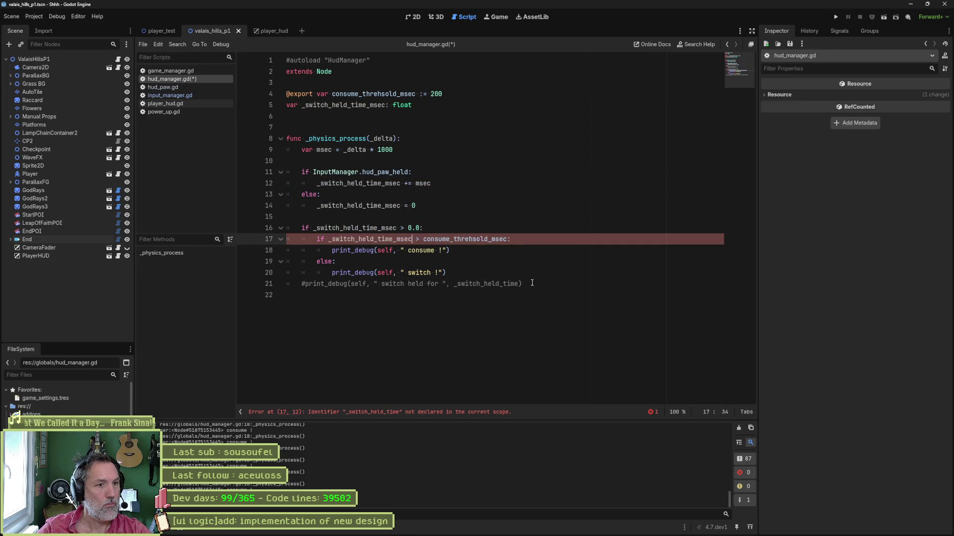
key("ctrl+s")
left_click(525, 247)
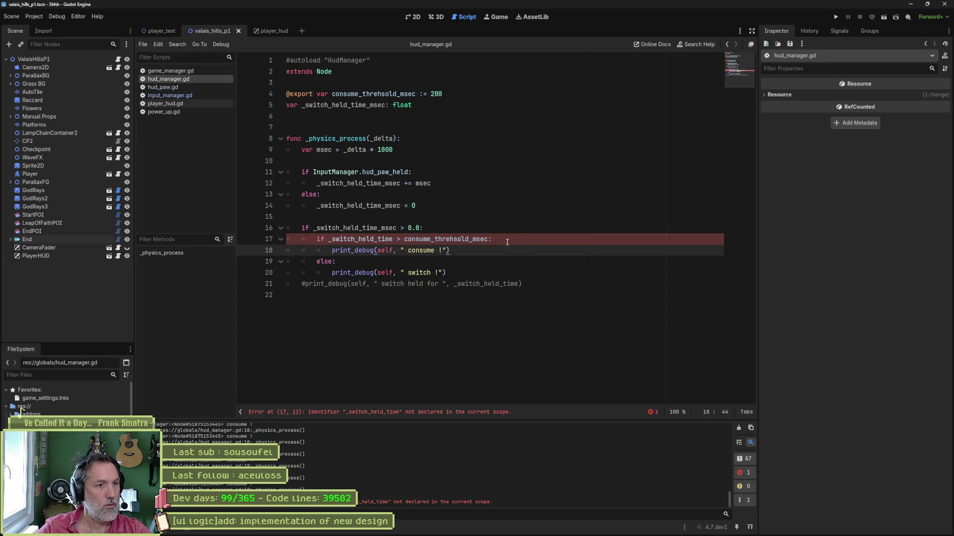
double_click(360, 239)
type("_msec")
key("ctrl+s")
Step: Delete the commented-out debug print line and save the script
left_click(552, 283)
key("ctrl+shift+k")
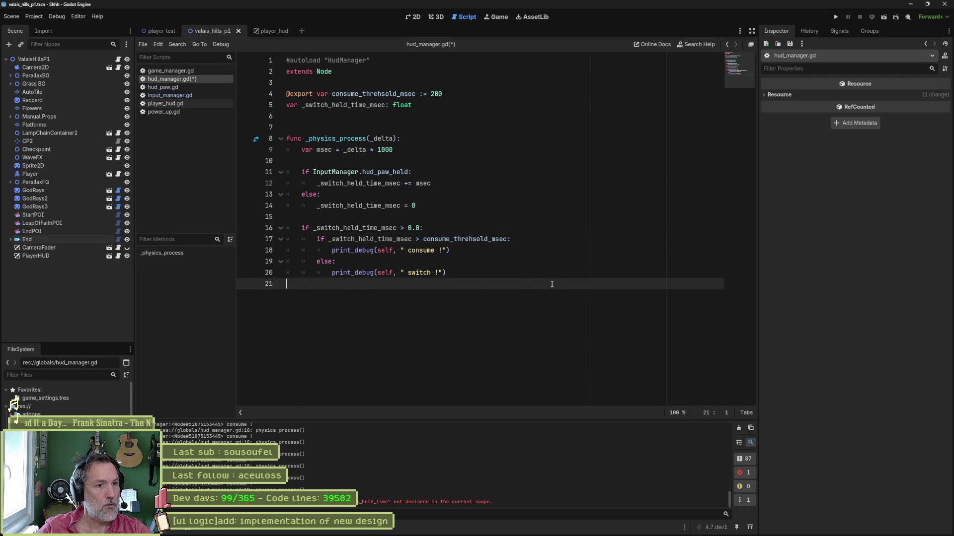
key("ctrl+s")
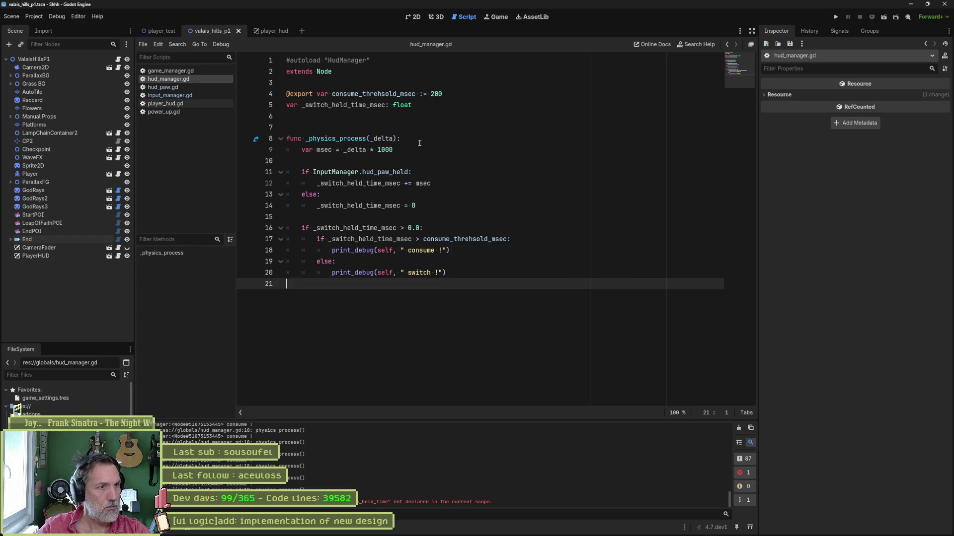
left_click(436, 107)
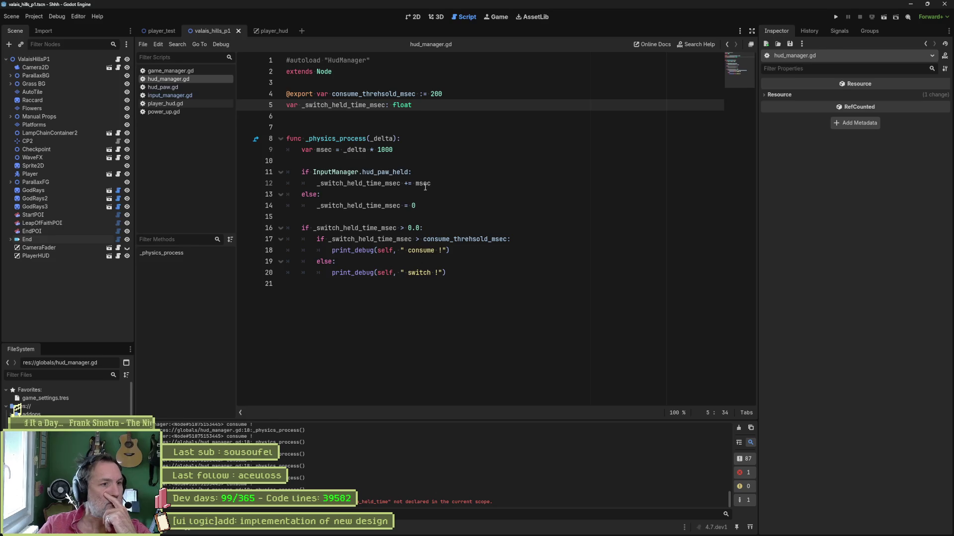
left_click(572, 190)
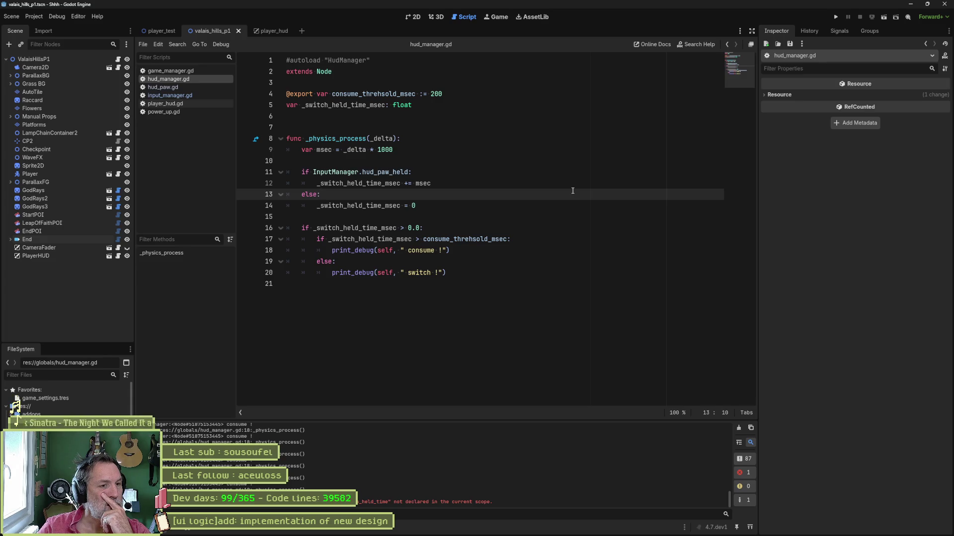
key("Down")
key("Home")
Step: Start an 'if _switch_held_time_msec > 0' line above the counter reset in else
type("if")
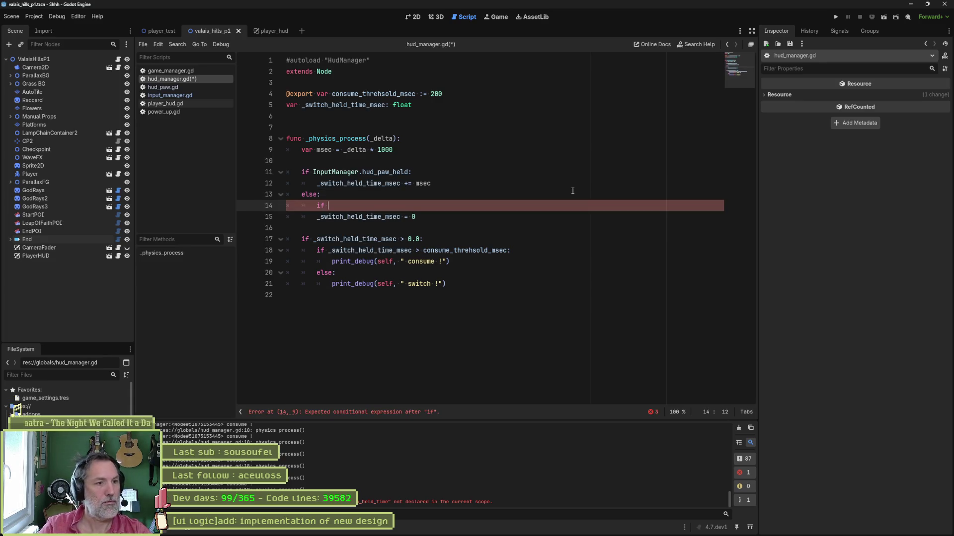
key("Return")
key("Up")
type("_switch_held_time_msec")
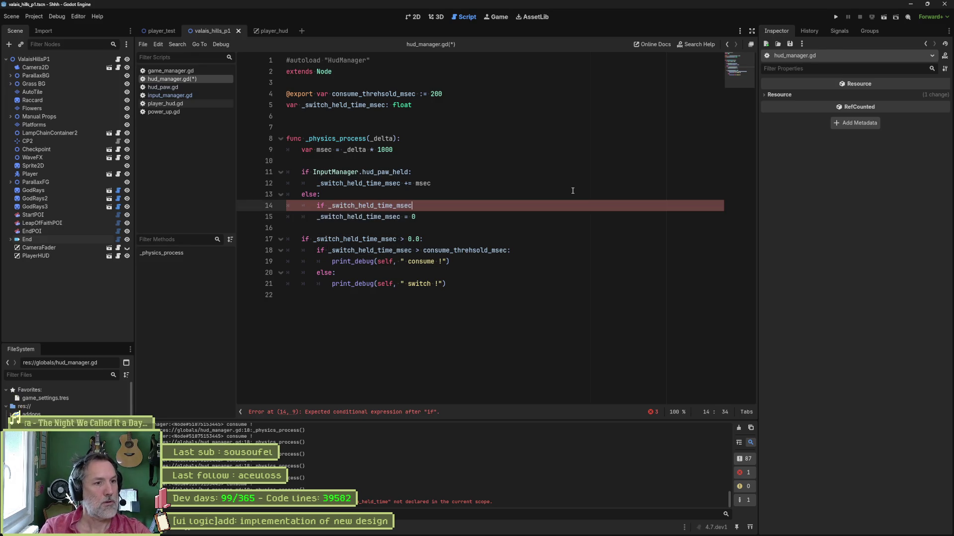
type(" > 0:")
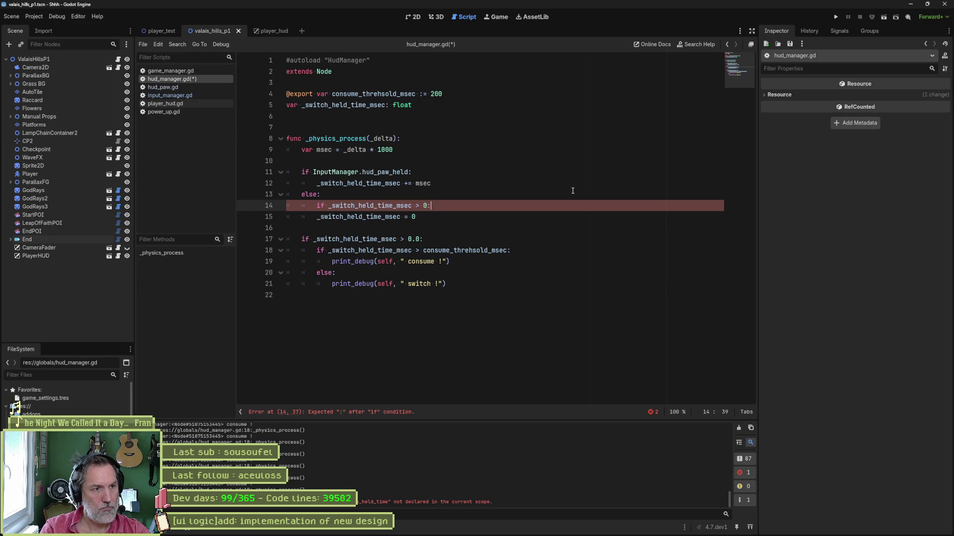
key("Return")
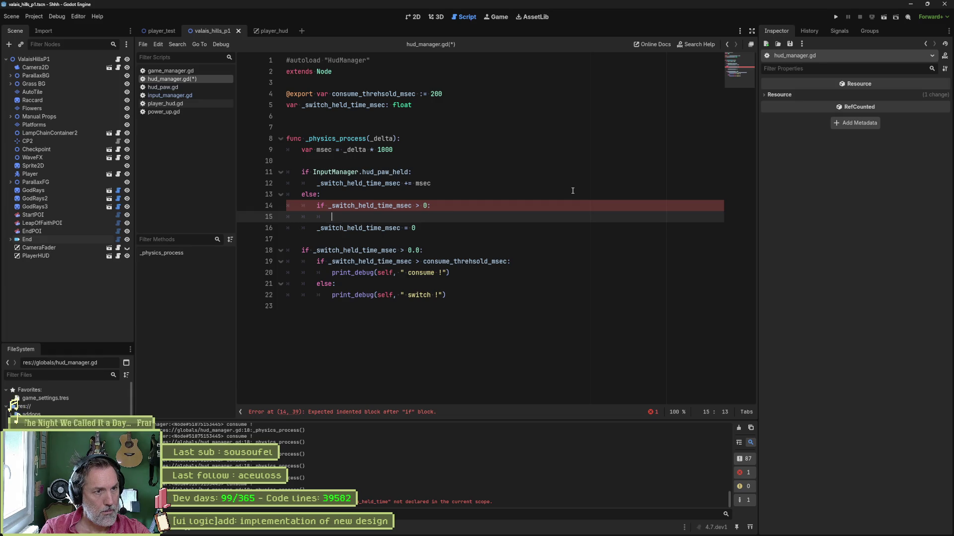
Step: Delete the unfinished if line and the blank line beneath it
key("ctrl+shift+k")
key("Up")
key("ctrl+shift+k")
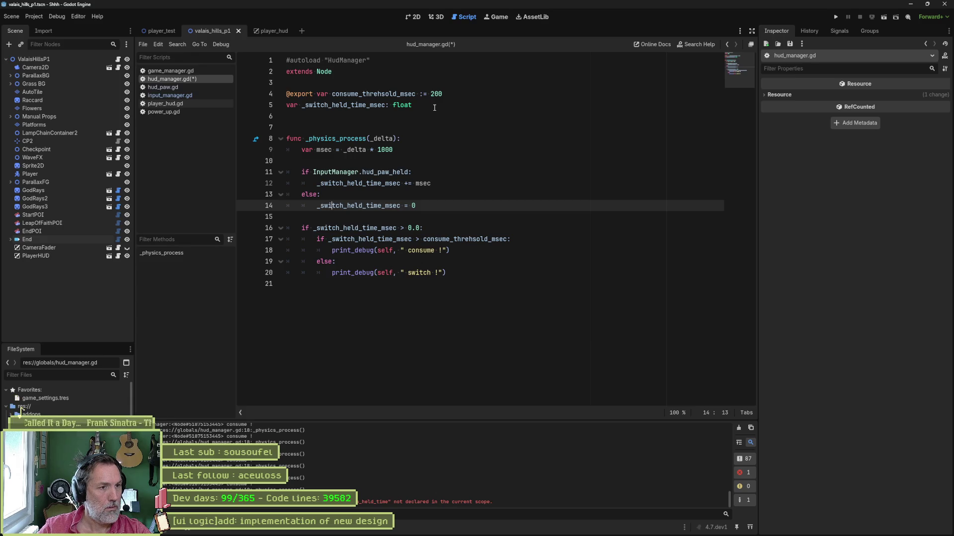
left_click(489, 200)
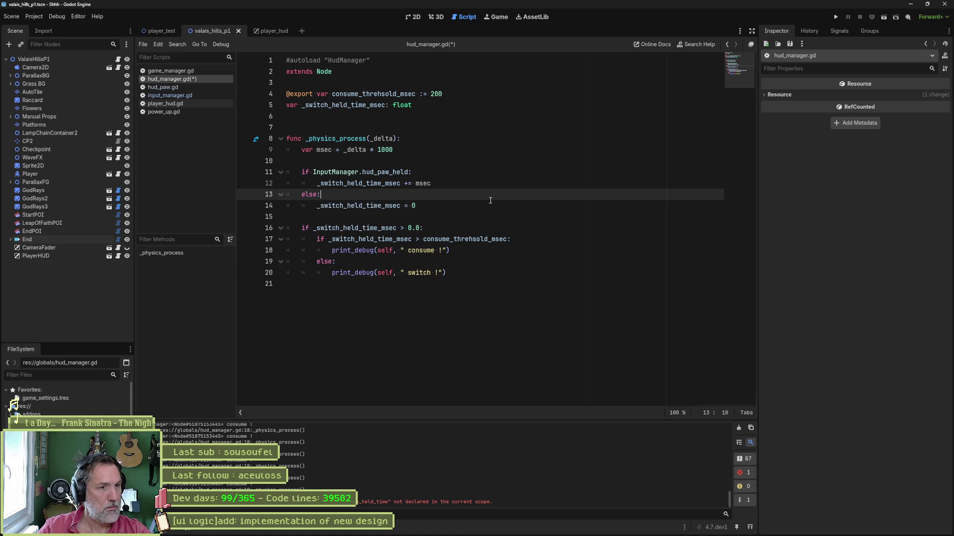
Step: Add 'if _switch_held_time_msec > 0:' under the else branch
key("Return")
type("if")
key("Down")
key("ctrl+shift+Right")
key("ctrl+c")
key("Up")
key("End")
key("ctrl+v")
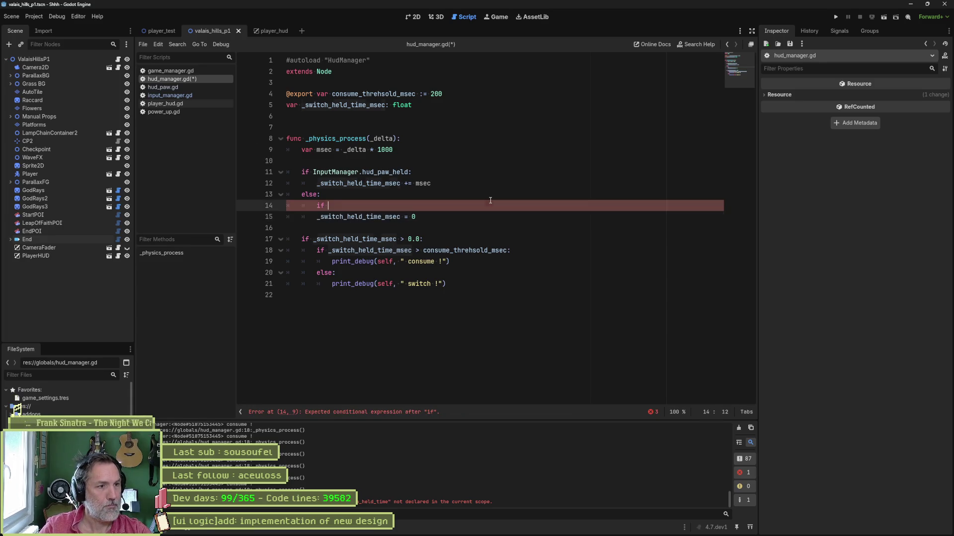
type("> 0:")
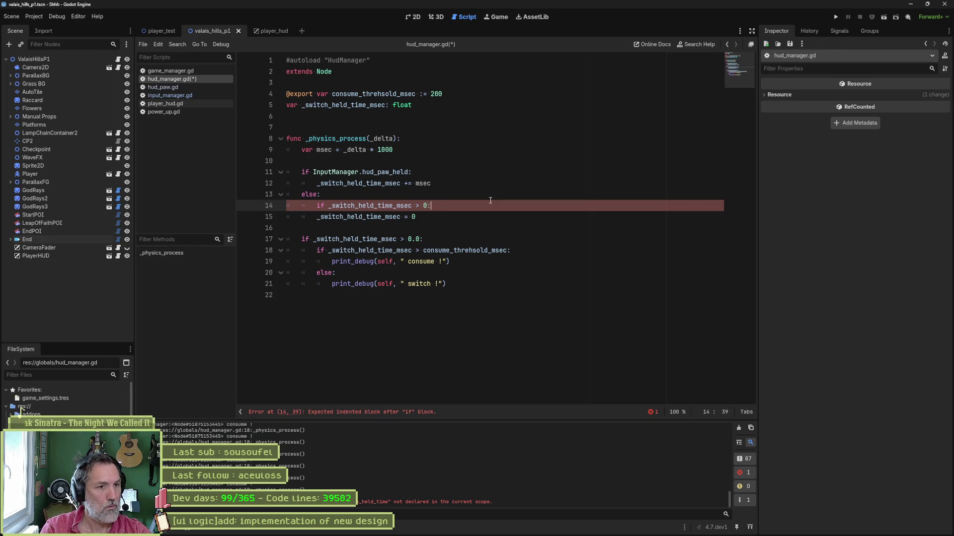
Step: Copy the consume/switch block into the new check and indent it
key("Return")
type("if ")
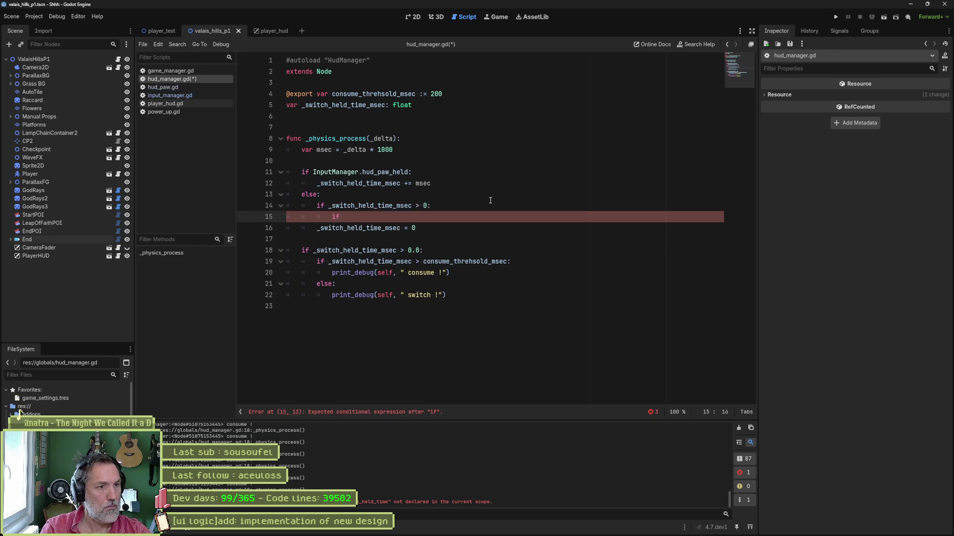
type("_sw")
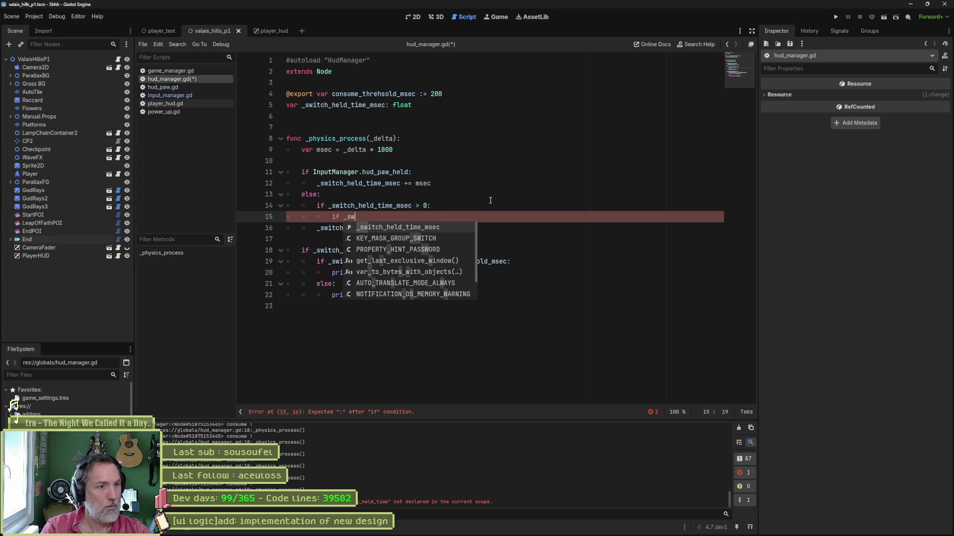
key("Return")
left_click(490, 200)
left_click_drag(472, 299, 298, 239)
key("ctrl+c")
left_click_drag(437, 217, 455, 209)
key("ctrl+v")
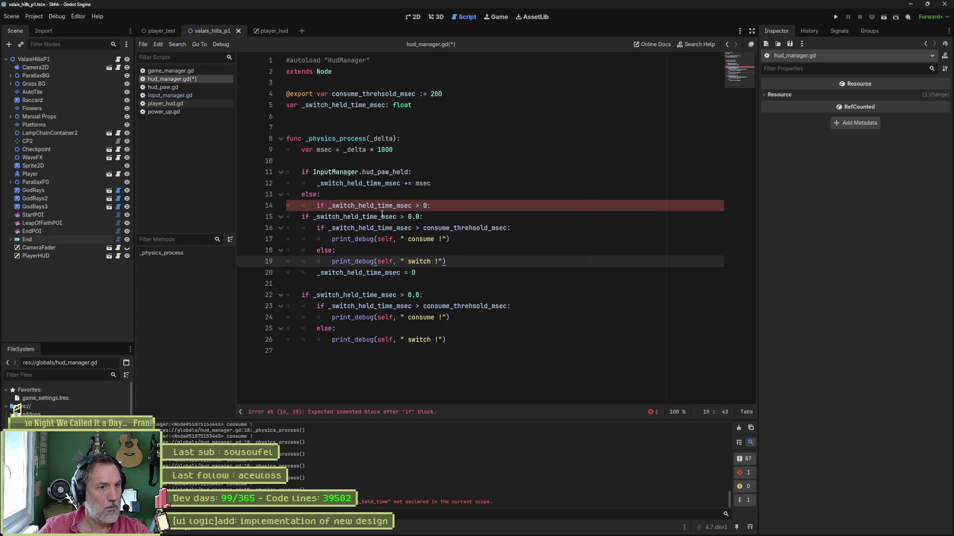
left_click_drag(382, 217, 385, 261)
key("Tab")
key("Tab")
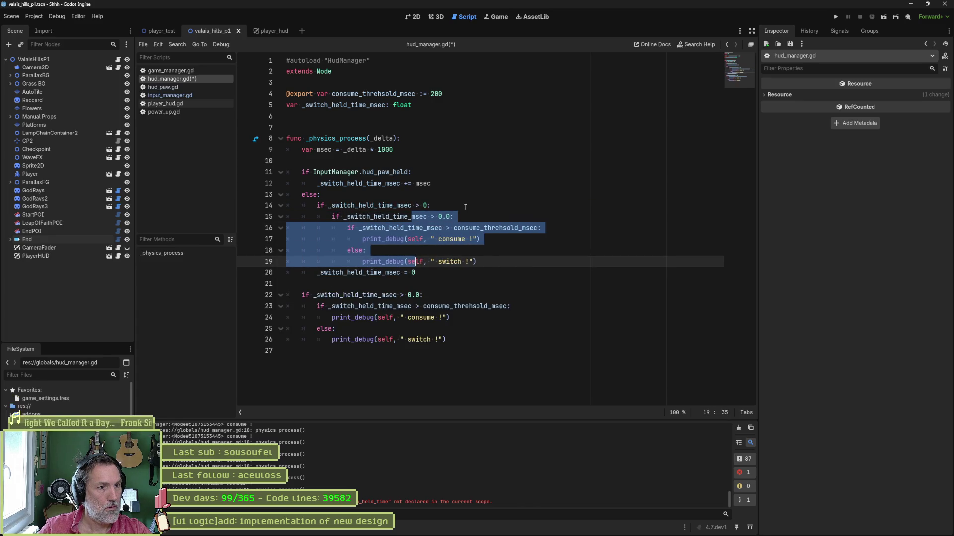
Step: Comment out the old consume/switch block and run the game
left_click_drag(425, 295, 442, 339)
key("ctrl+k")
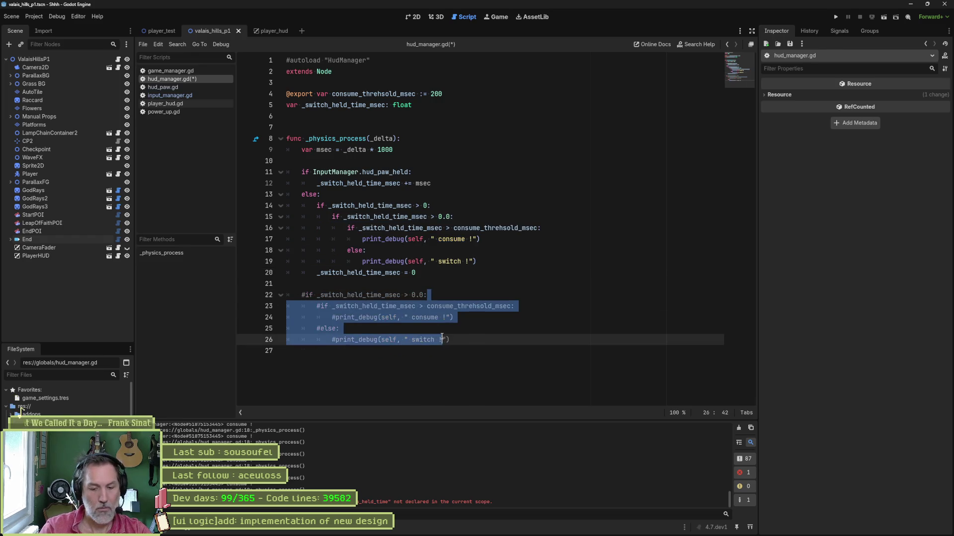
key("F6")
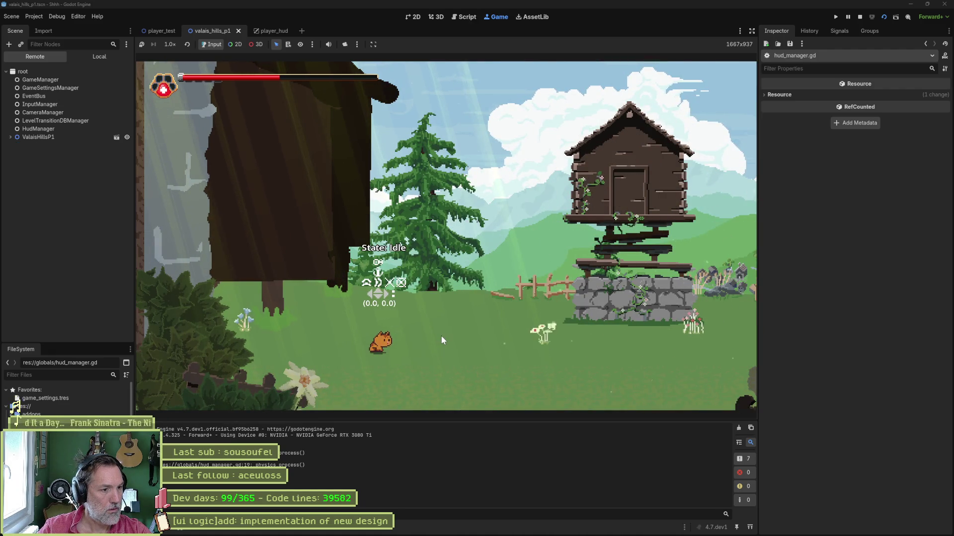
Step: Stop the game, delete the commented-out old block, and save the script
key("F8")
key("ctrl+z")
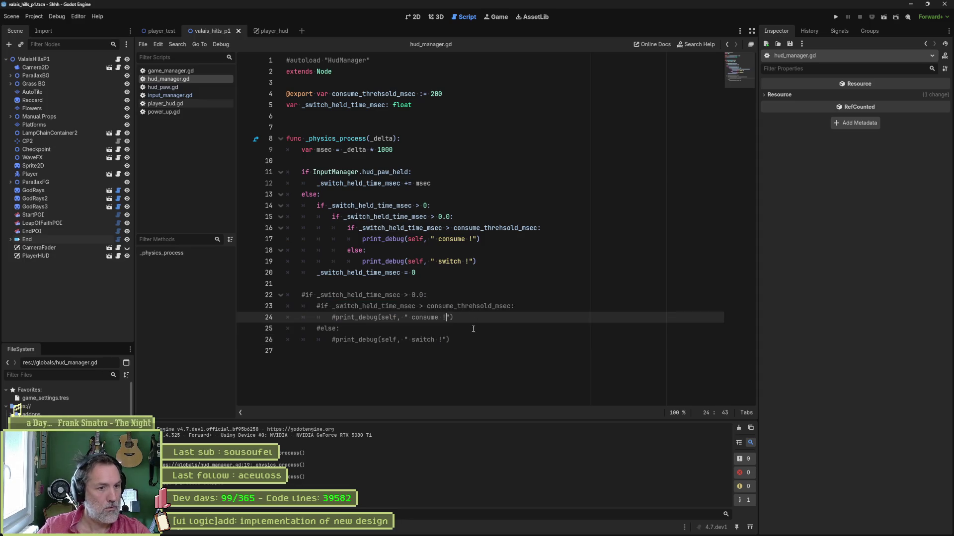
key("ctrl+shift+z")
key("shift+Left")
key("BackSpace")
key("Down")
key("Up")
key("Tab")
key("shift+Tab")
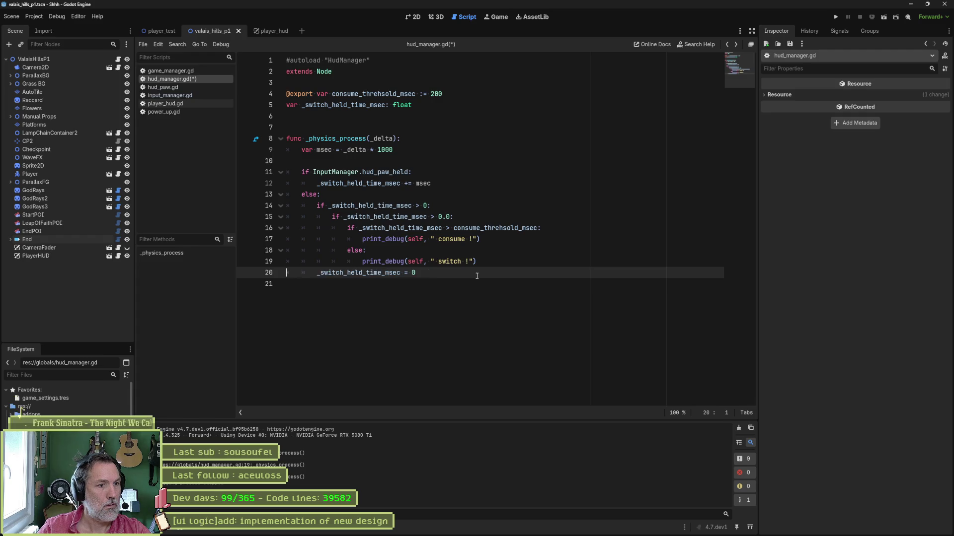
key("Home")
key("Return")
key("ctrl+s")
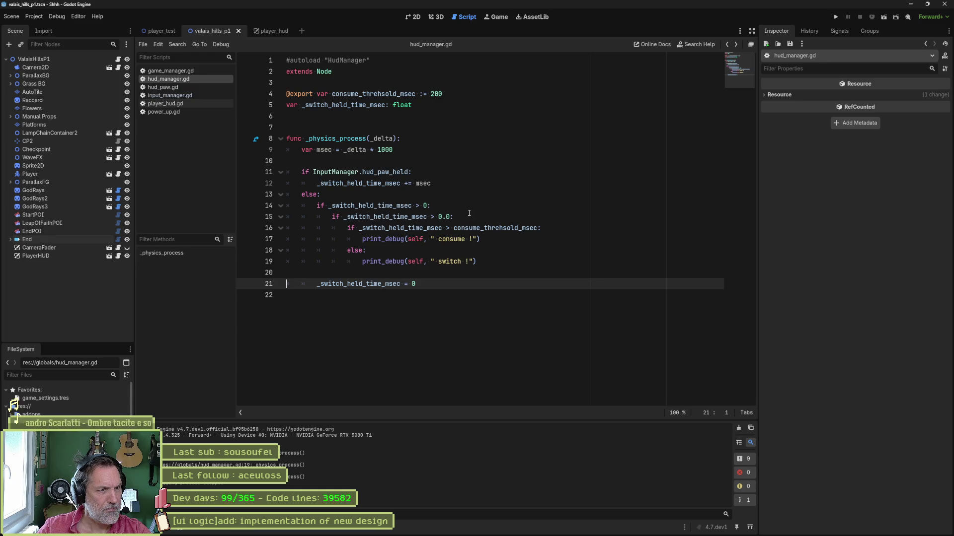
Step: Remove the redundant outer held-time check, unindent its block, and test-run the game
left_click(485, 204)
key("ctrl+shift+k")
left_click_drag(485, 204, 476, 244)
key("shift+Tab")
key("F6")
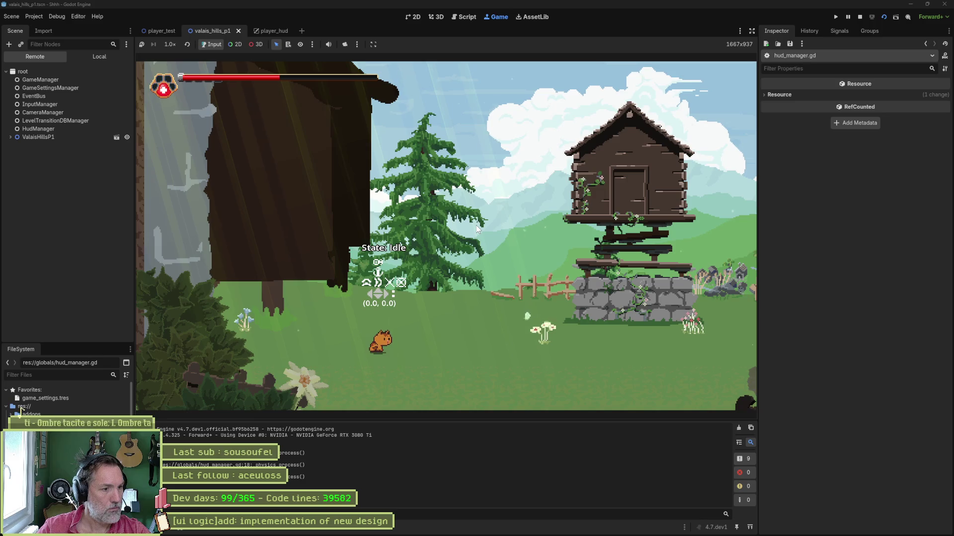
key("F8")
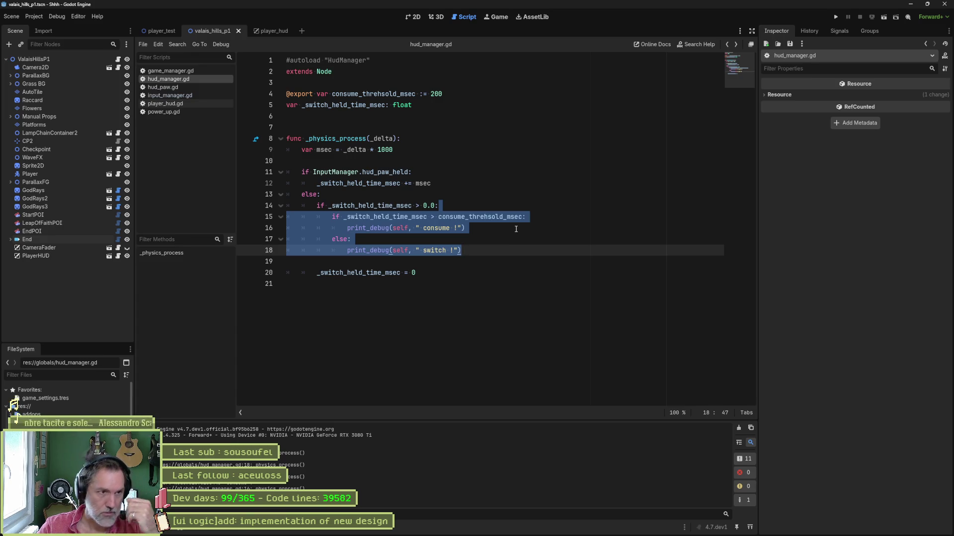
Step: Paste a copy of the nested held-time check block (lines 14–18) below the original
left_click(424, 199)
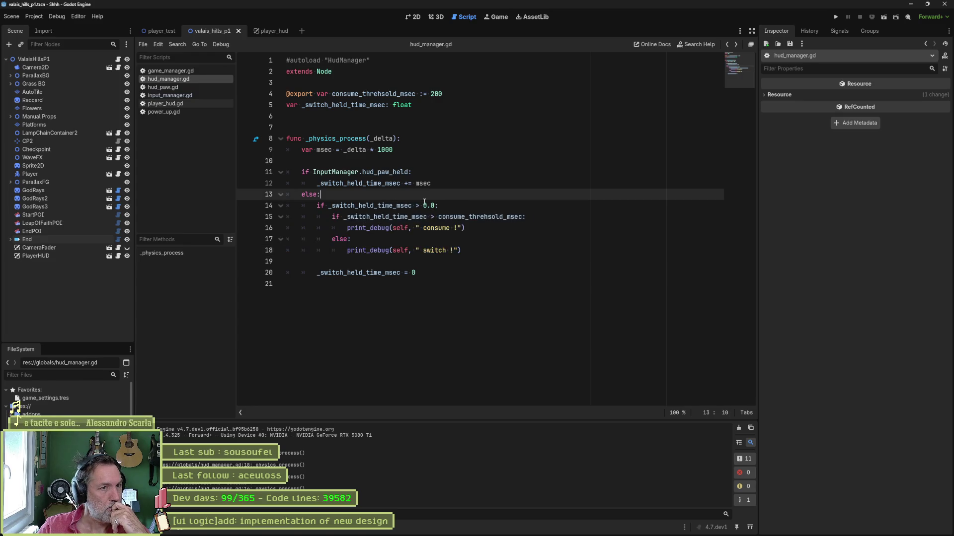
double_click(373, 207)
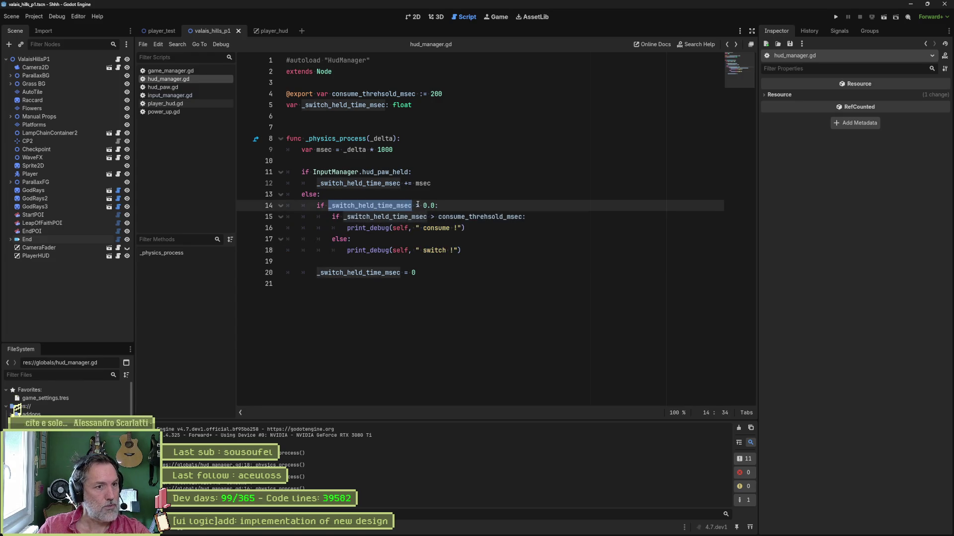
left_click(417, 205)
key("shift+Right")
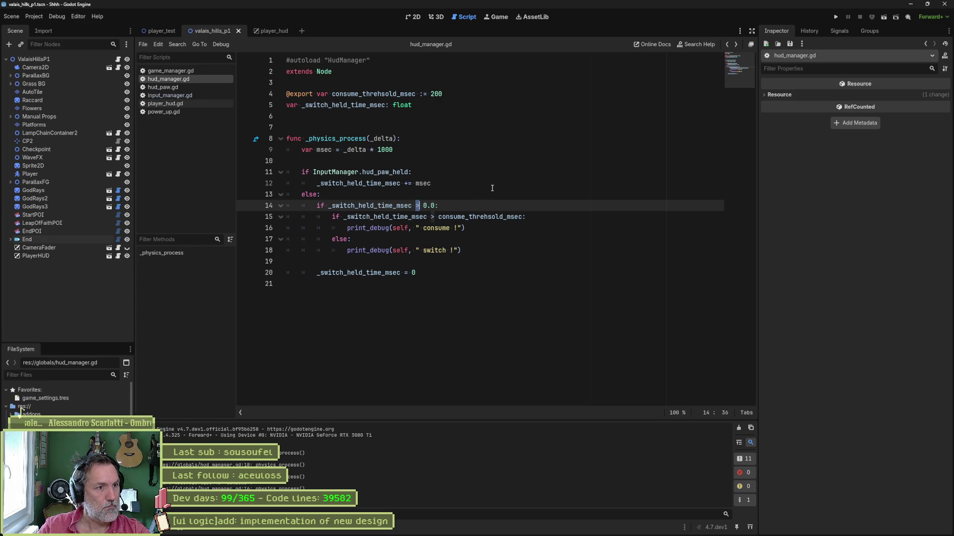
left_click_drag(466, 247, 471, 193)
left_click(405, 272)
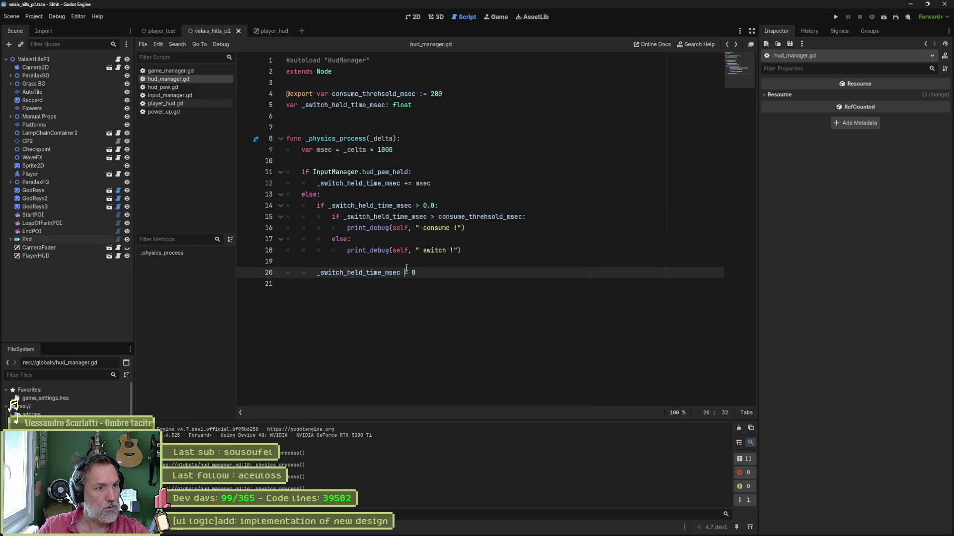
left_click(405, 261)
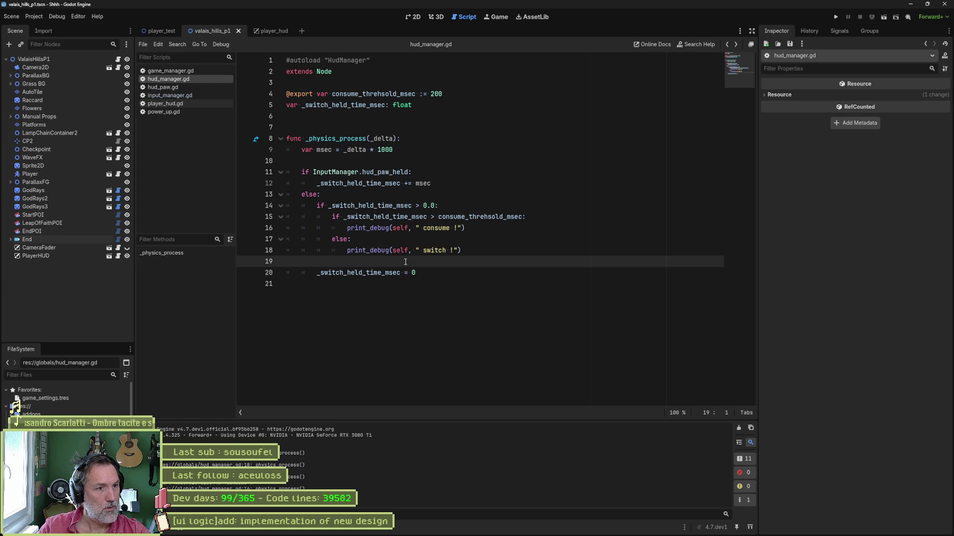
key("ctrl+v")
mouse_move(396, 273)
left_mouse_down()
mouse_move(447, 308)
mouse_move(445, 318)
mouse_move(379, 317)
left_mouse_up()
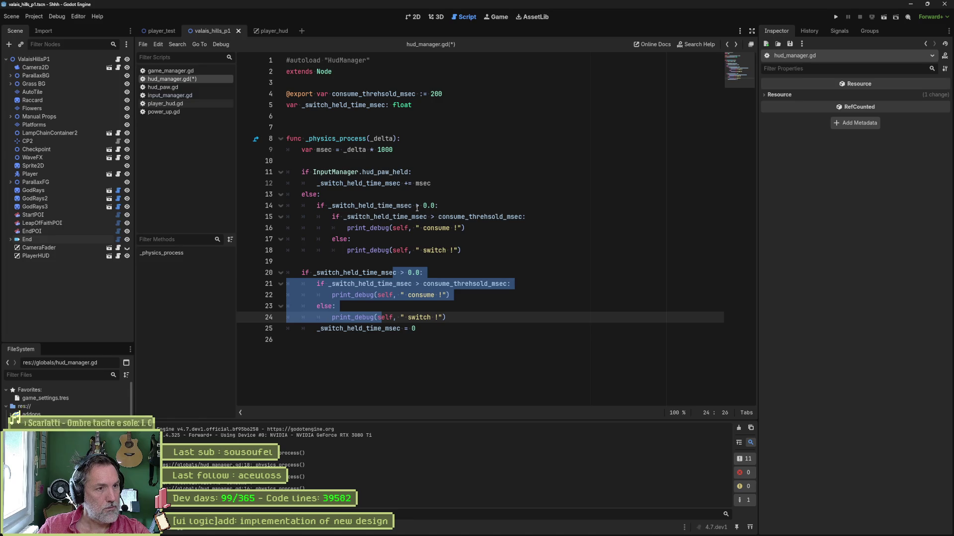
Step: Make line 14 require held time > 0.0 and < consume_threhsold_msec, deleting the inner consume check
double_click(419, 208)
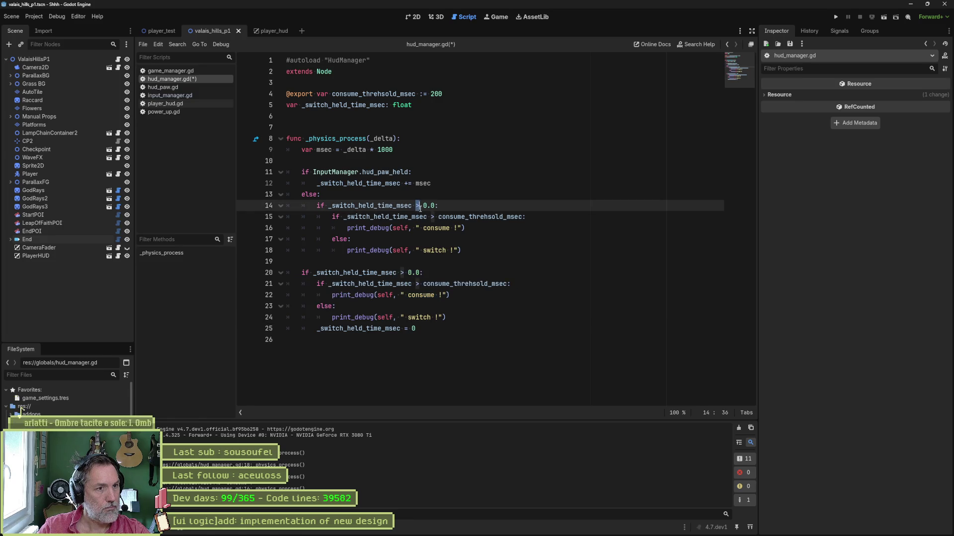
left_click_drag(328, 205, 436, 206)
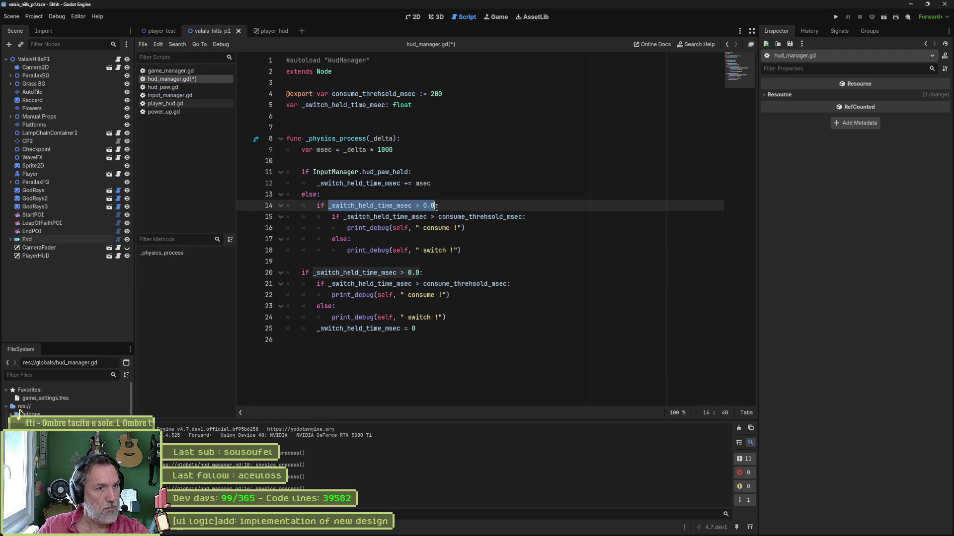
left_click(436, 206)
type("and")
key("ctrl+v")
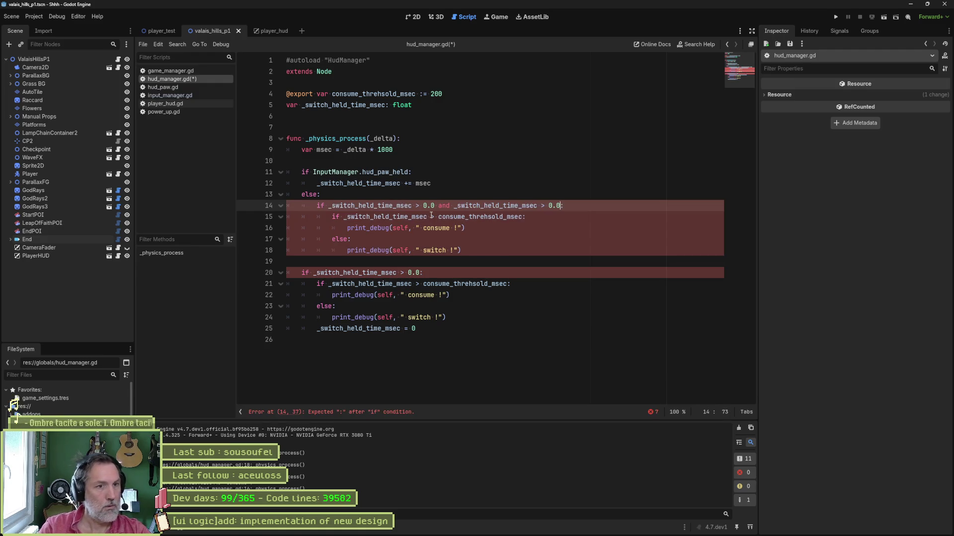
key("BackSpace")
key("BackSpace")
key("BackSpace")
type("< ")
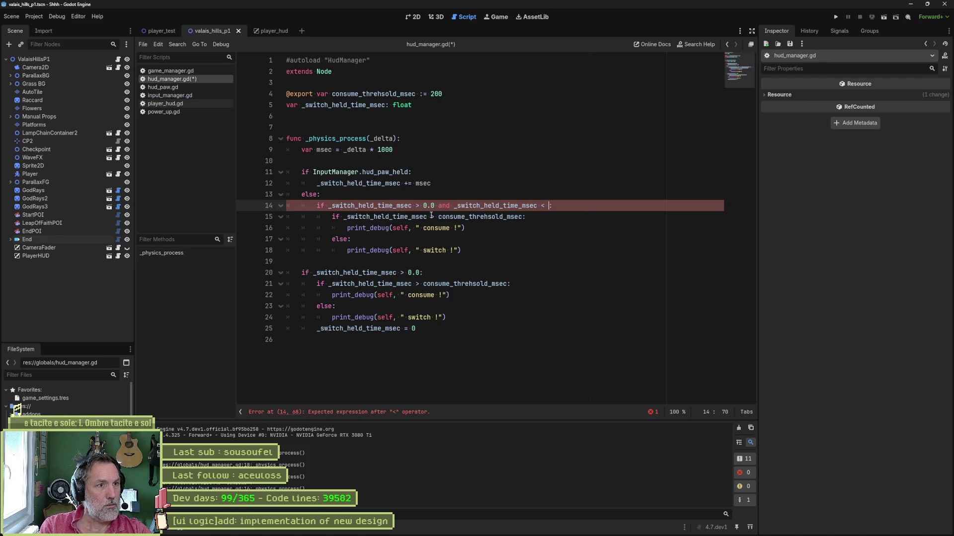
type("con")
key("Return")
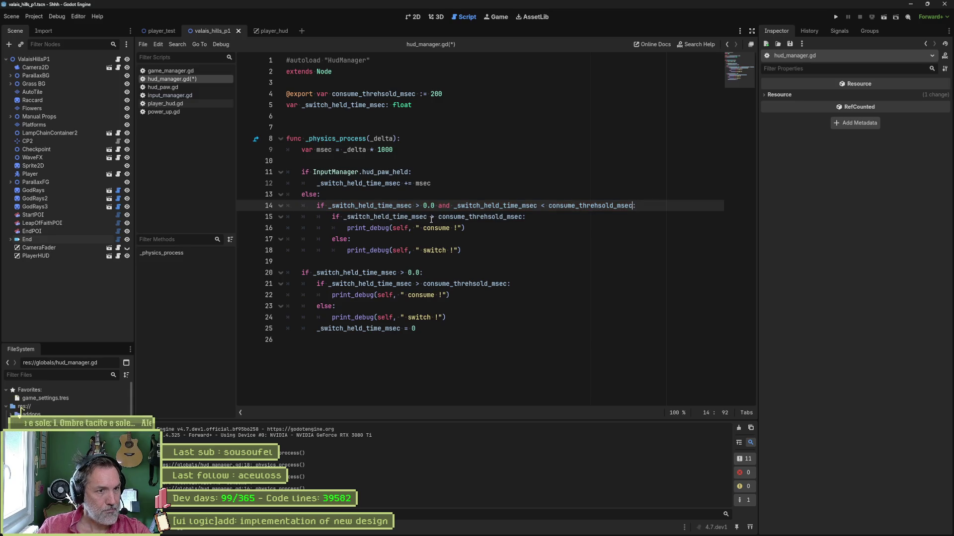
left_click(431, 217)
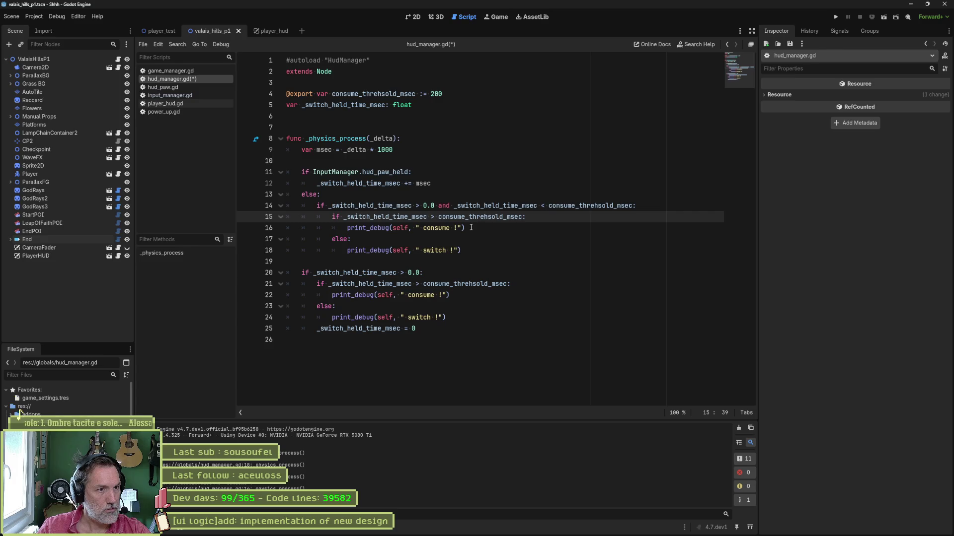
key("ctrl+shift+k")
key("ctrl+shift+k")
key("ctrl+shift+k")
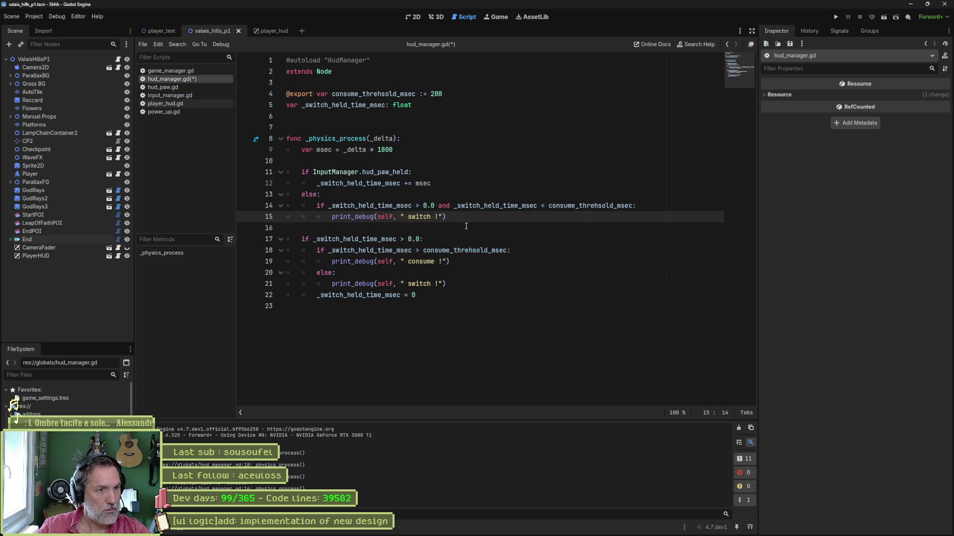
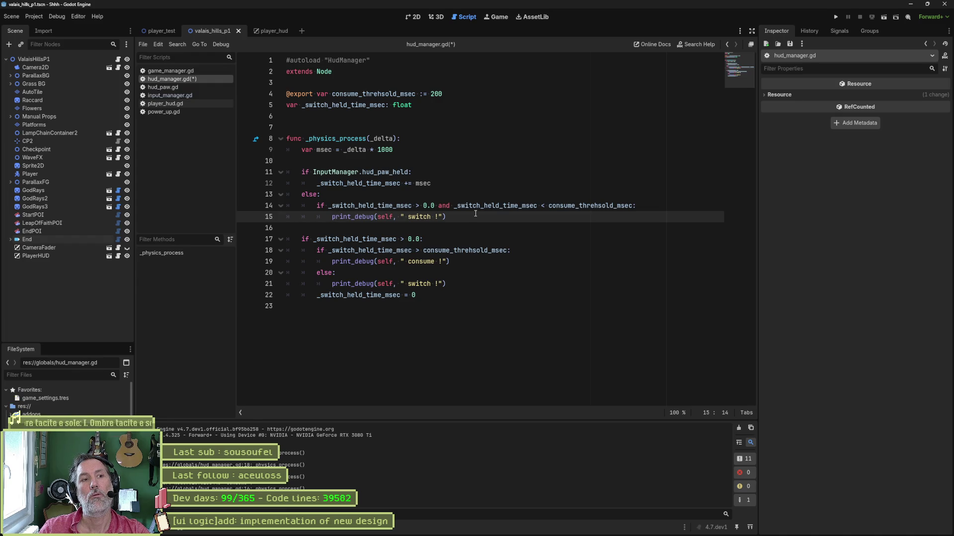
Step: Paste the consume_threhsold_msec check with its ' consume !' print_debug under the hud_paw_held increment line
left_click(468, 183)
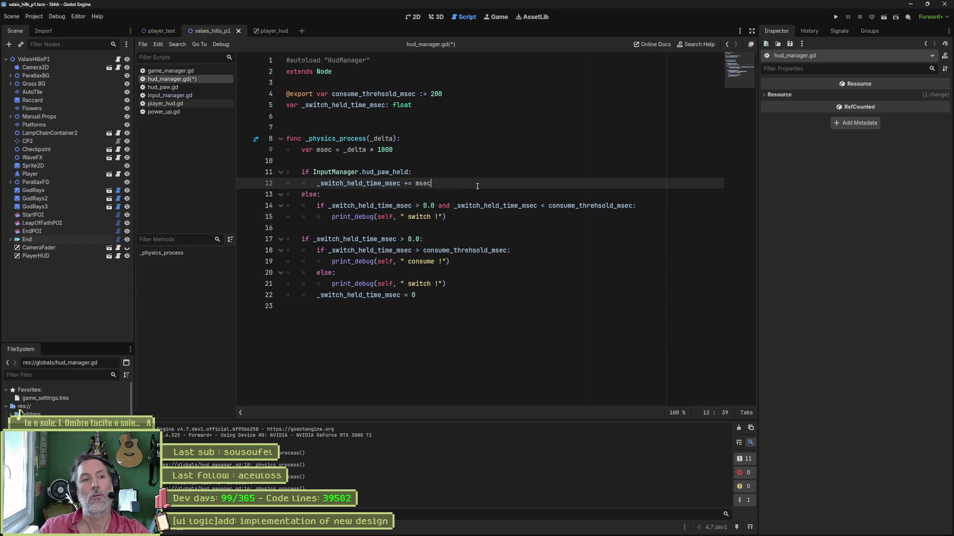
key("Return")
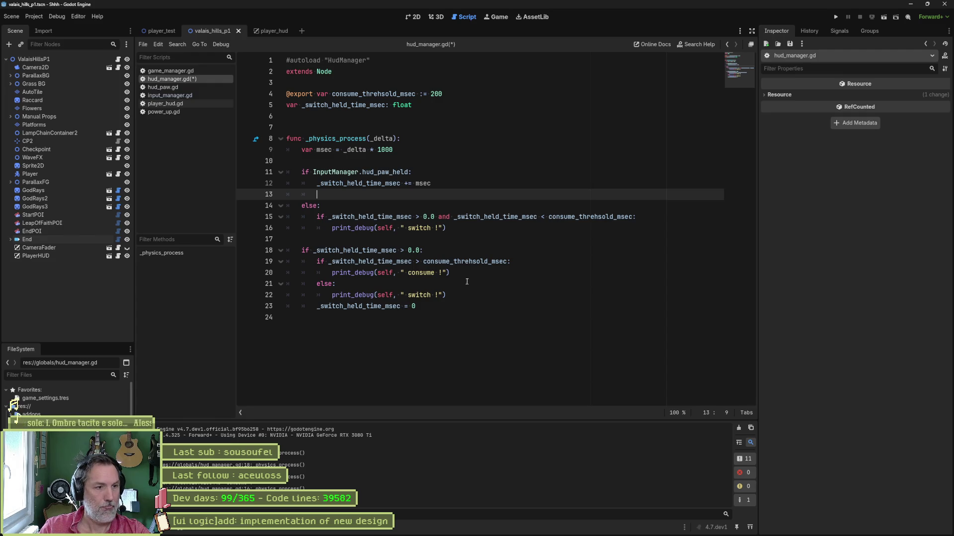
mouse_move(465, 274)
left_mouse_down()
mouse_move(465, 261)
mouse_move(427, 251)
left_mouse_up()
key("ctrl+c")
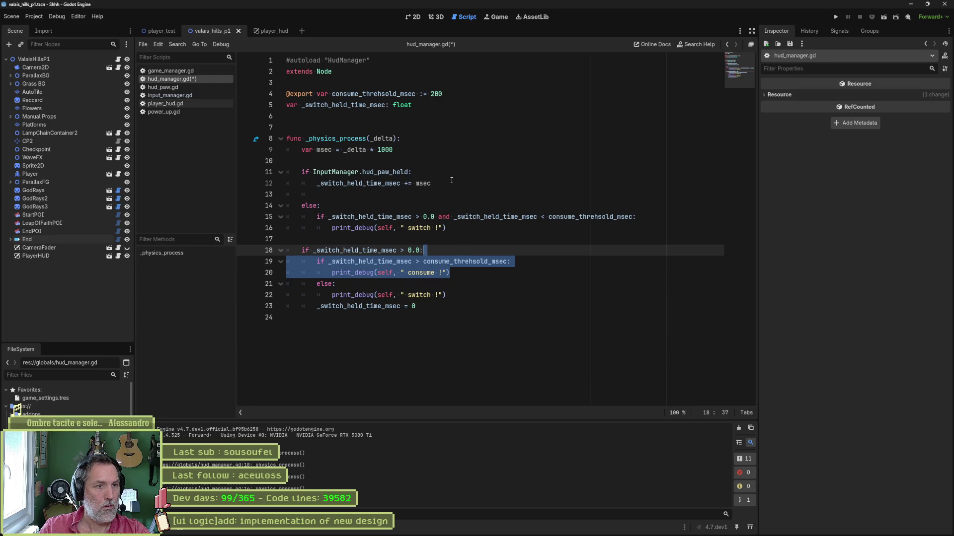
left_click(435, 188)
key("ctrl+v")
left_click(434, 187)
key("Return")
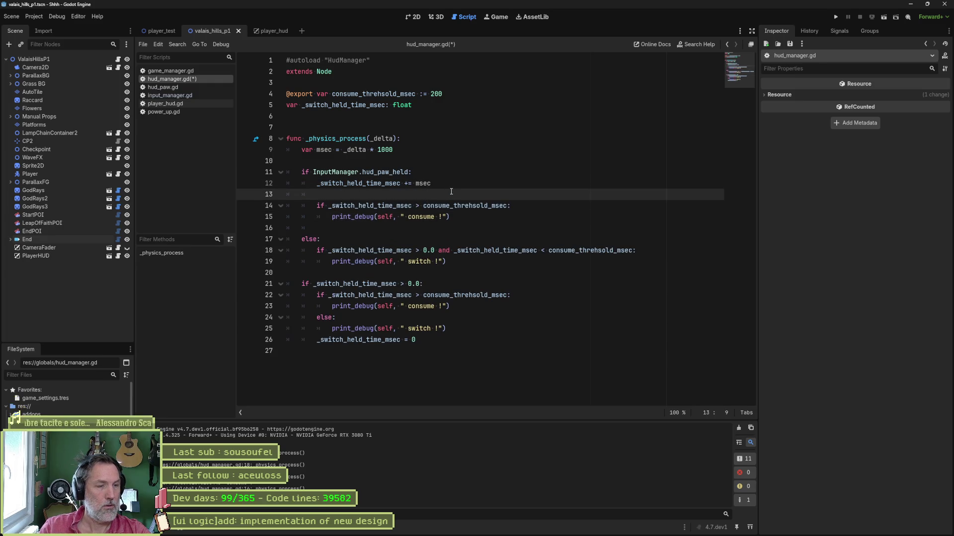
Step: Review the pasted consume check and open a new line below the _switch_held_time_msec declaration
left_click_drag(434, 183, 324, 184)
left_click(446, 205)
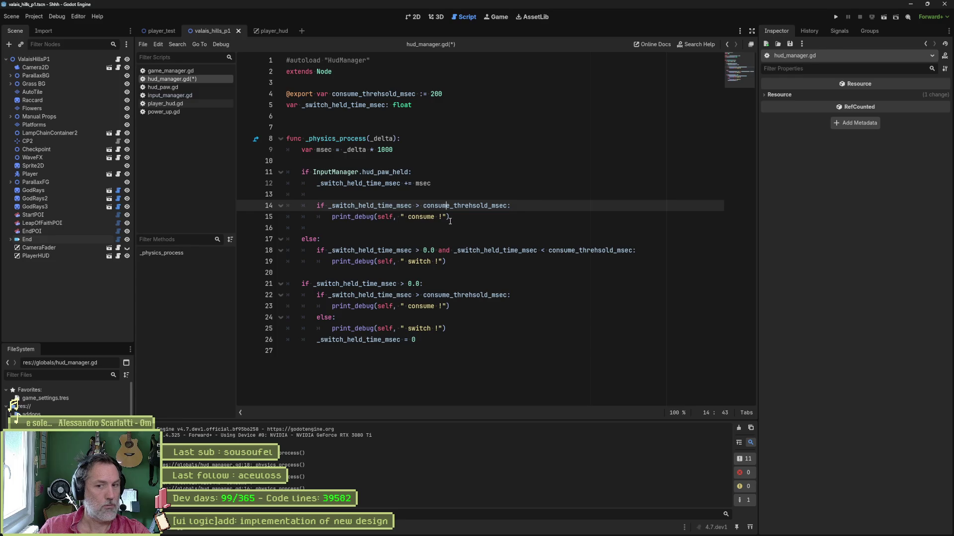
left_click(450, 228)
left_click(466, 217)
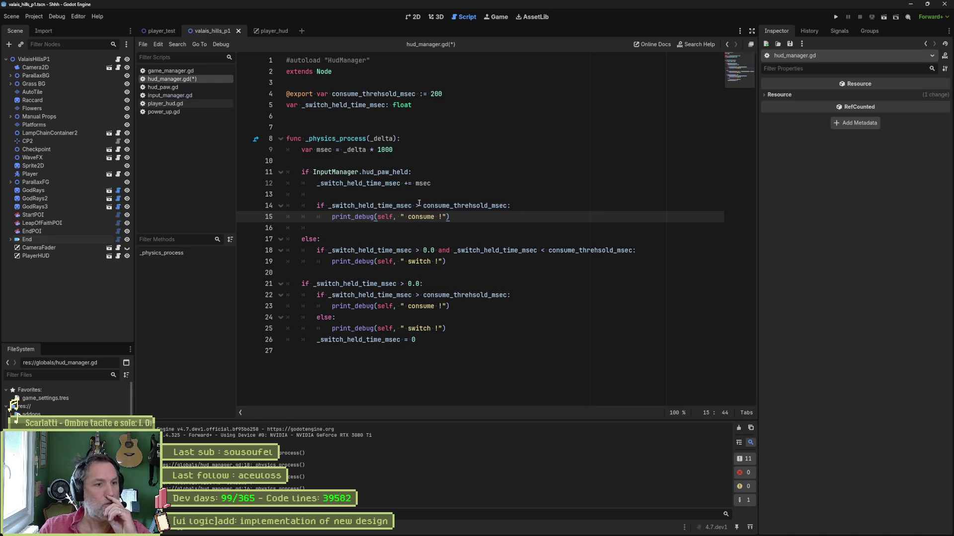
left_click(426, 115)
key("Return")
Step: Declare 'var _is_consumed := false' and prefix the consume condition with 'not _is_consumed and'
type("var ")
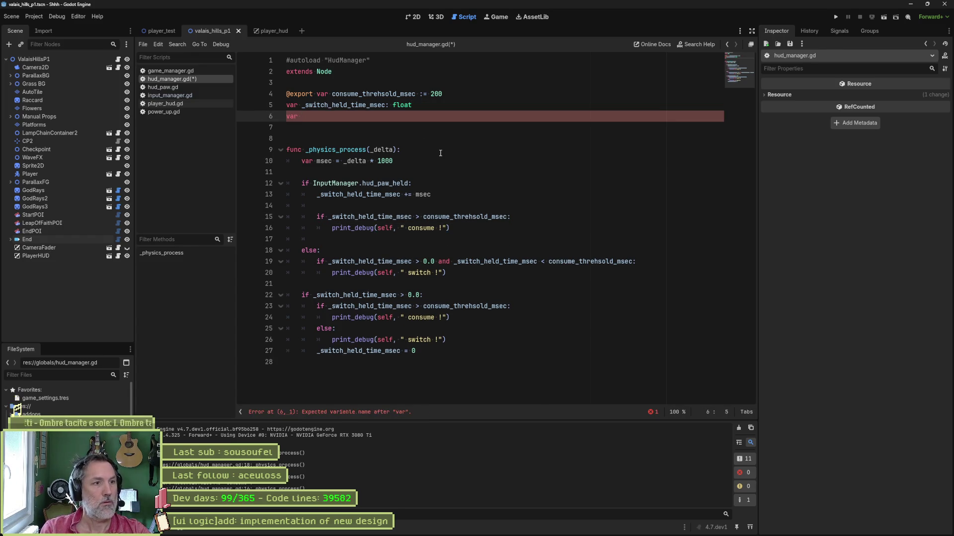
type("_is_consumed := fa")
type("lse")
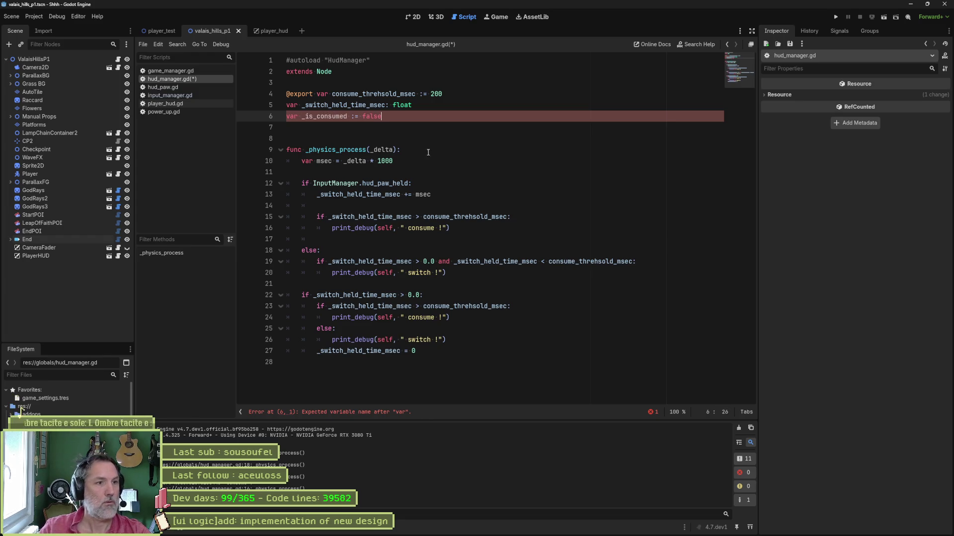
double_click(324, 116)
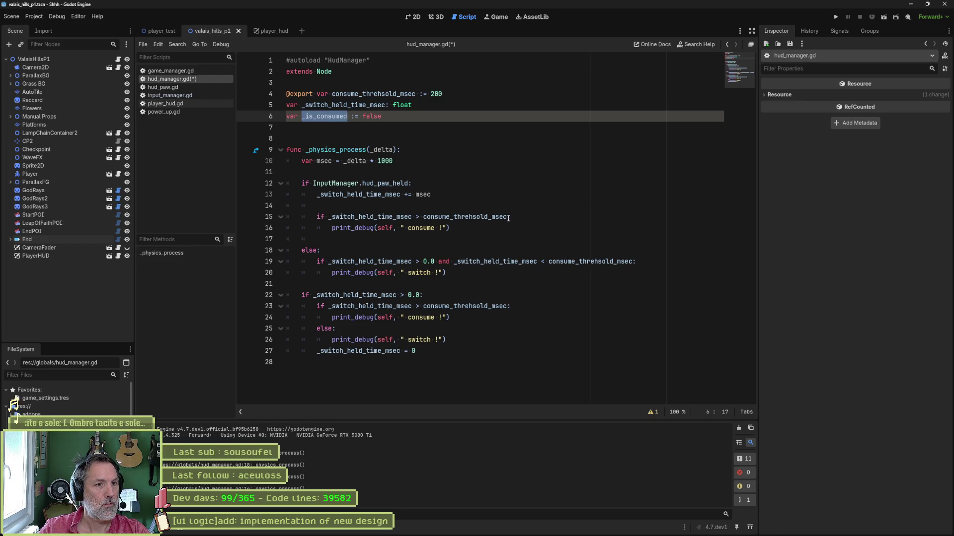
left_click(329, 217)
type("not _is_consumed and")
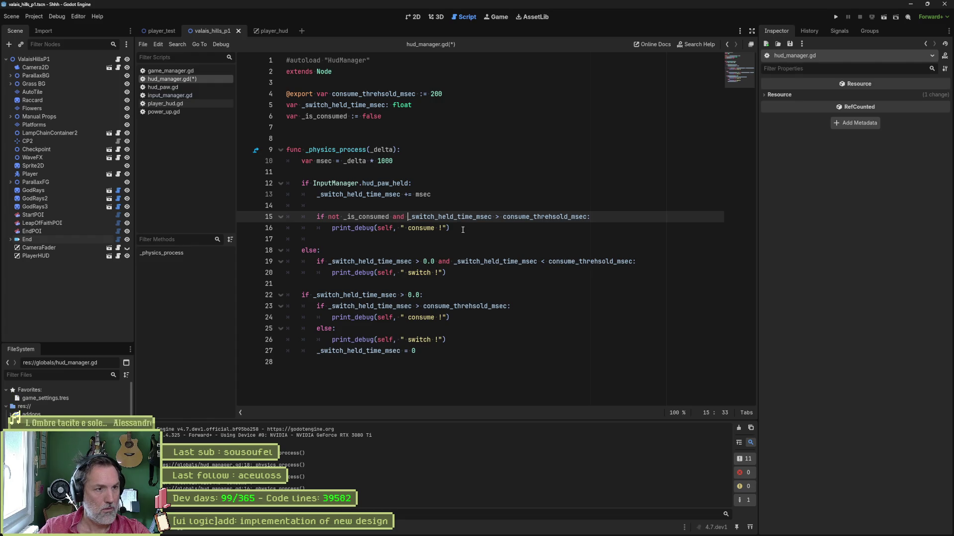
Step: Add '_is_consumed = true' inside the consume check and run the game with F5
left_click(606, 217)
key("Return")
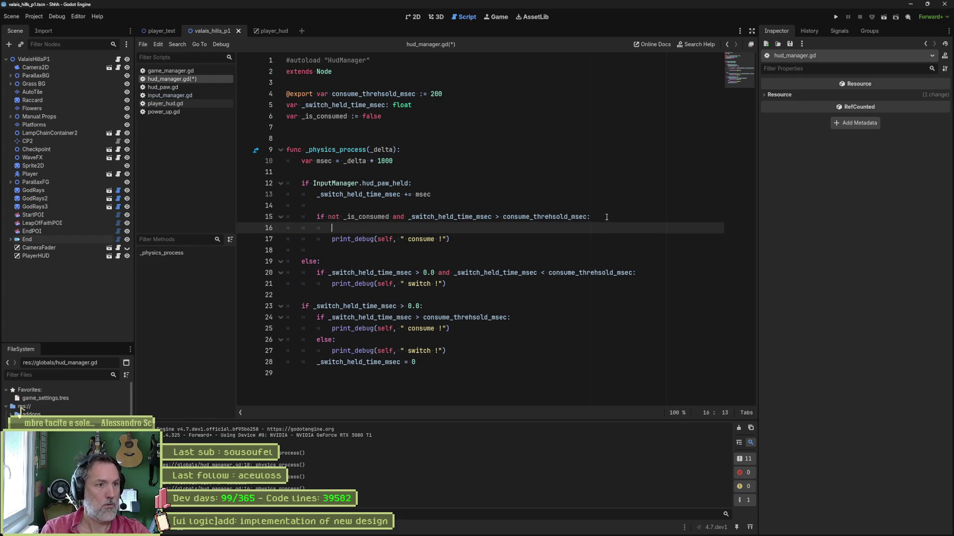
type("i")
key("BackSpace")
type("_is")
key("Return")
type("-= t")
key("BackSpace")
key("BackSpace")
key("BackSpace")
type("= true")
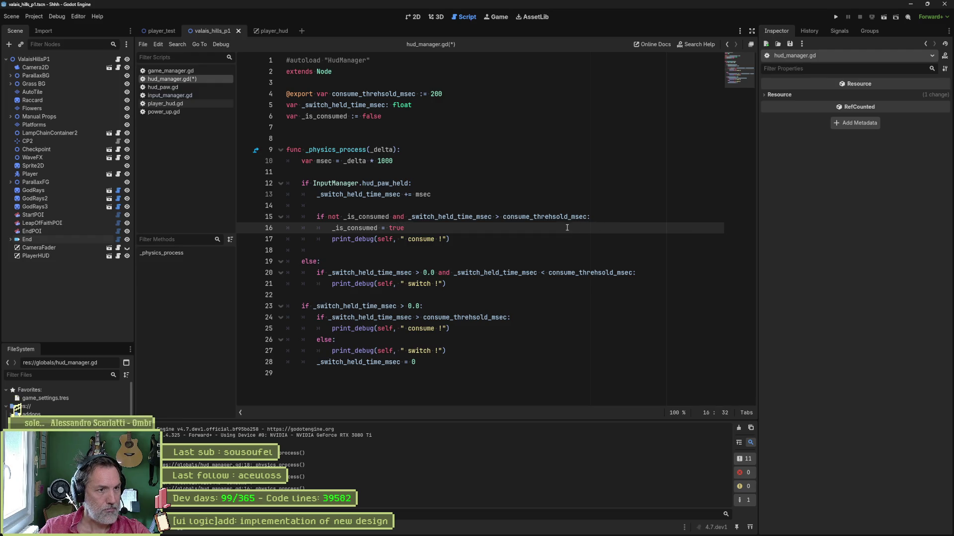
left_click_drag(579, 223, 597, 219)
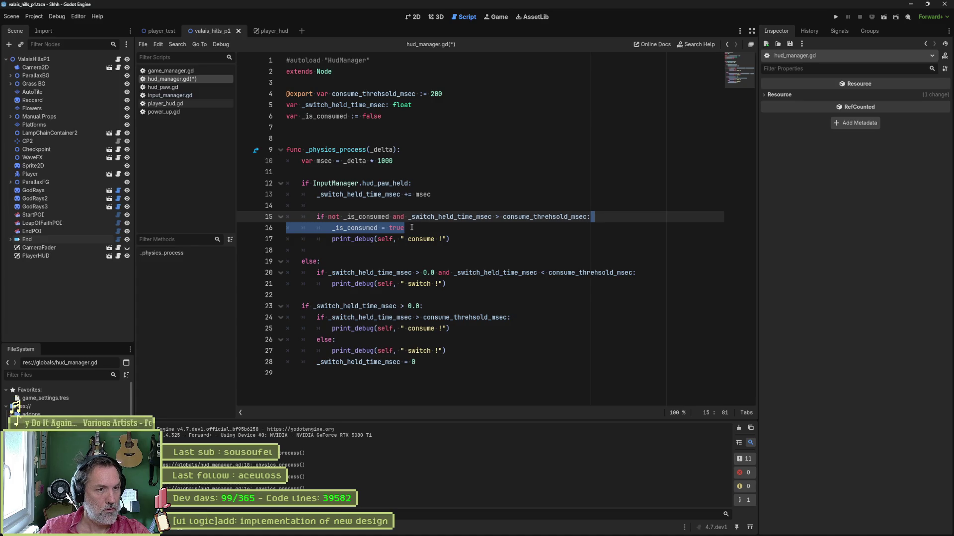
left_click(465, 239)
key("F5")
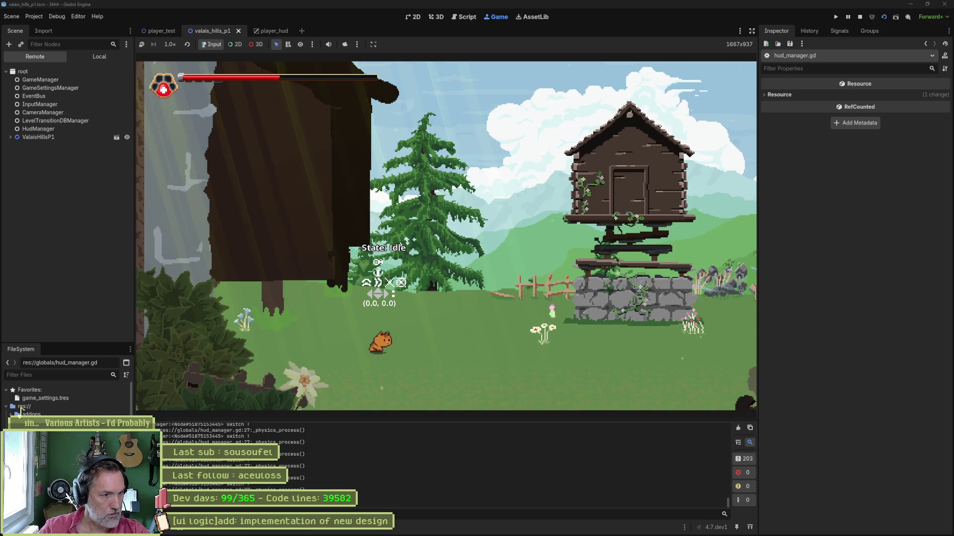
Step: Stop the game, comment out lines 19–28 with Ctrl+K, then test-run and stop again
key("F8")
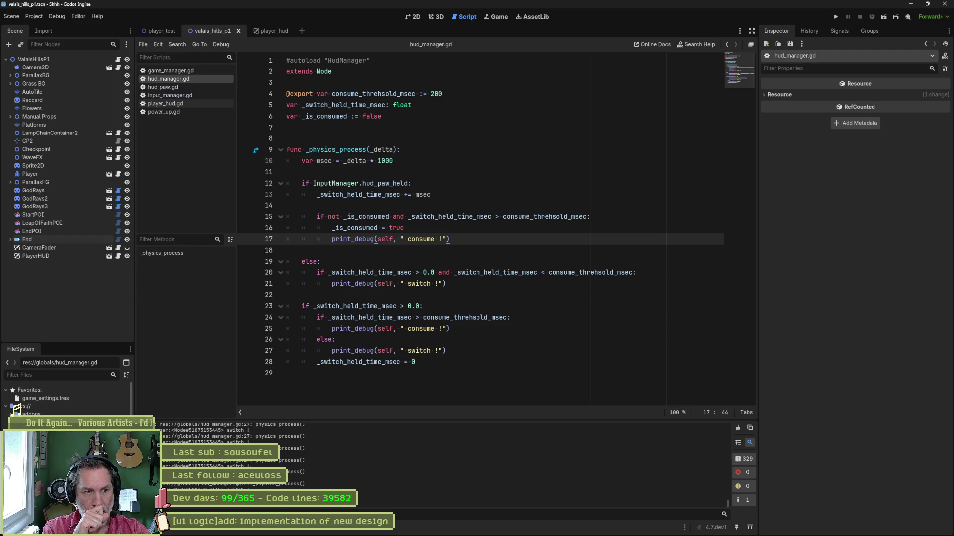
left_click_drag(408, 268, 406, 356)
key("ctrl+k")
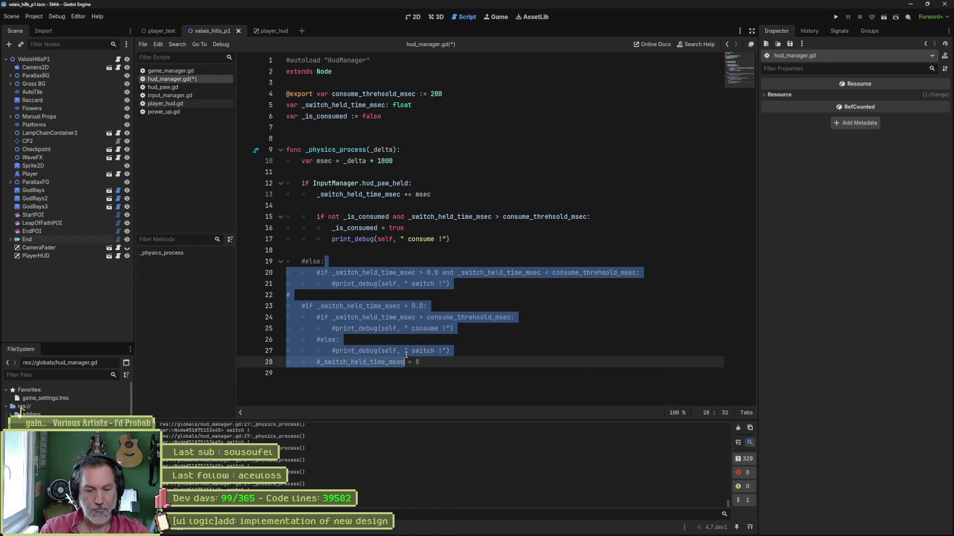
key("F5")
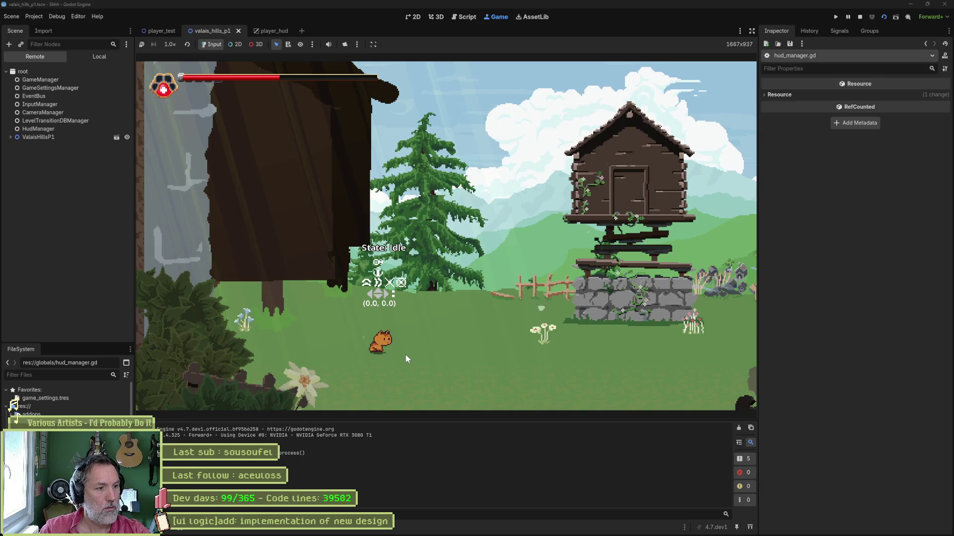
key("F8")
left_click(457, 250)
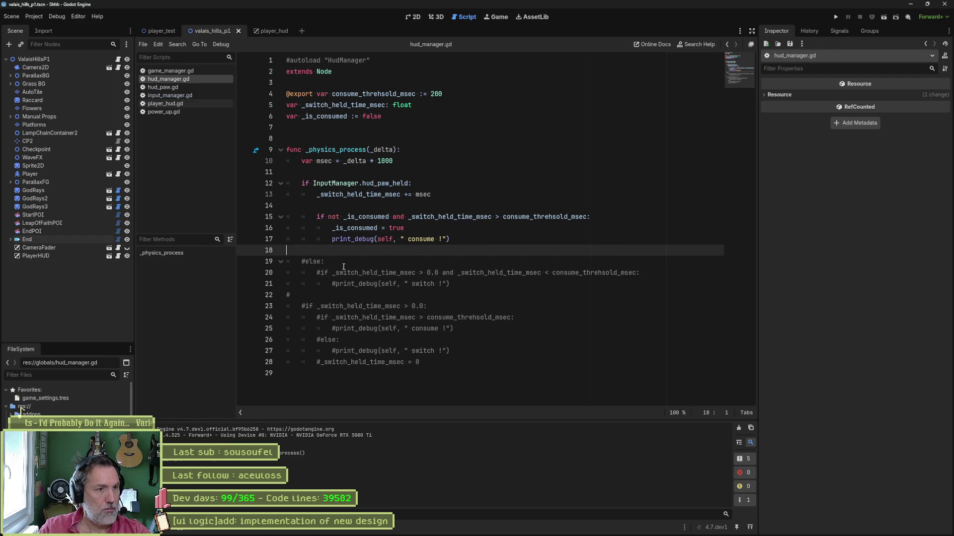
Step: Turn the commented else on line 19 into 'elif not InputManager.hud_paw_held'
left_click(306, 262)
key("BackSpace")
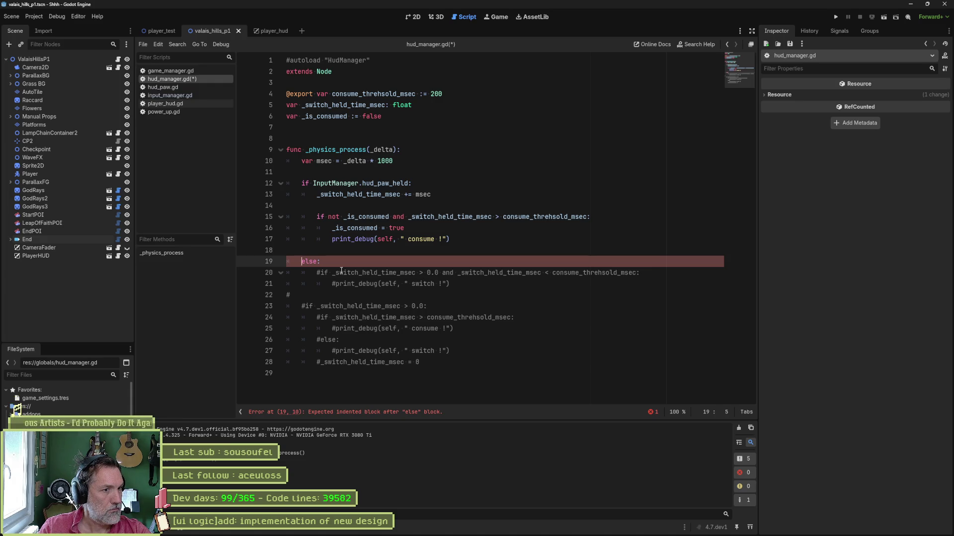
left_click_drag(317, 262, 309, 262)
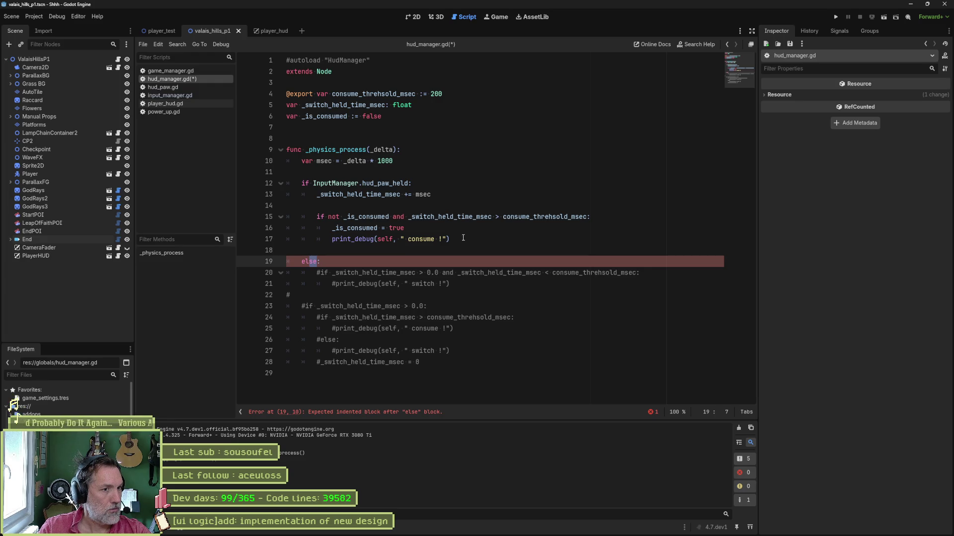
left_click(313, 184)
left_click_drag(302, 183, 409, 183)
key("ctrl+c")
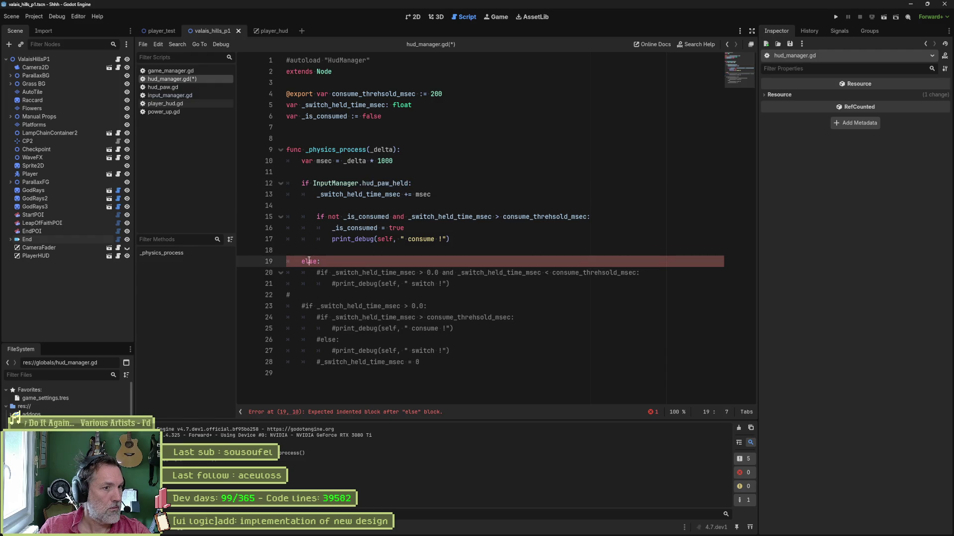
left_click_drag(309, 262, 317, 261)
key("ctrl+v")
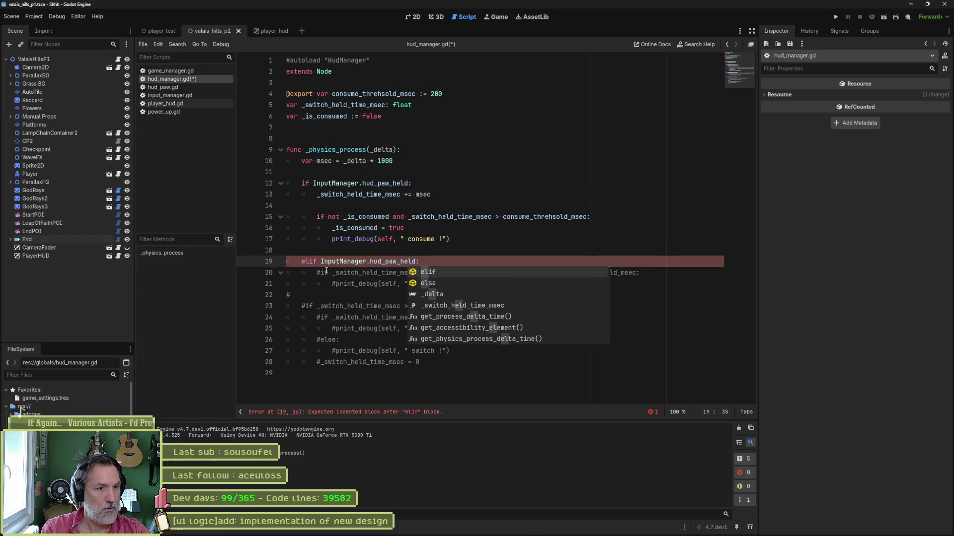
key("ctrl+Left")
key("ctrl+Left")
type("not")
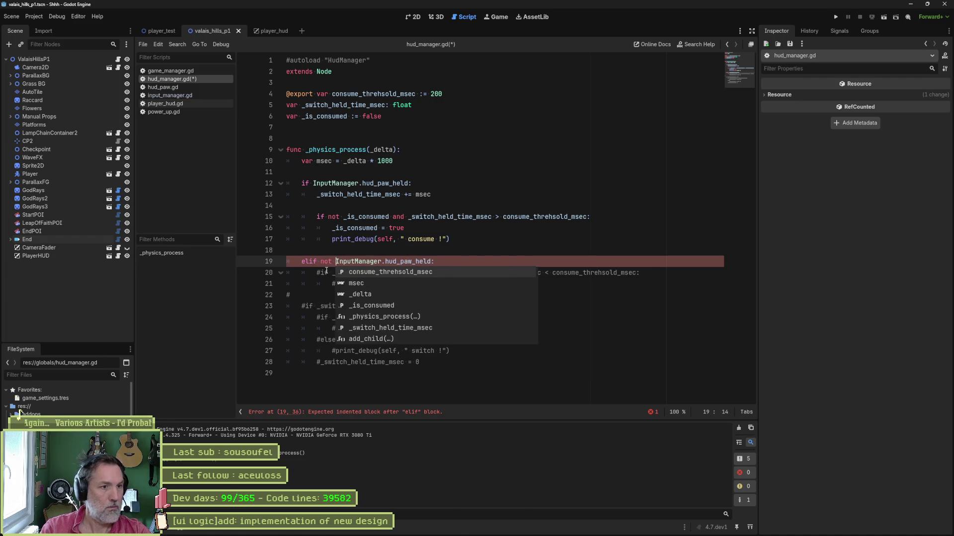
key("End")
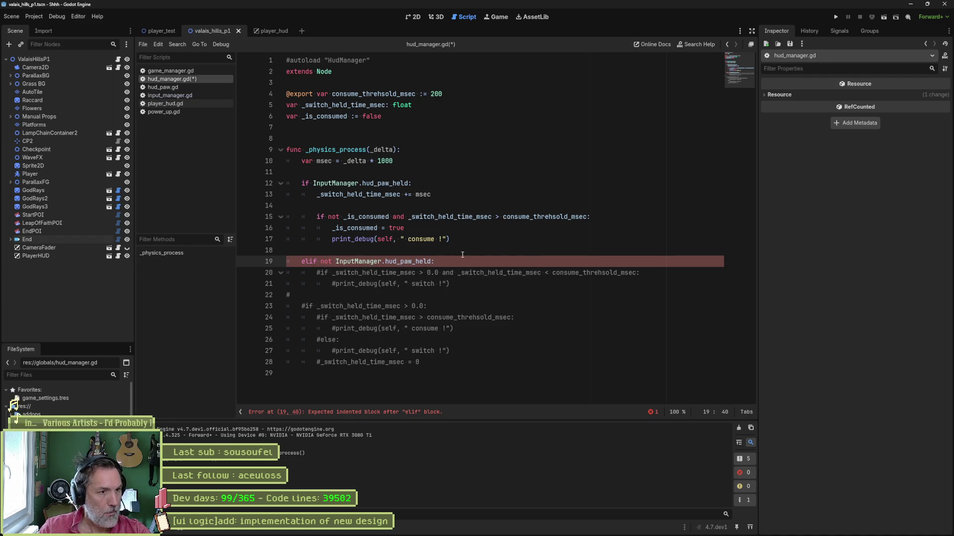
Step: Append 'and not _is_consumed' to the elif condition
double_click(363, 229)
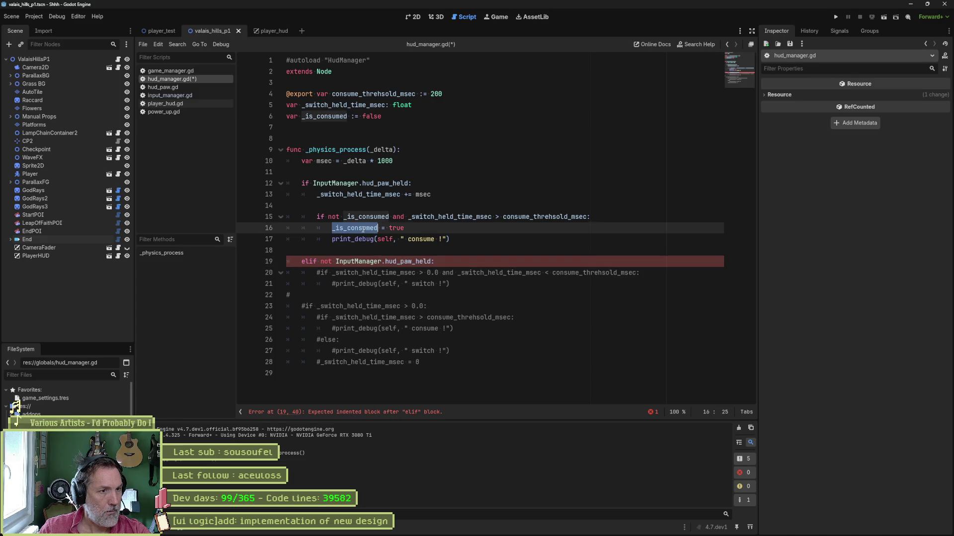
left_click(431, 261)
type("and not")
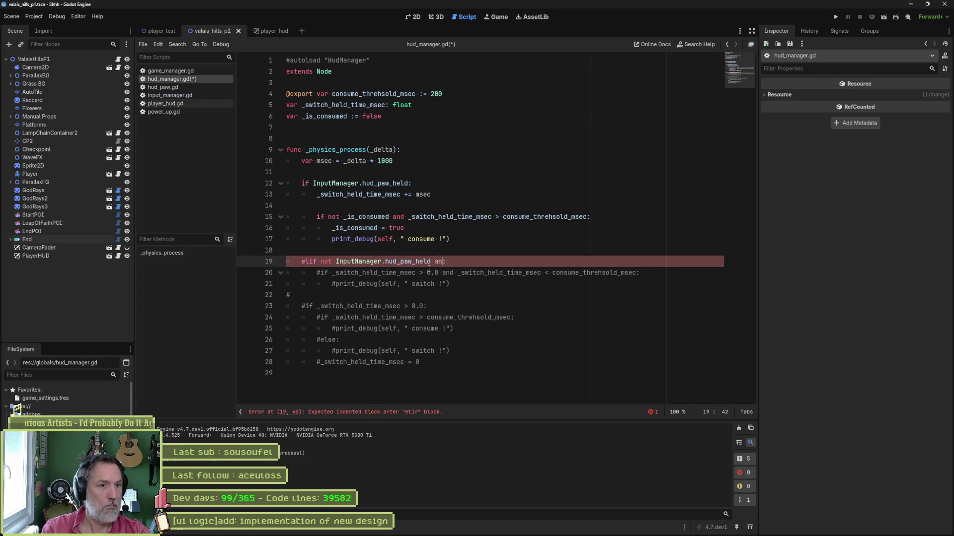
key("ctrl+v")
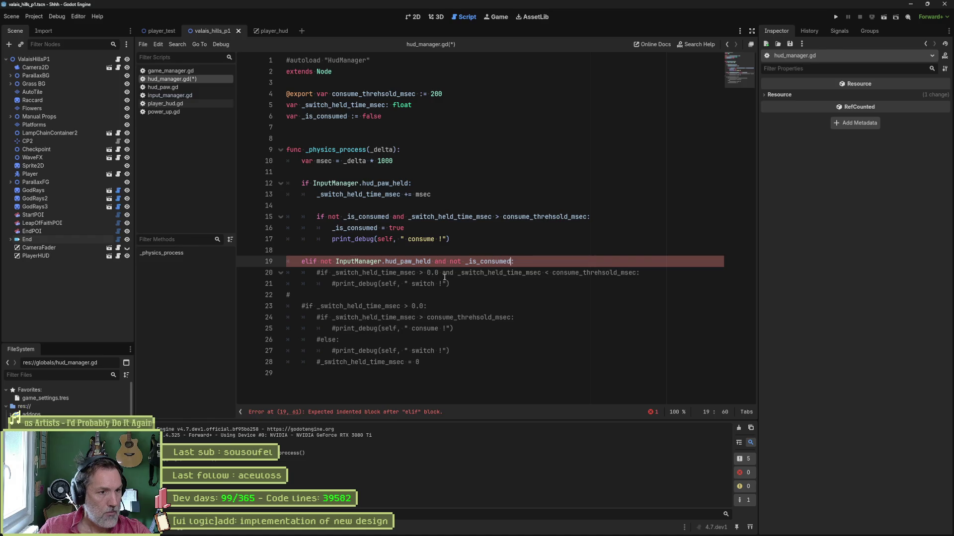
Step: Place an uncommented, dedented ' switch !' print_debug under the elif and run the game
triple_click(486, 286)
key("ctrl+c")
key("Up")
key("Up")
key("End")
key("ctrl+v")
key("shift+Tab")
key("Home")
key("Delete")
key("F5")
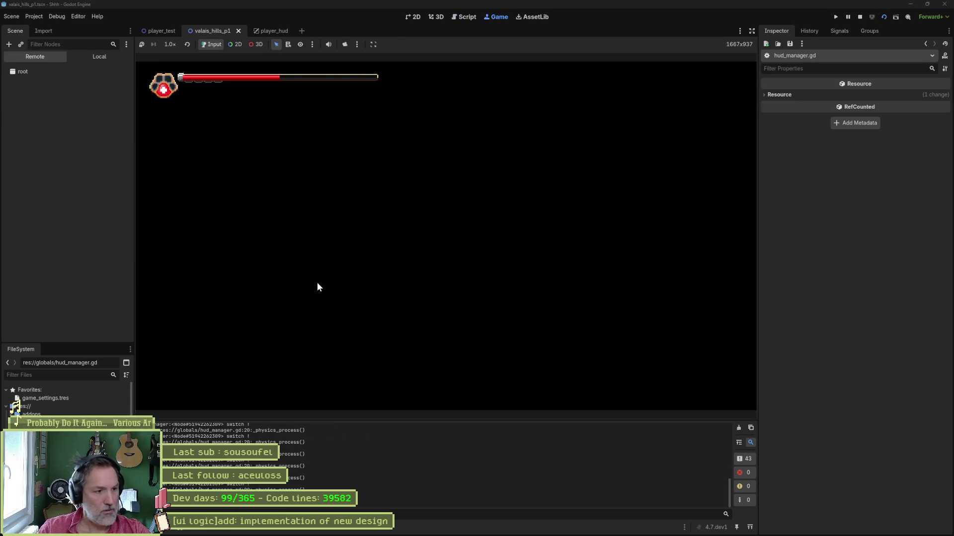
Step: Add '_switch_held_time_msec > 0 and' to the start of the elif condition, then test-run and stop the game
key("F8")
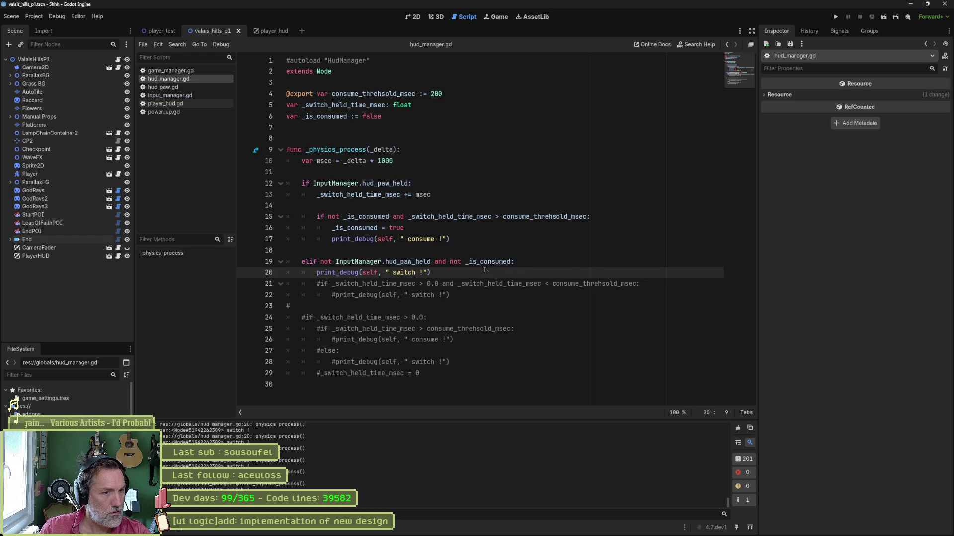
mouse_move(407, 263)
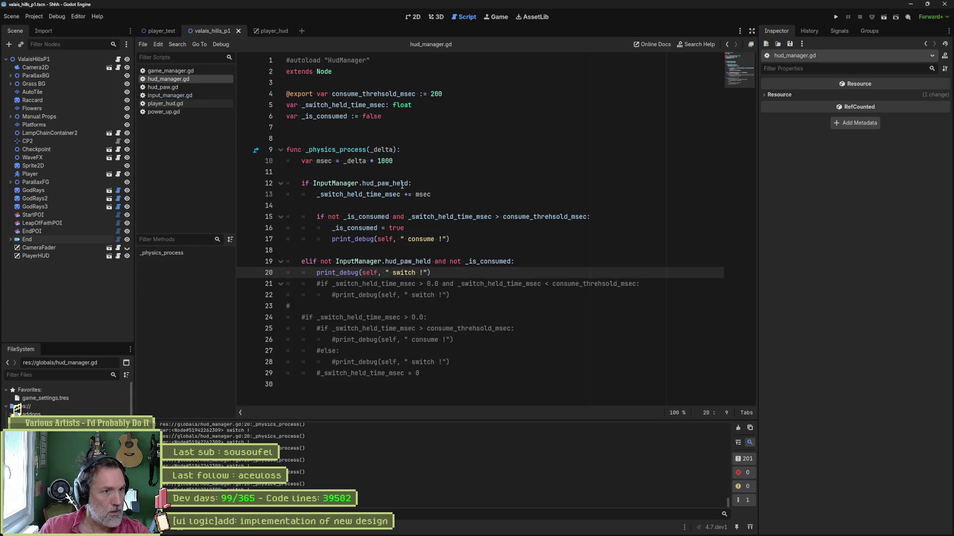
left_click(329, 195)
double_click(330, 194)
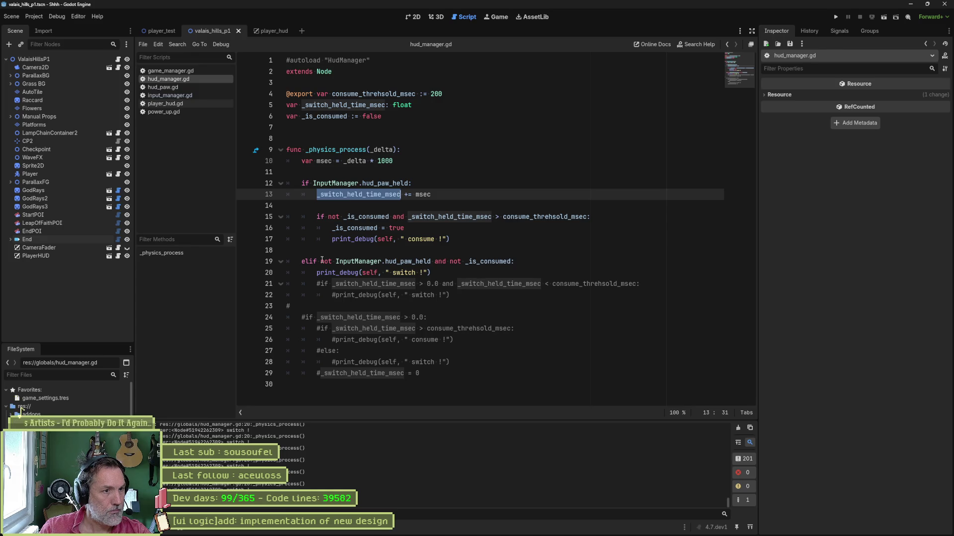
key("ctrl+c")
left_click(321, 261)
key("ctrl+v")
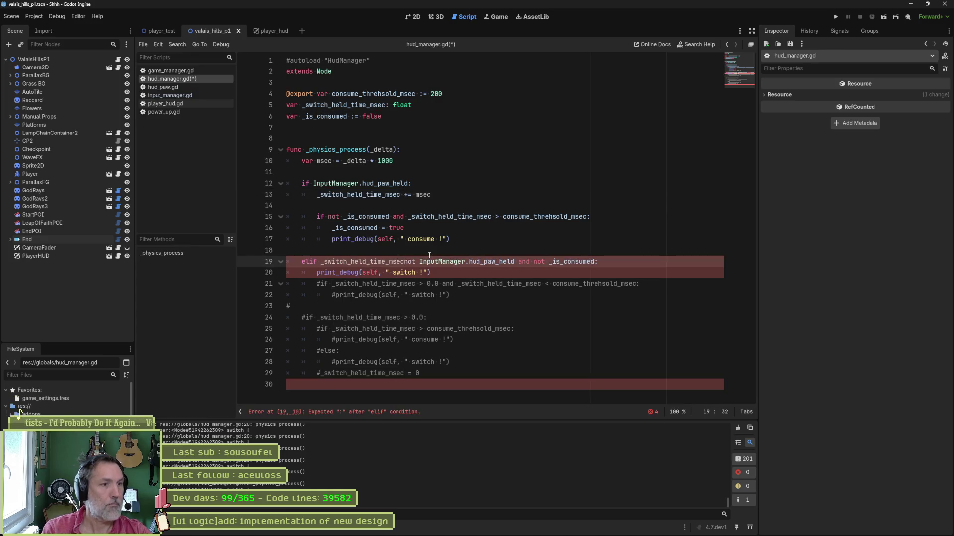
type(";")
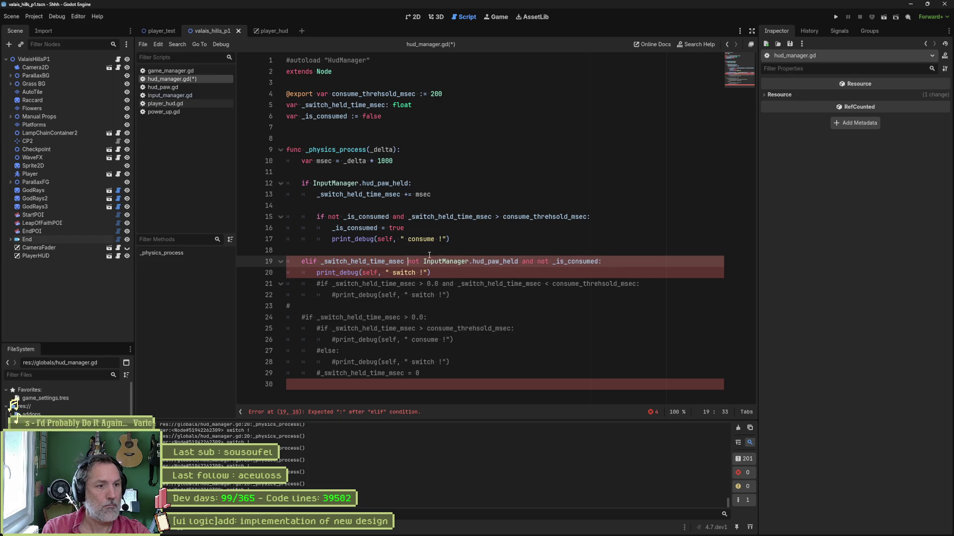
key("BackSpace")
type("> 0 and")
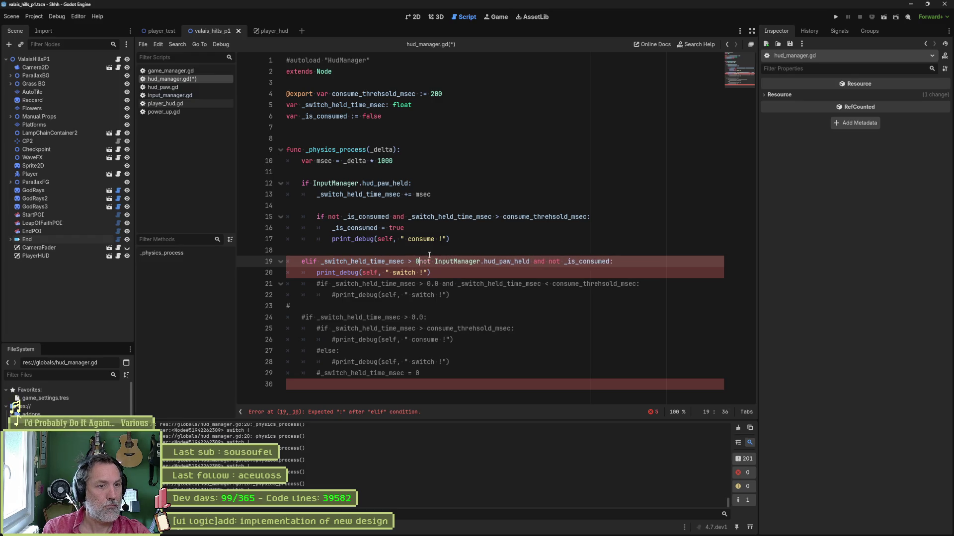
key("F6")
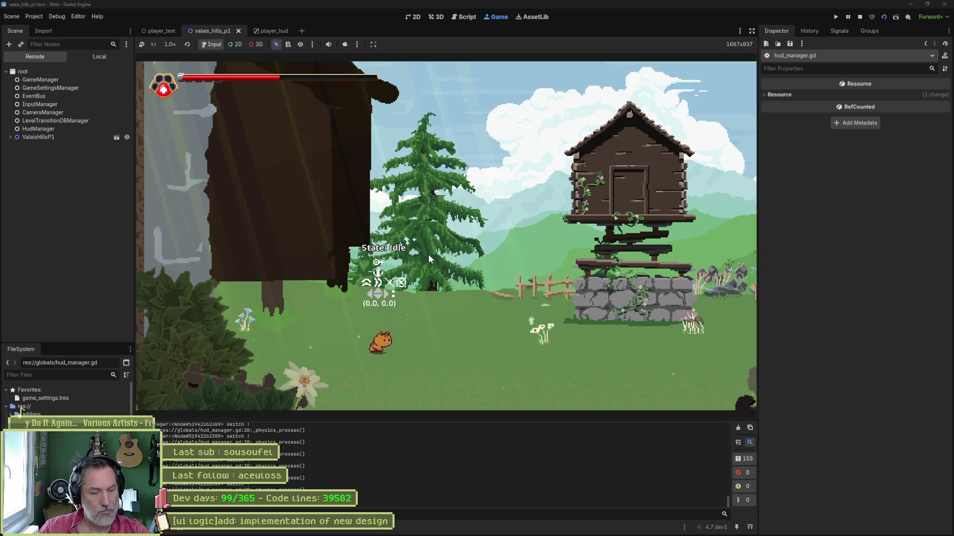
key("F8")
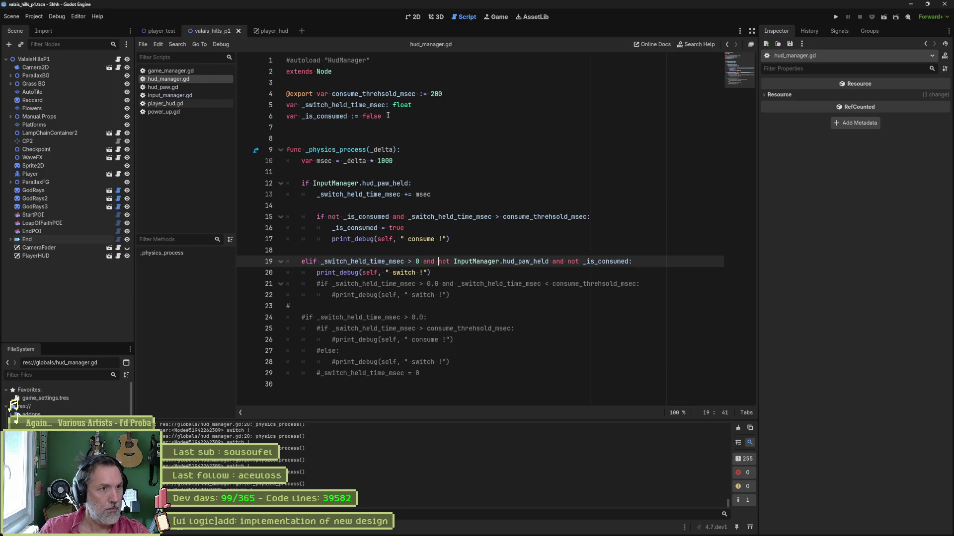
Step: Declare 'var _is_switched := false' and wrap the elif condition in parentheses starting with 'not _is_switched and'
left_click(417, 116)
key("Return")
type("var _i")
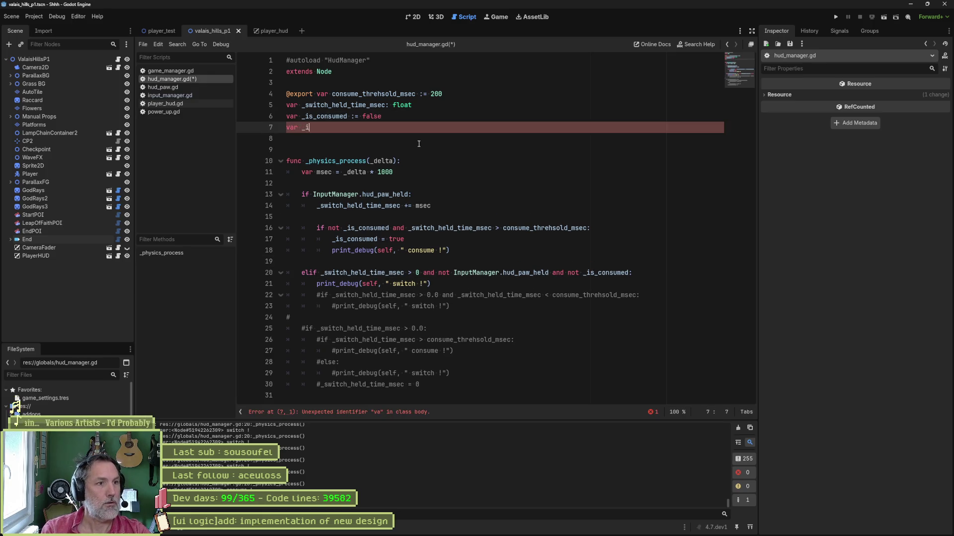
type("s_switched := false")
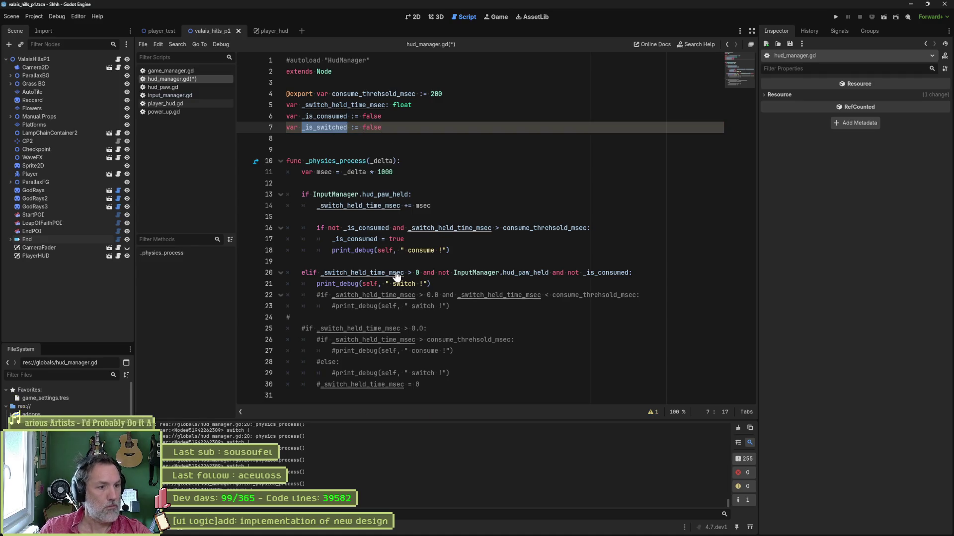
left_click(323, 272)
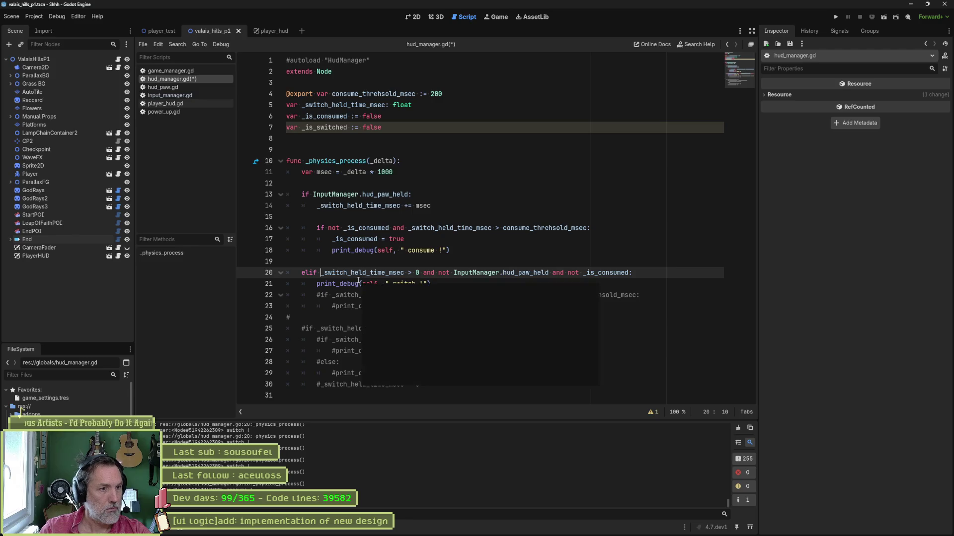
type("not _is_switched and")
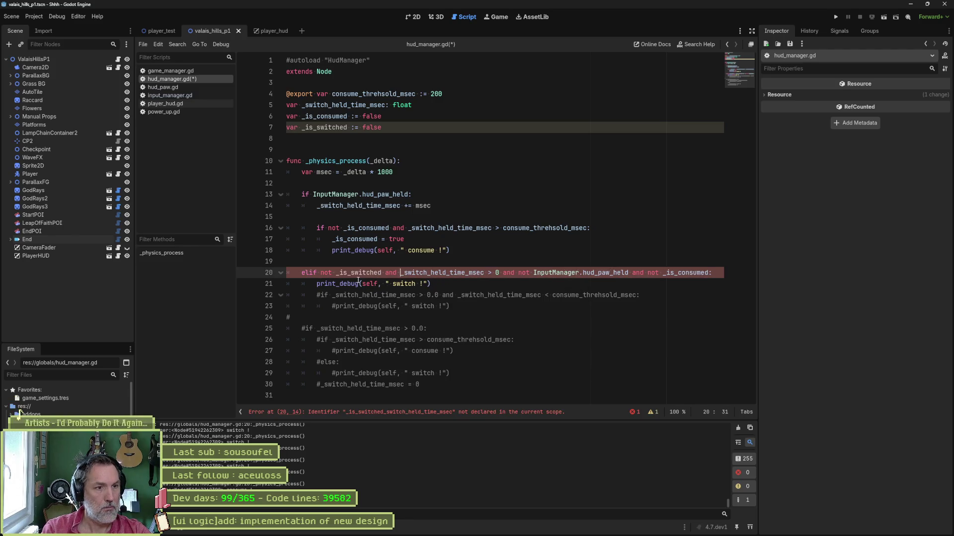
left_click(320, 273)
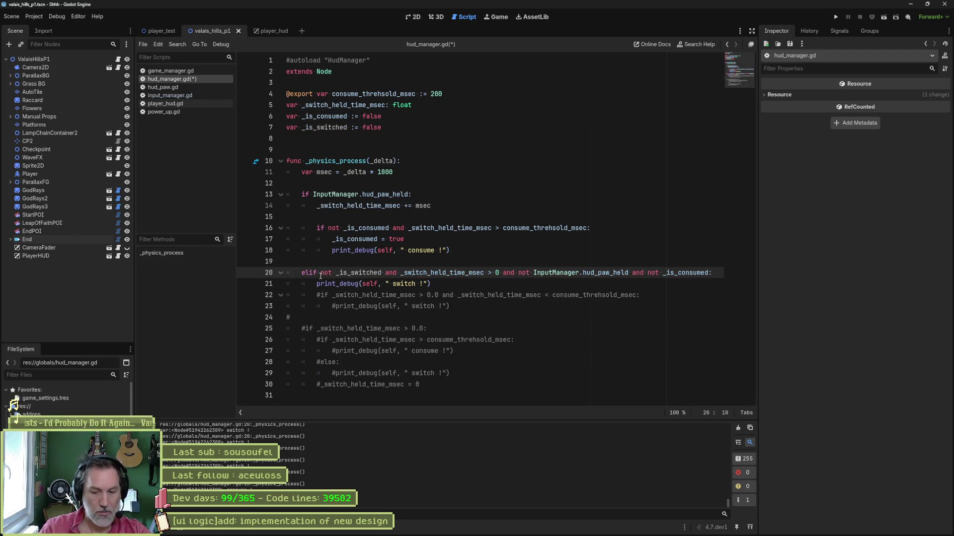
type("(")
left_click(710, 274)
type(")")
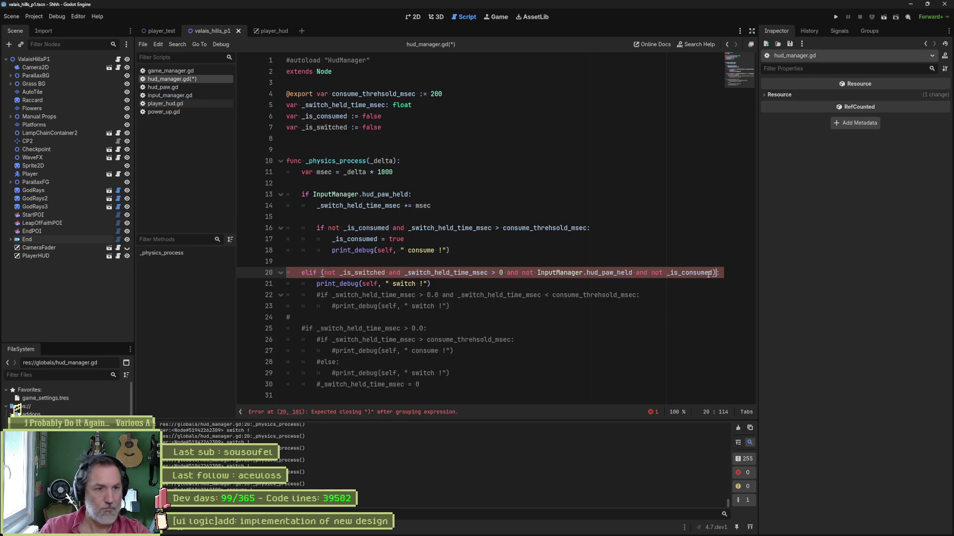
Step: Split the elif condition across indented lines, one check per line
left_click(389, 273)
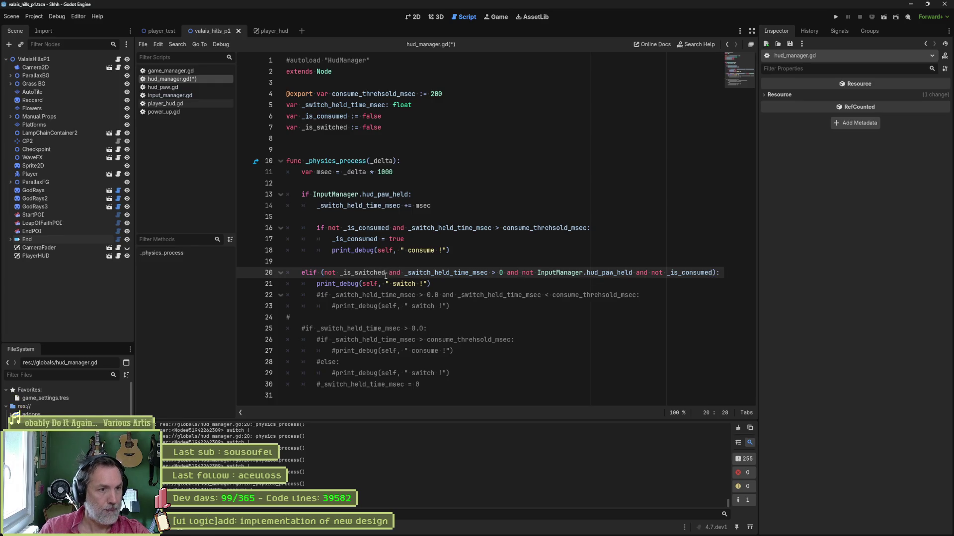
key("Return")
key("Tab")
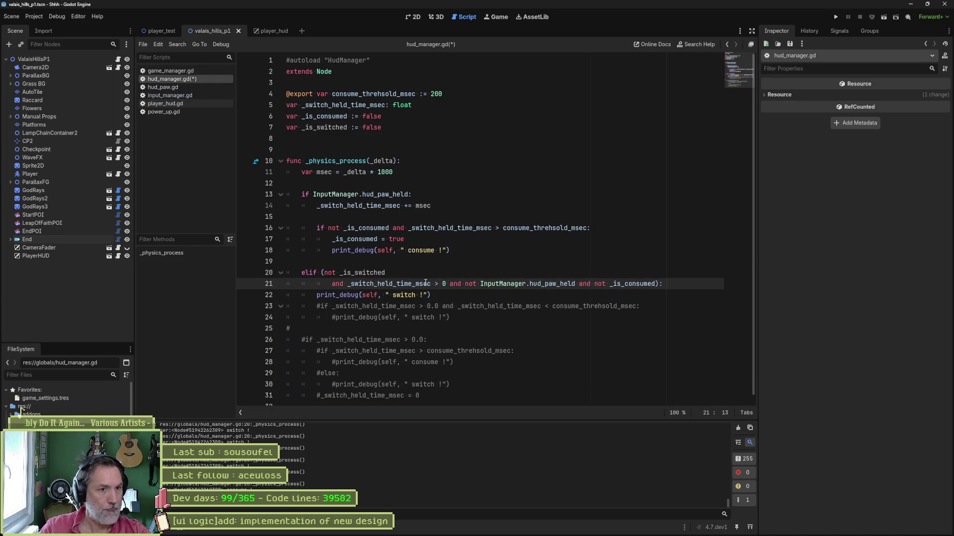
key("Return")
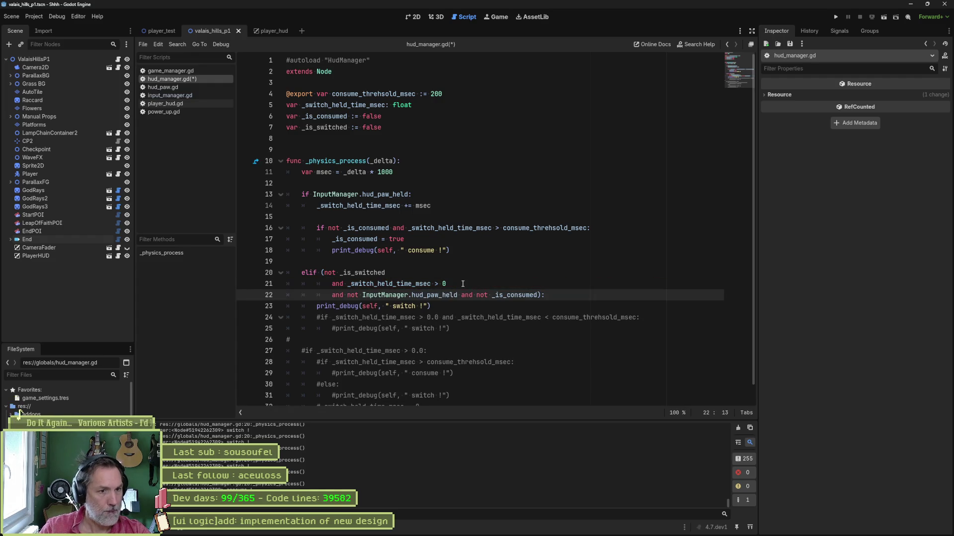
key("Return")
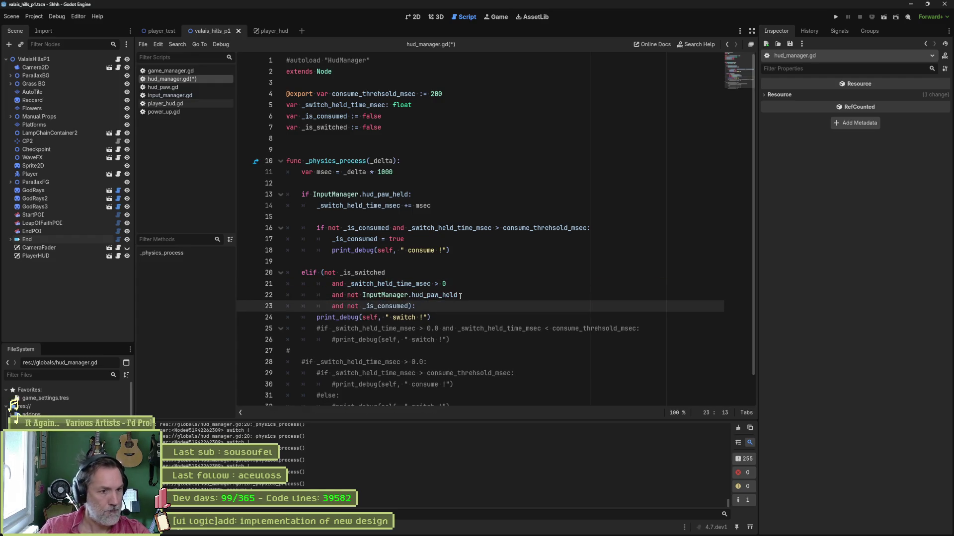
Step: Add '_is_switched = true' after the switch print and save the script
double_click(361, 272)
key("Return")
type("_is_switched = true")
key("ctrl+s")
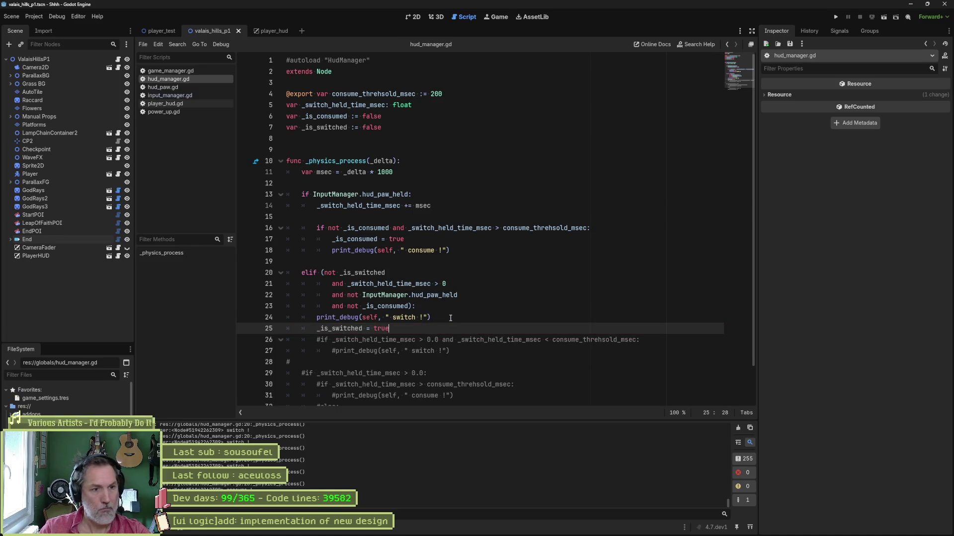